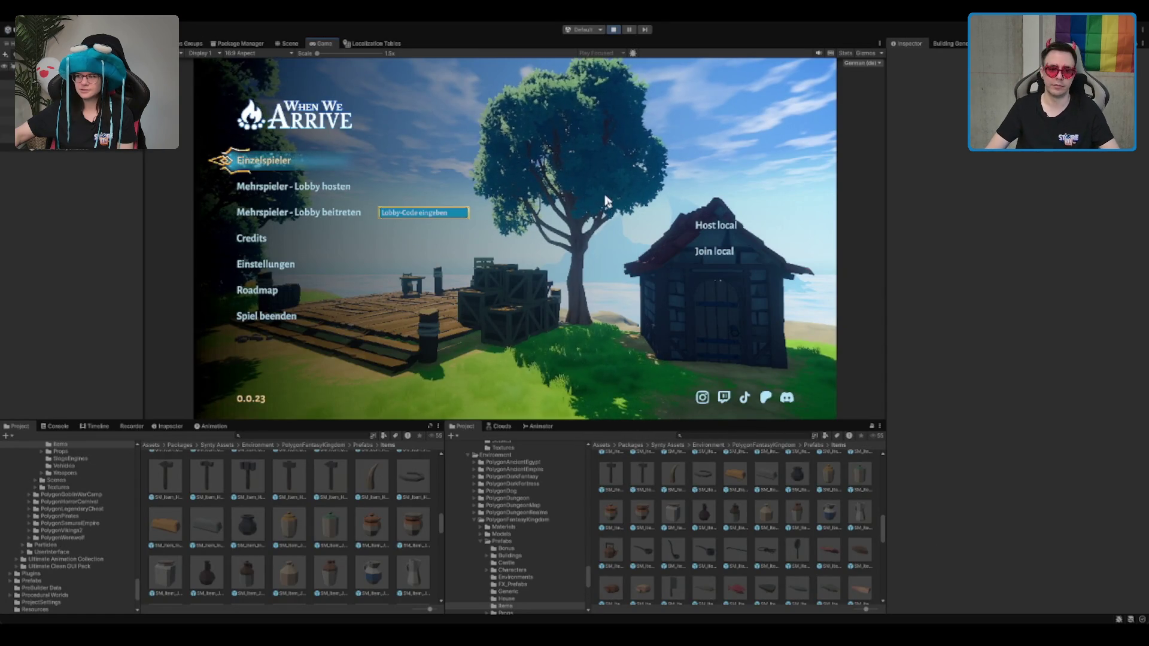
Host a multiplayer lobby with 'Mehrspieler - Lobby hosten' and maximize the Game view
click(315, 184)
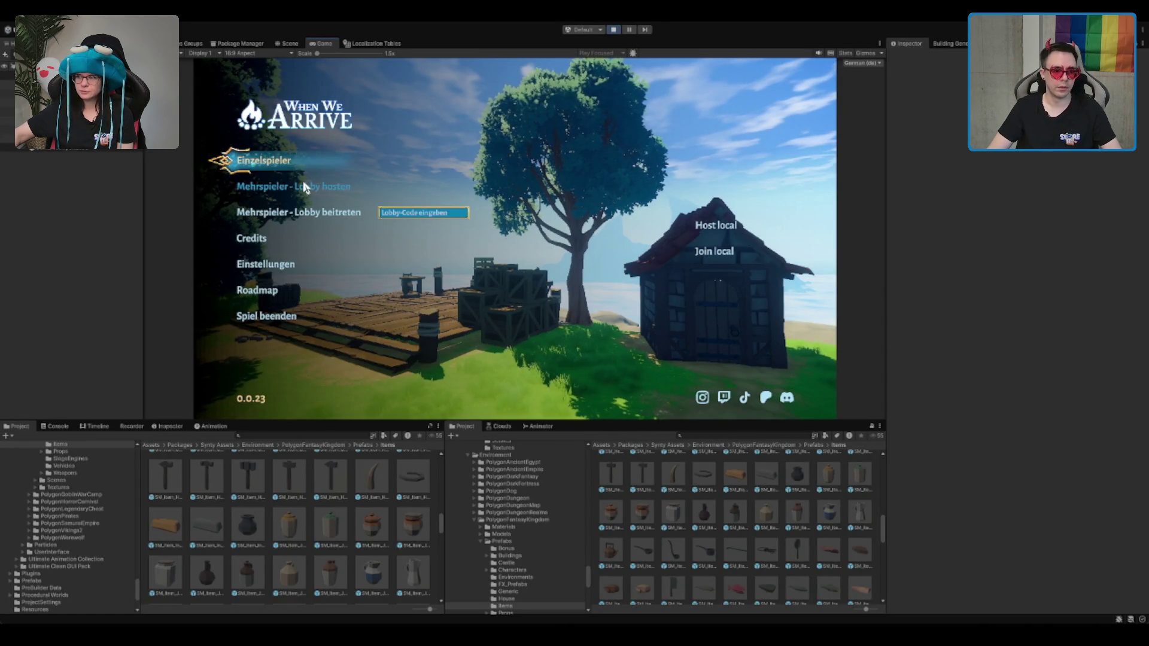
double_click(326, 45)
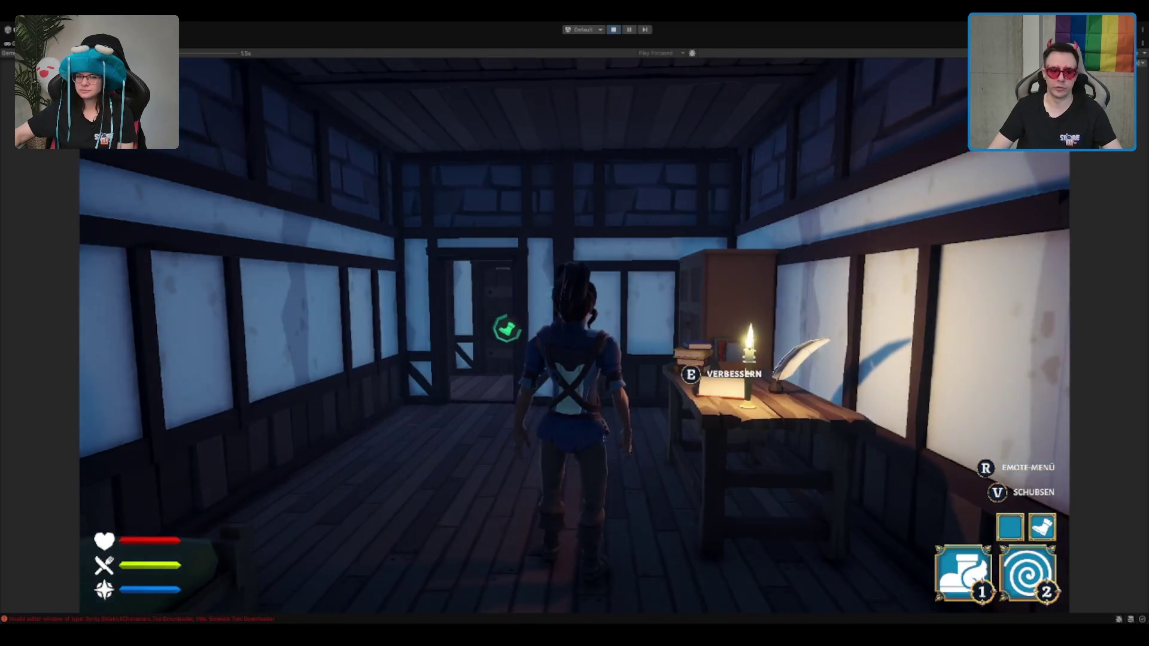
Check the pause menu and Einstellungen page, copy the Lobby Code, then resume play
key(Escape)
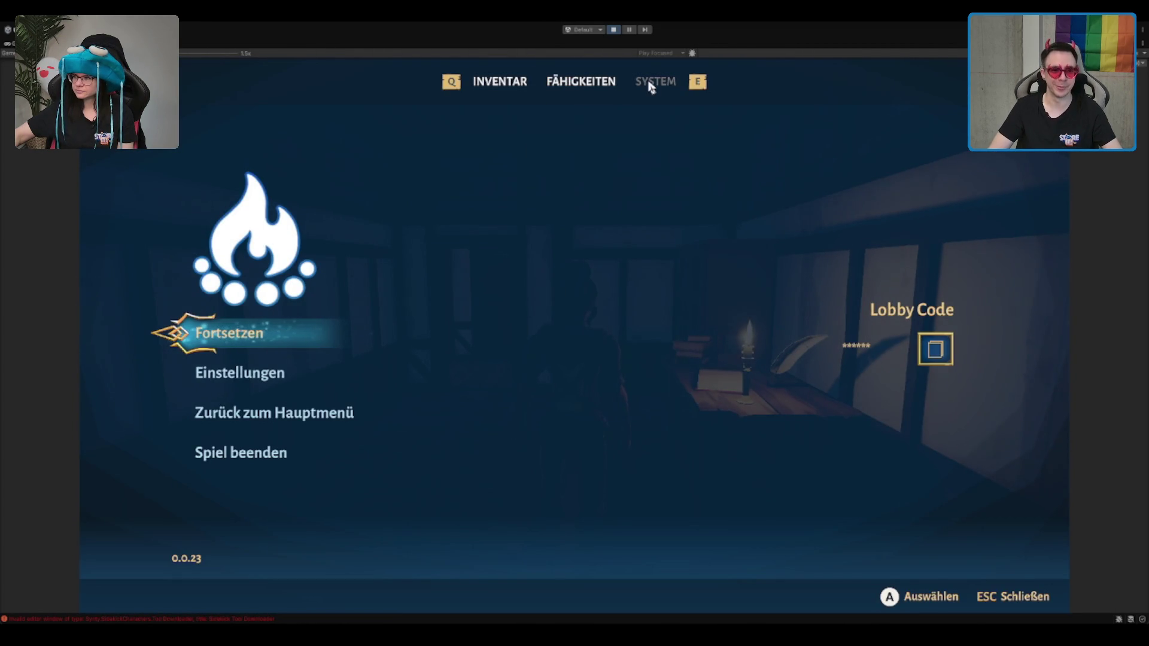
click(587, 346)
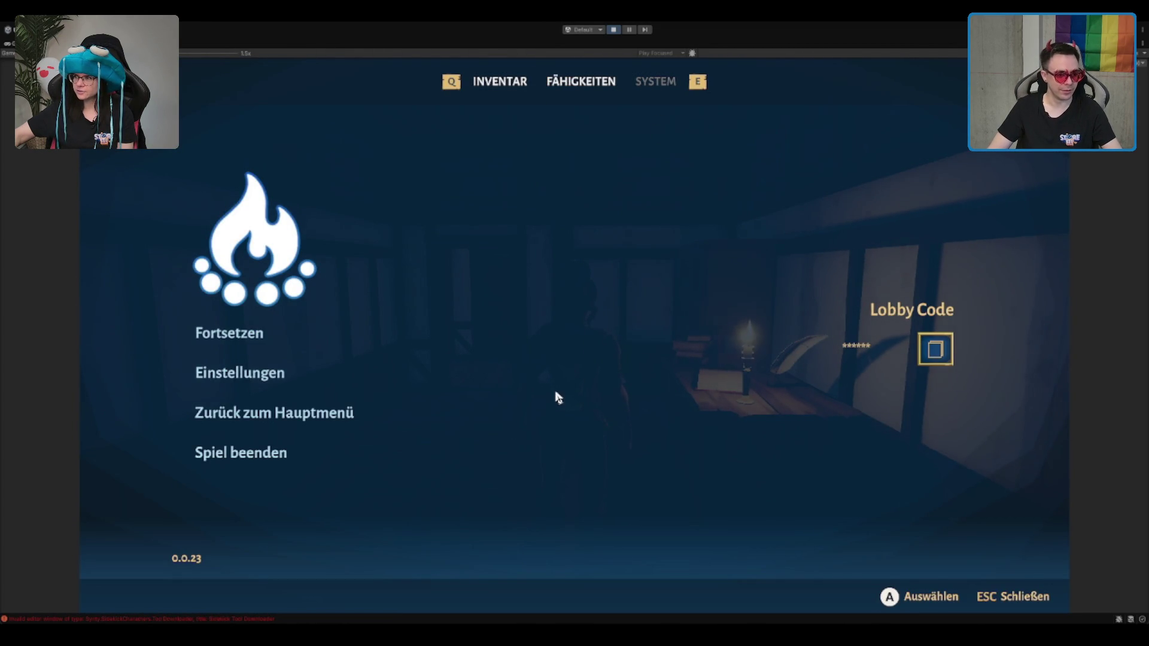
key(Escape)
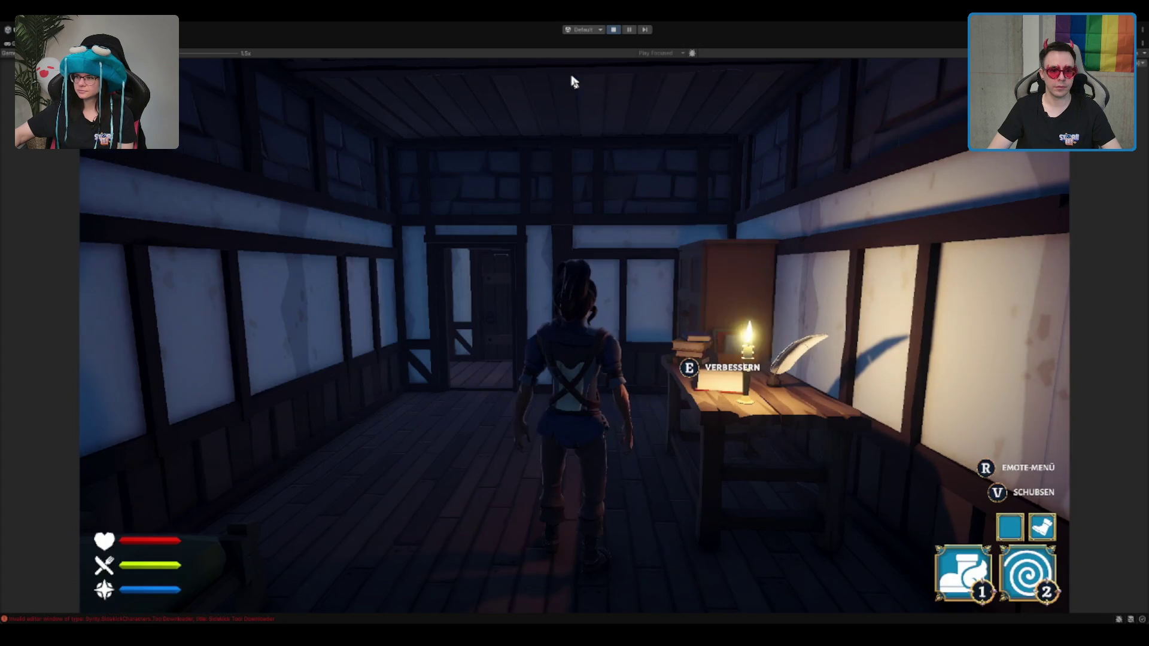
key(Escape)
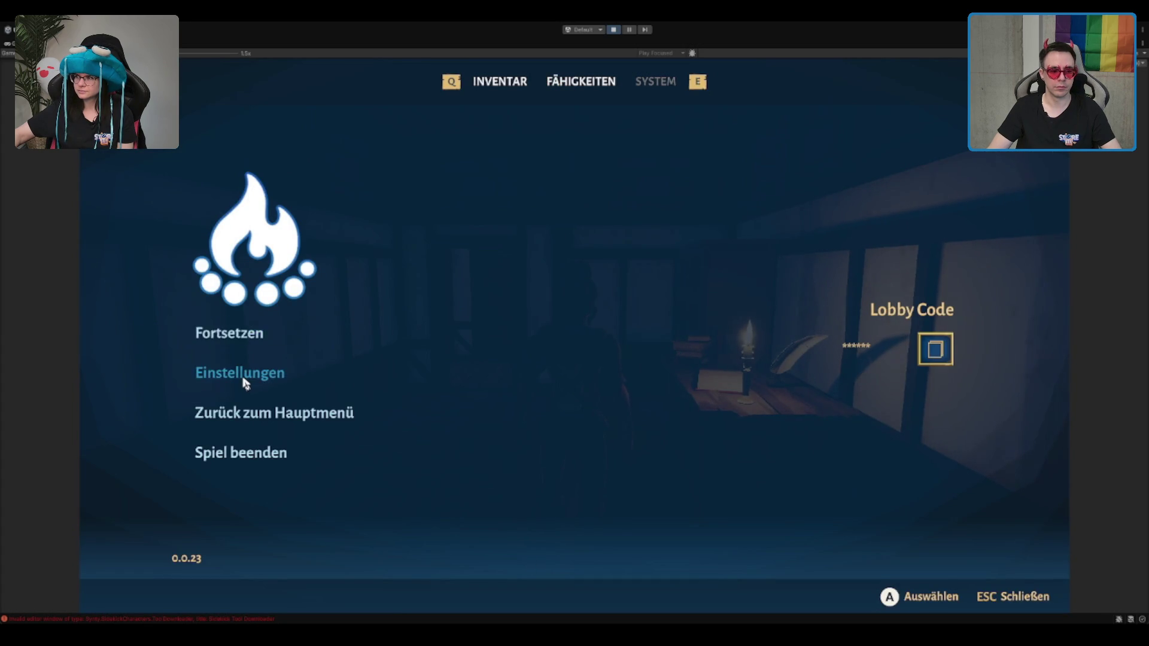
click(244, 381)
key(Escape)
click(935, 349)
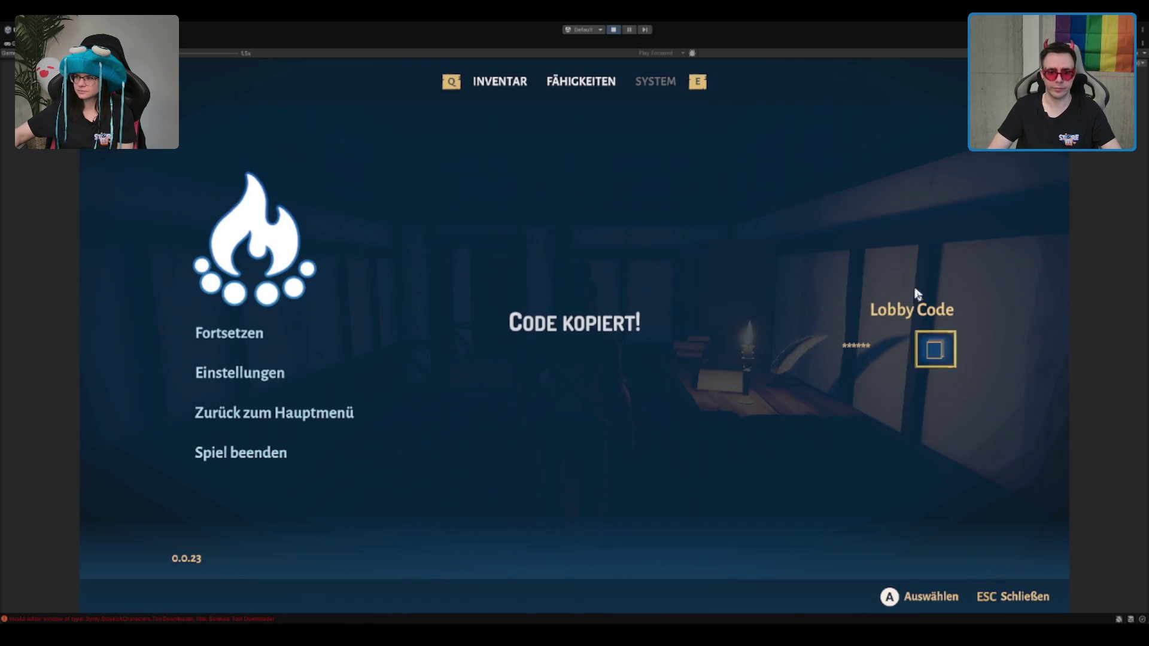
key(Escape)
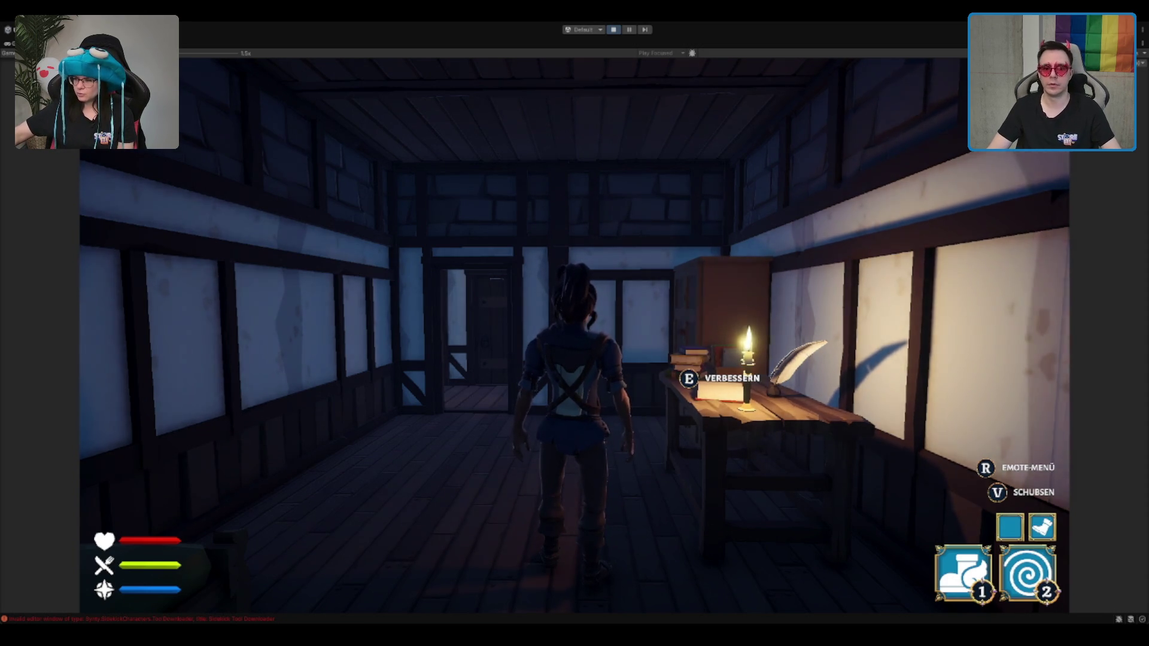
Walk through the doorway and across the tavern hall, veering left toward the exit
key(w)
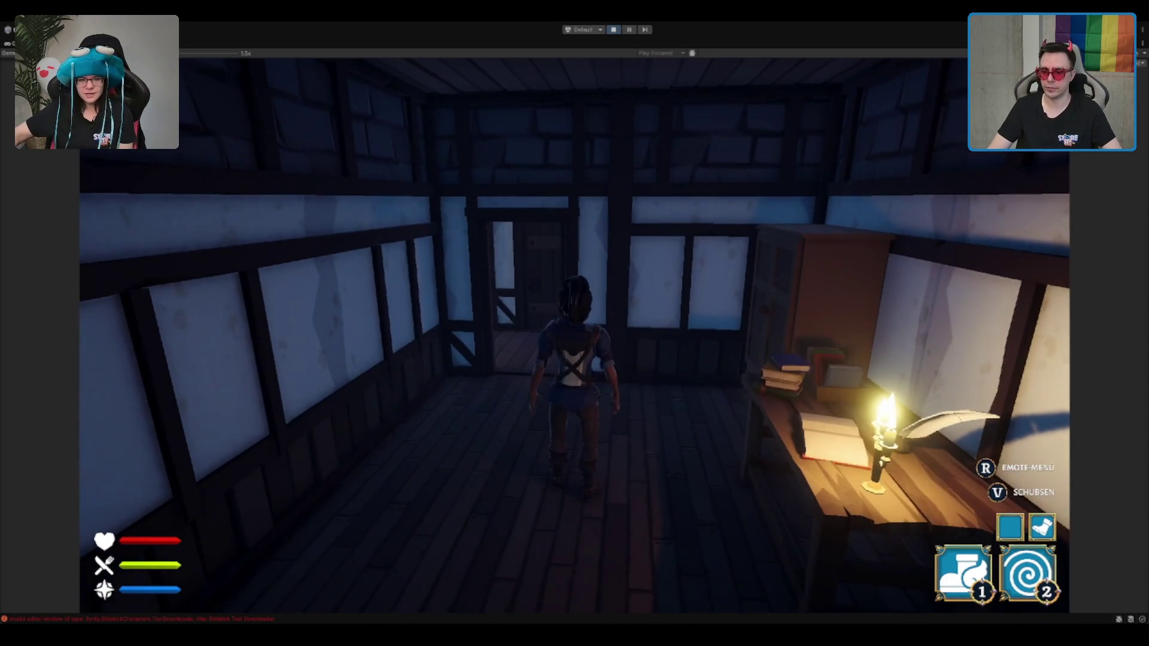
key(w)
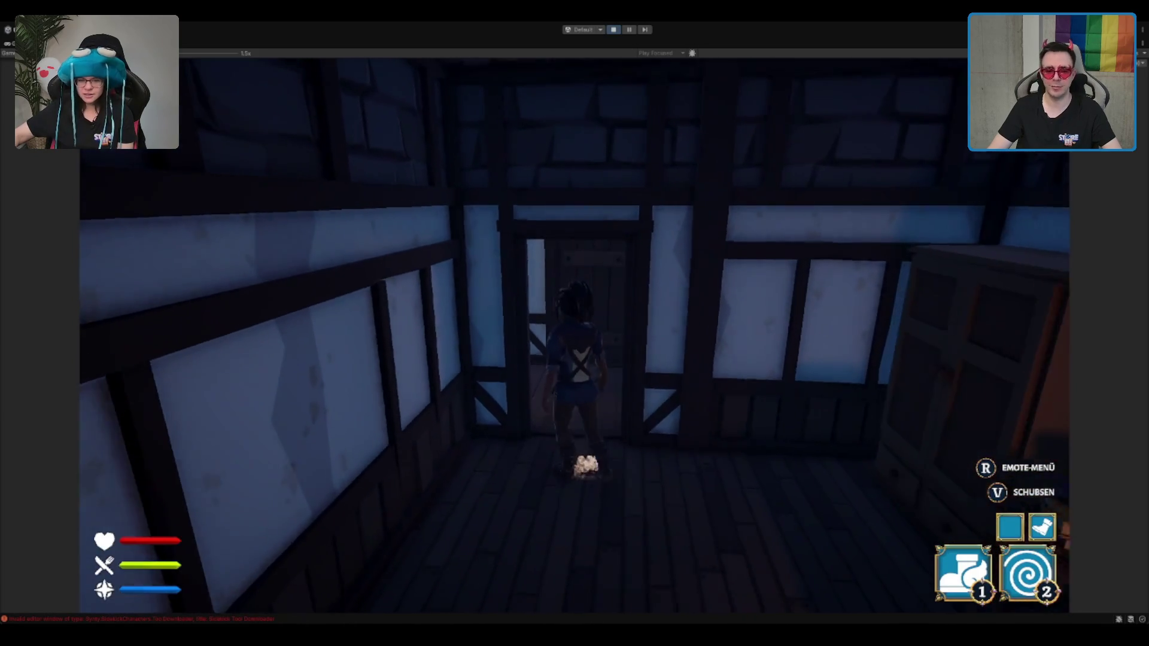
key(w)
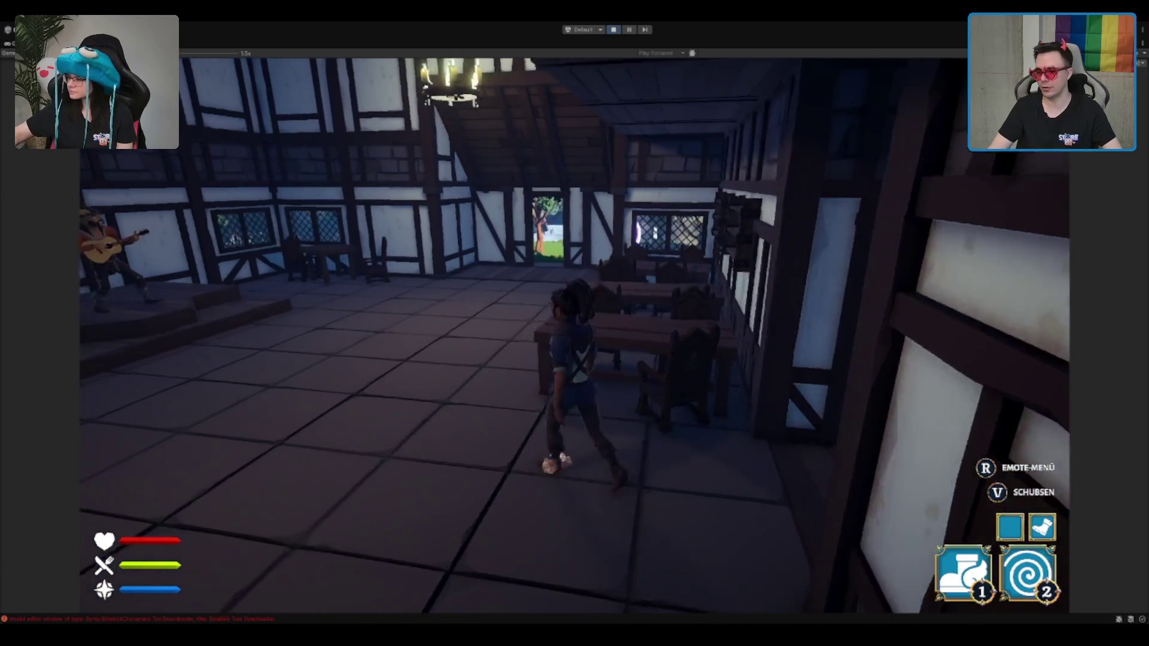
key(w)
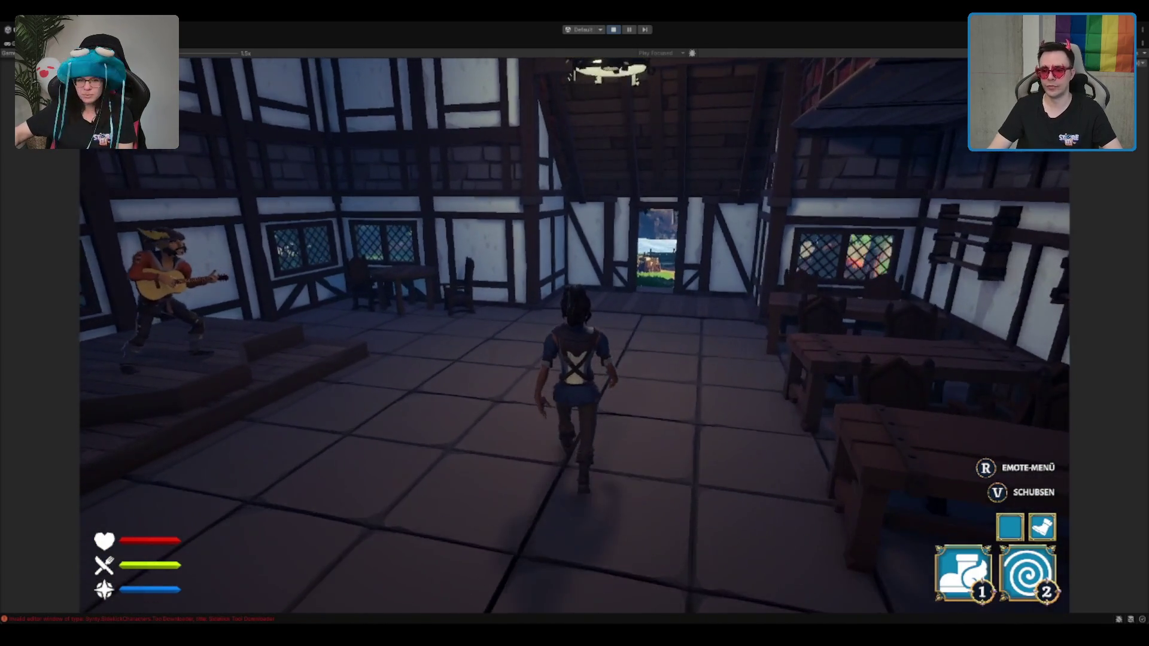
key(a)
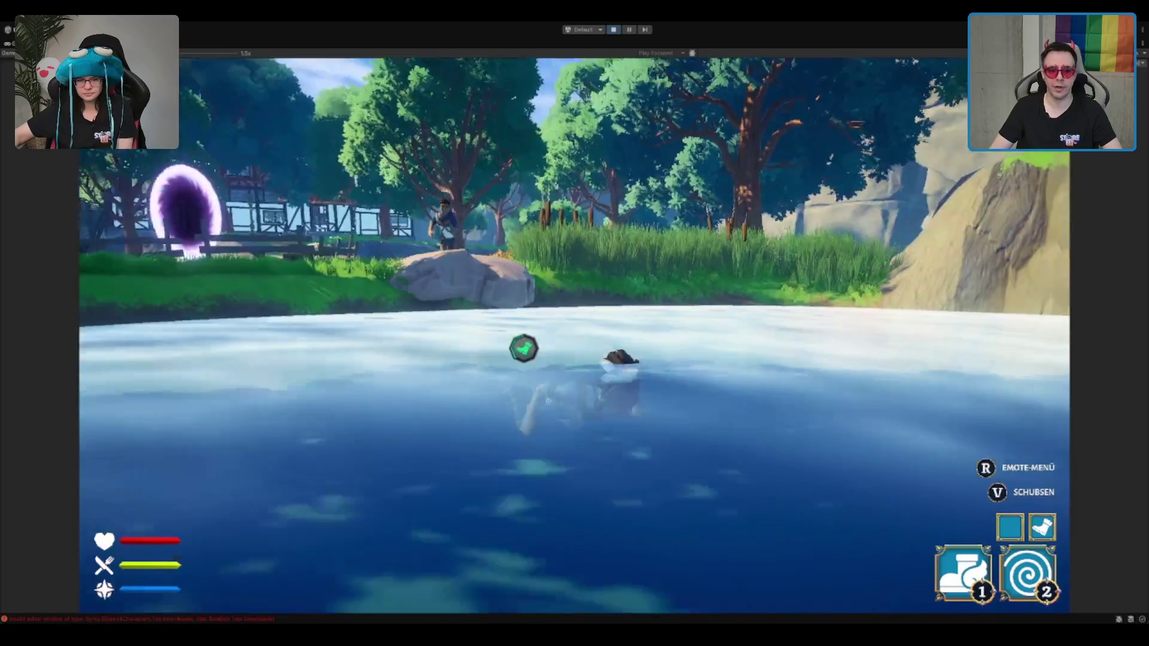
Swim forward across the lake, then turn back toward the cliffs and portal
key(w)
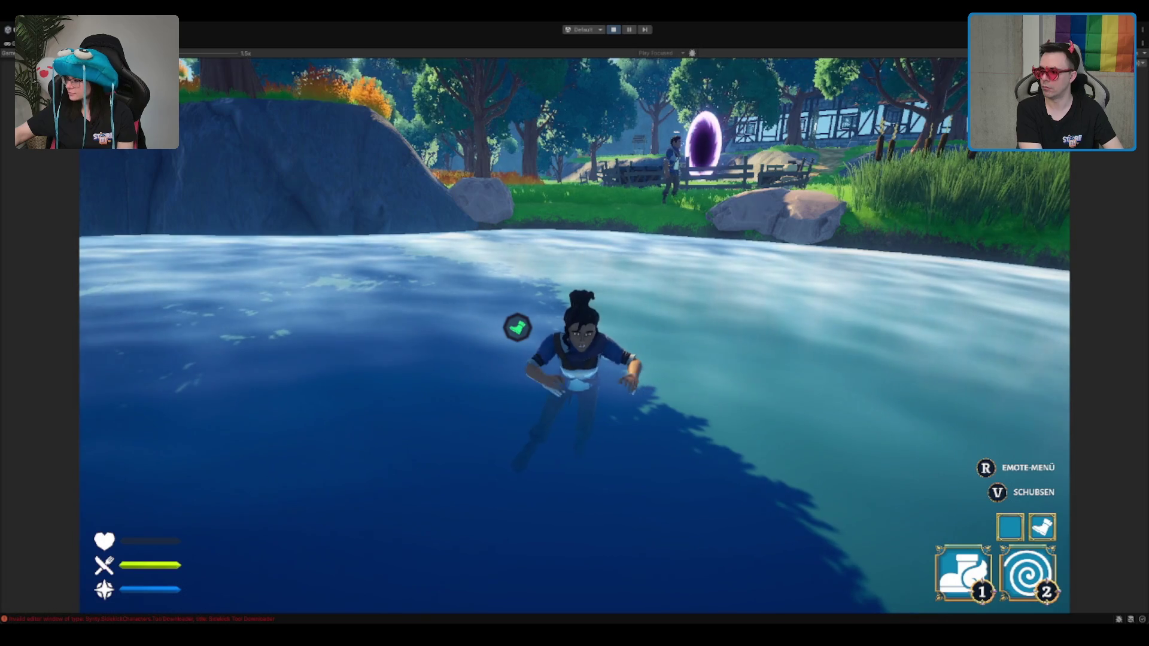
key(w)
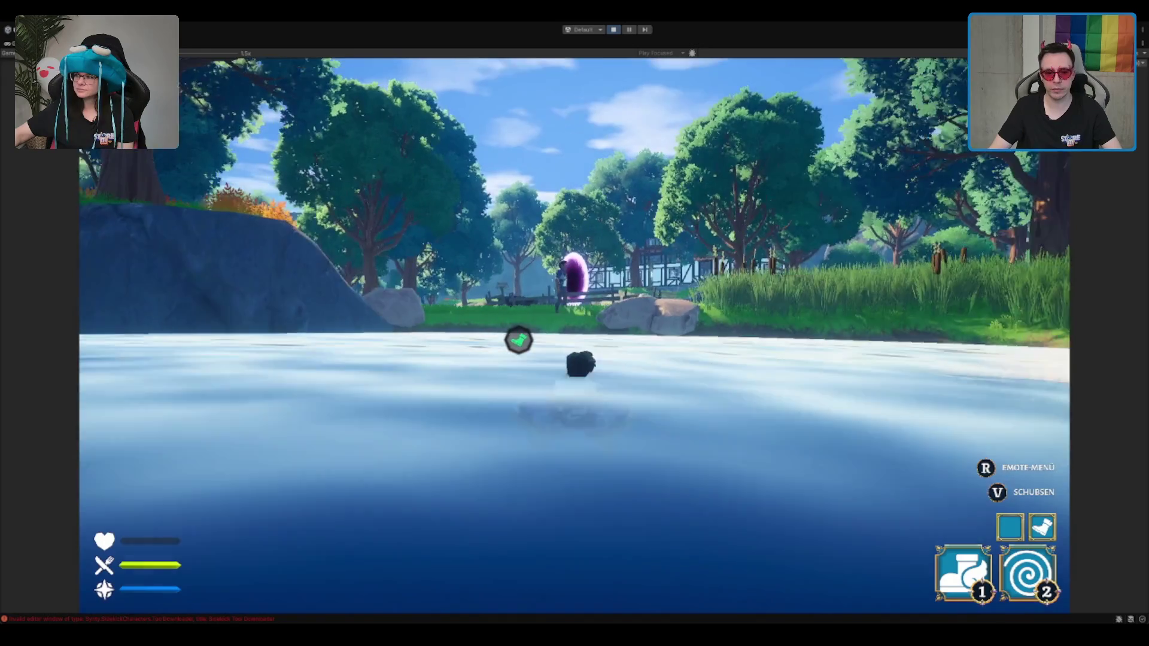
Dive, swim right, surface, dive again heading left, then swim along the underwater ridge
key(ctrl)
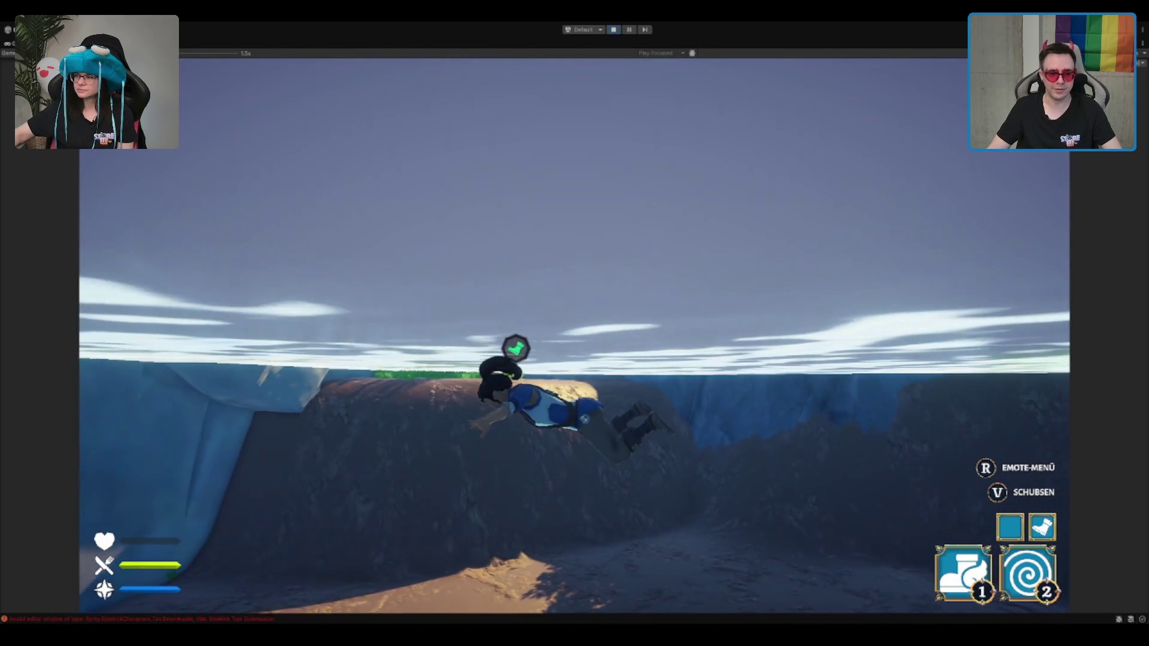
key(d)
key(d)
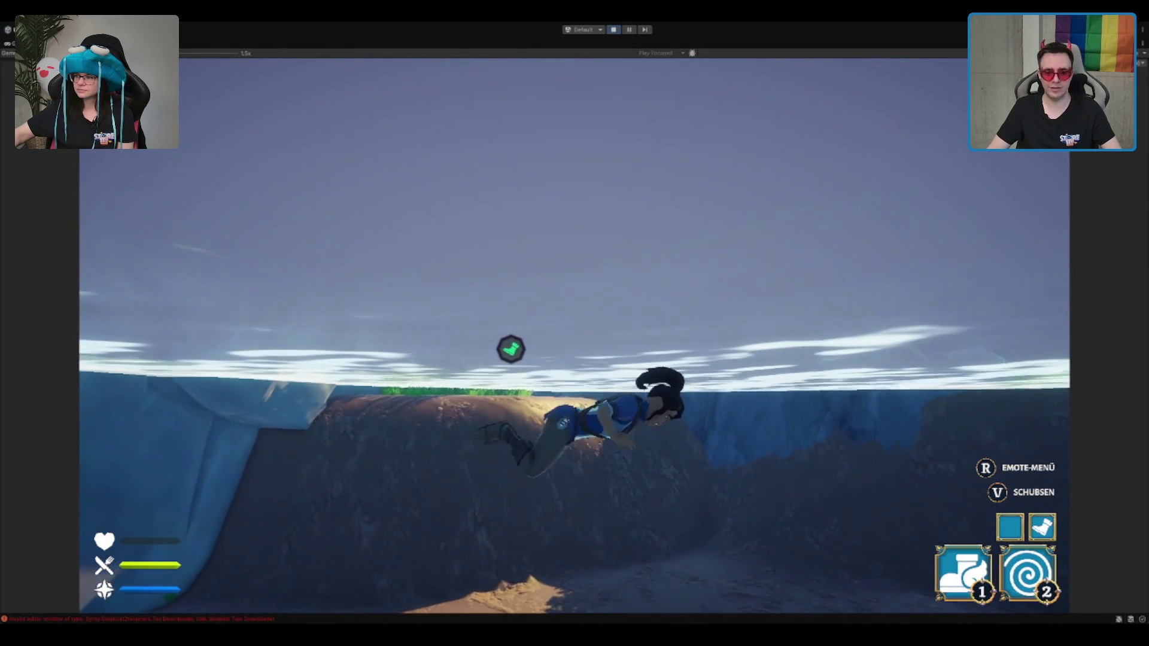
key(space)
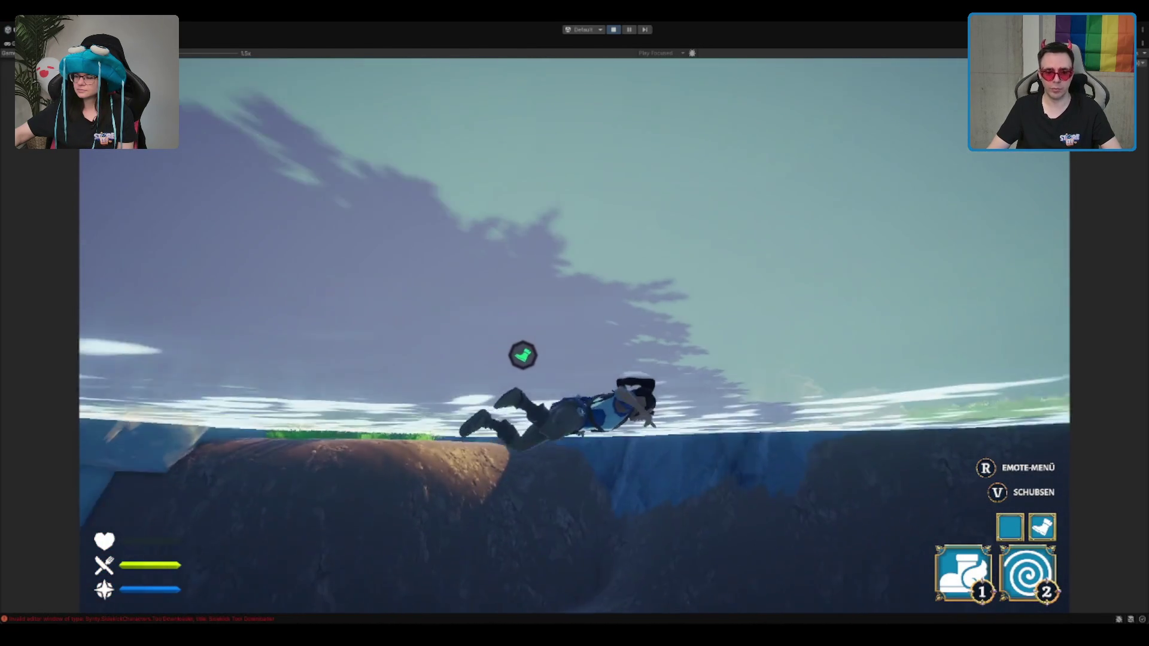
key(a)
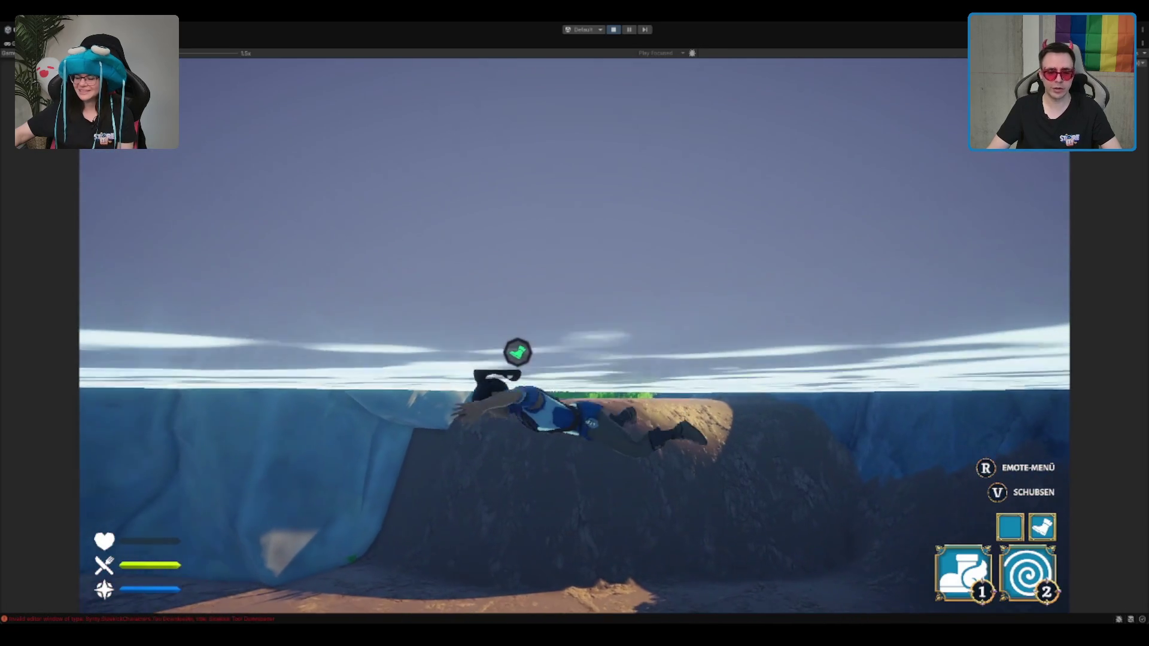
key(d)
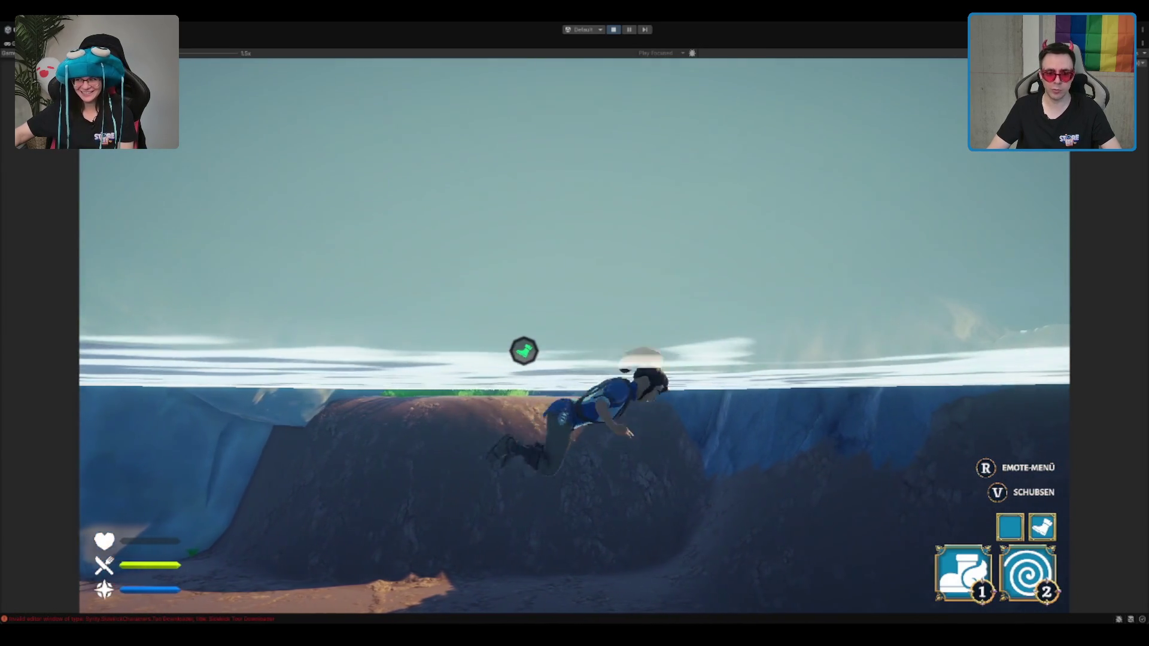
key(w)
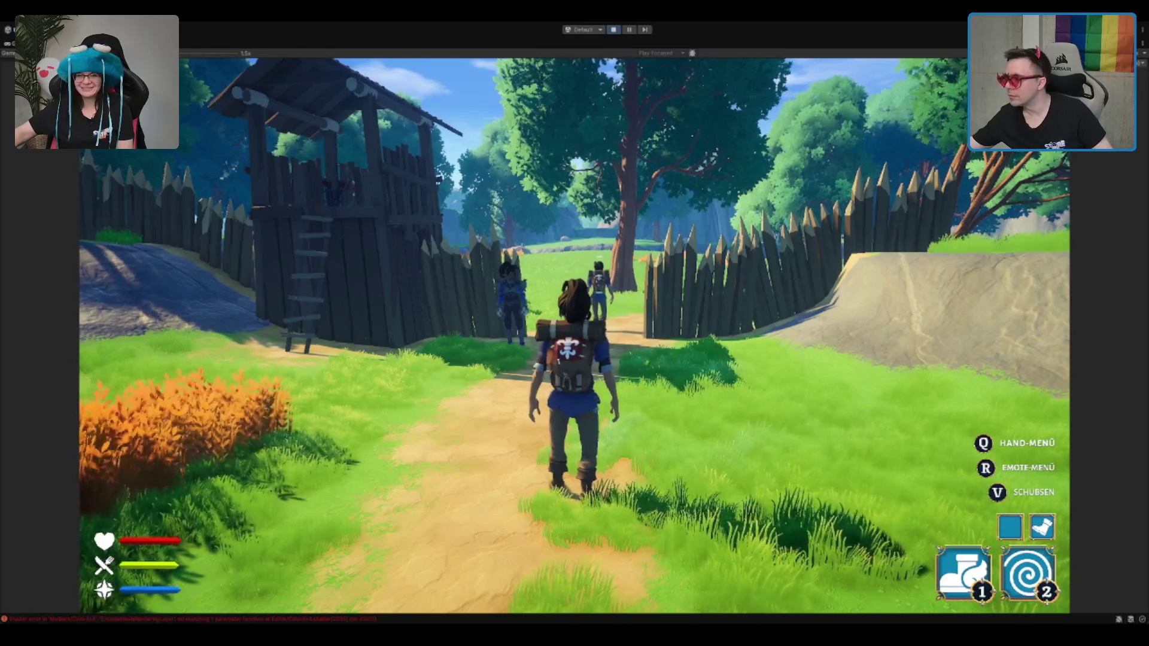
Run through the palisade gate and up the path beside the second player
key(w)
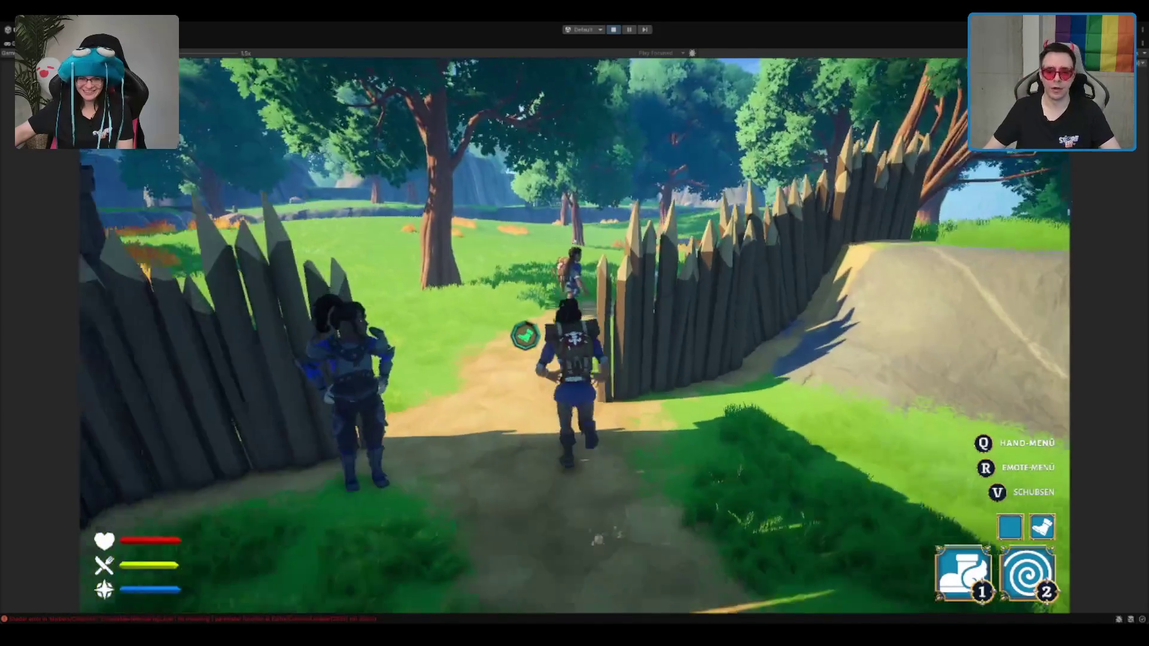
key(w)
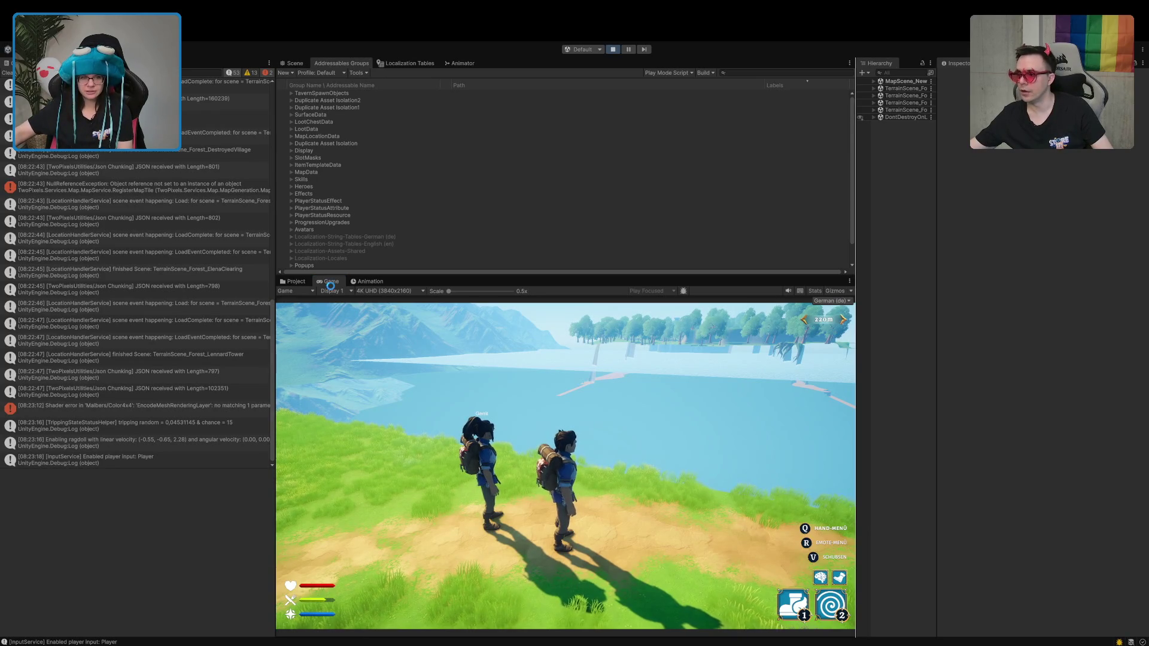
Maximize the Game view, run along the cliff path to the houses, then restore the layout
click(330, 281)
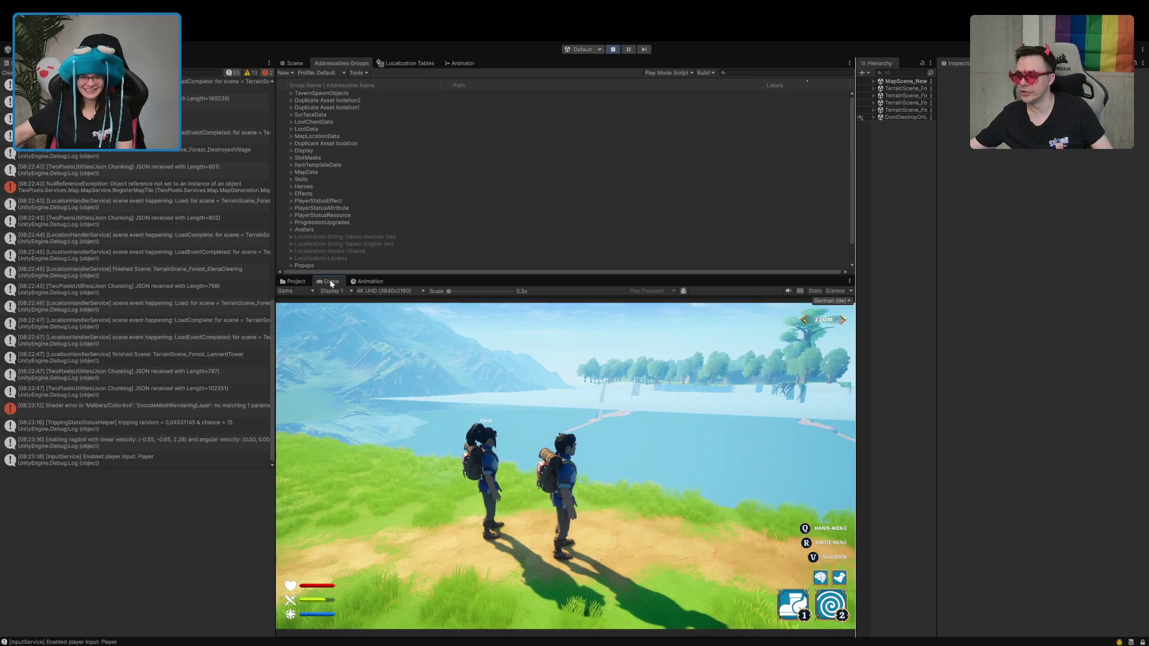
double_click(329, 281)
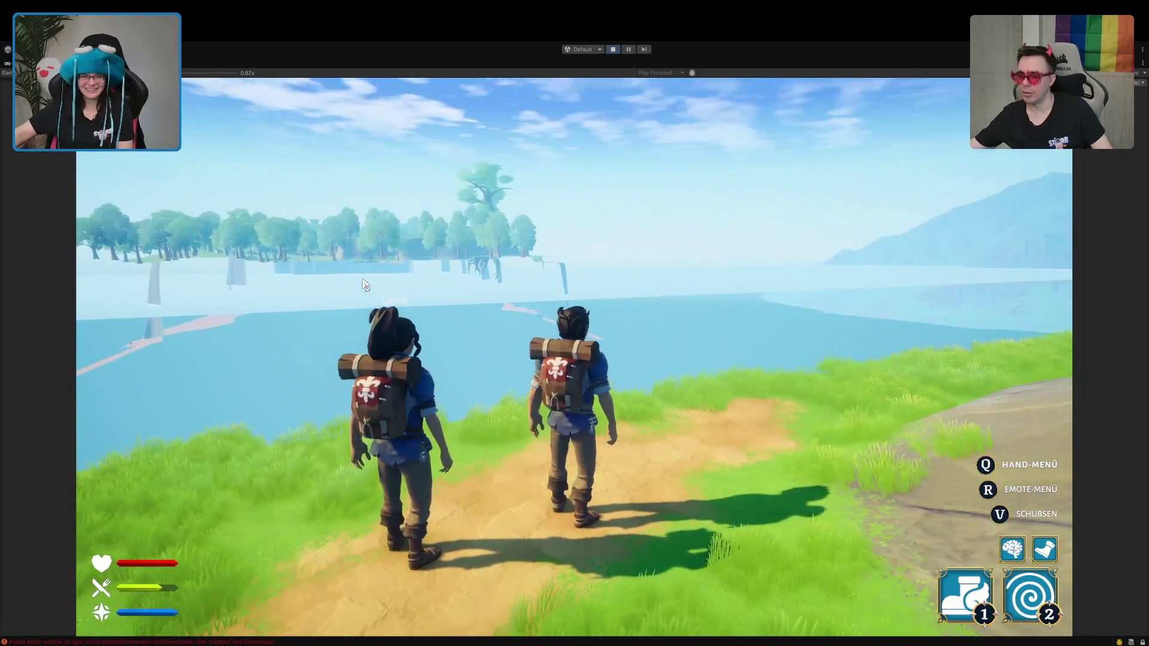
key(w)
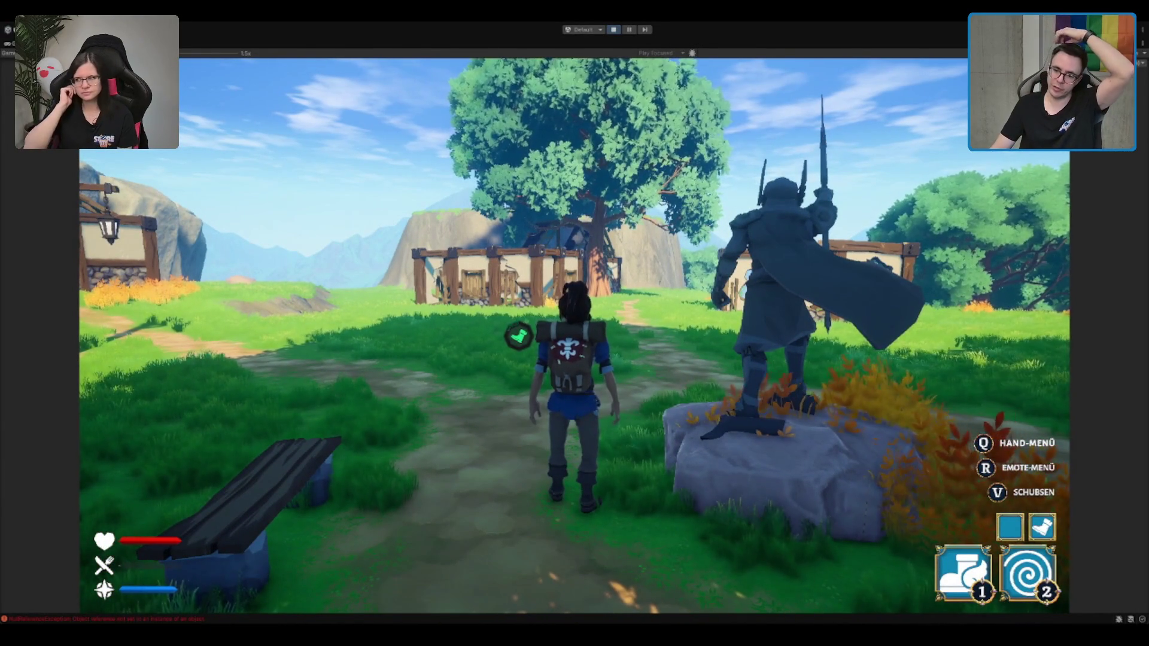
key(w)
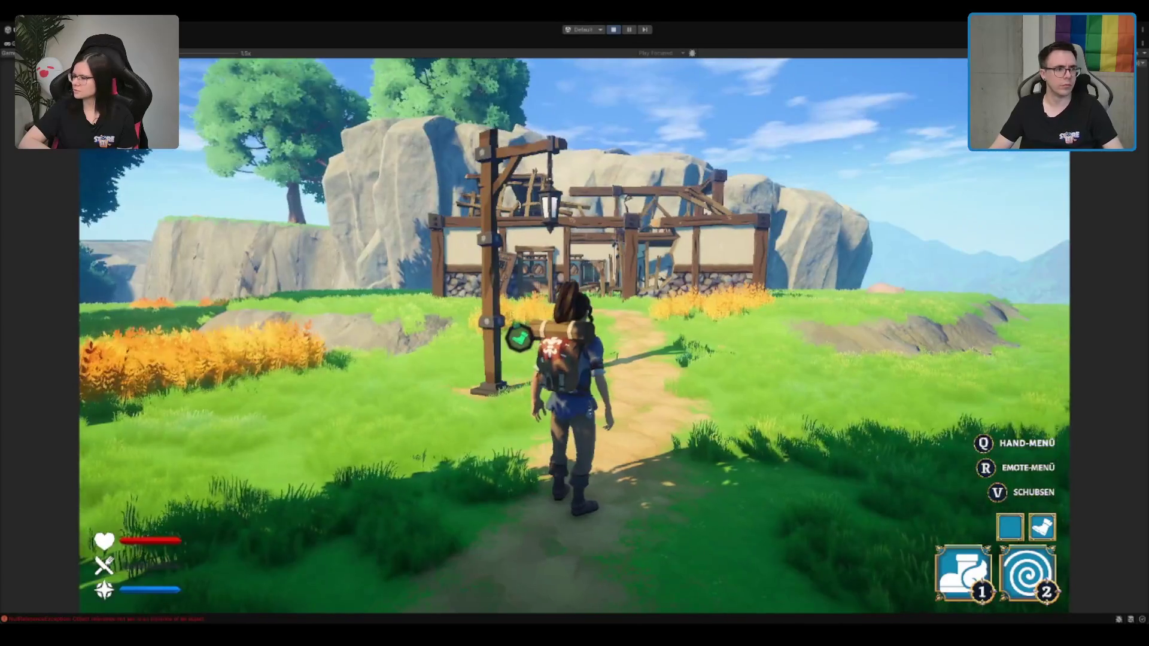
key(shift+space)
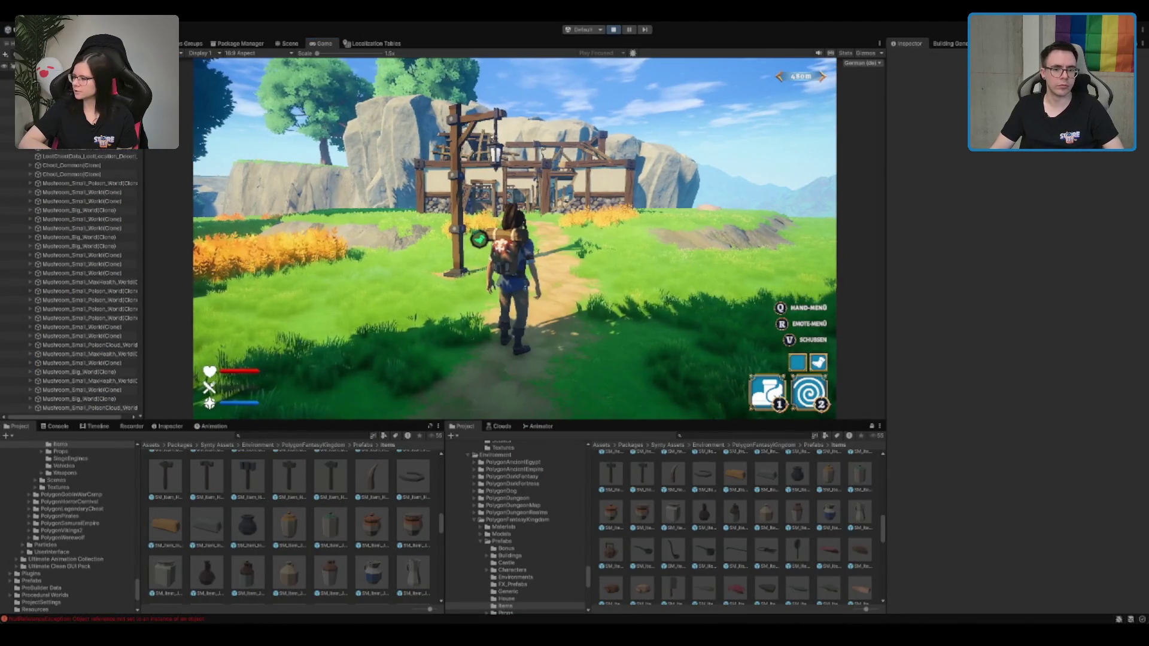
Search the project with 't:prefab' and step through the Voidfox skeleton results
click(762, 435)
text(t:prefab)
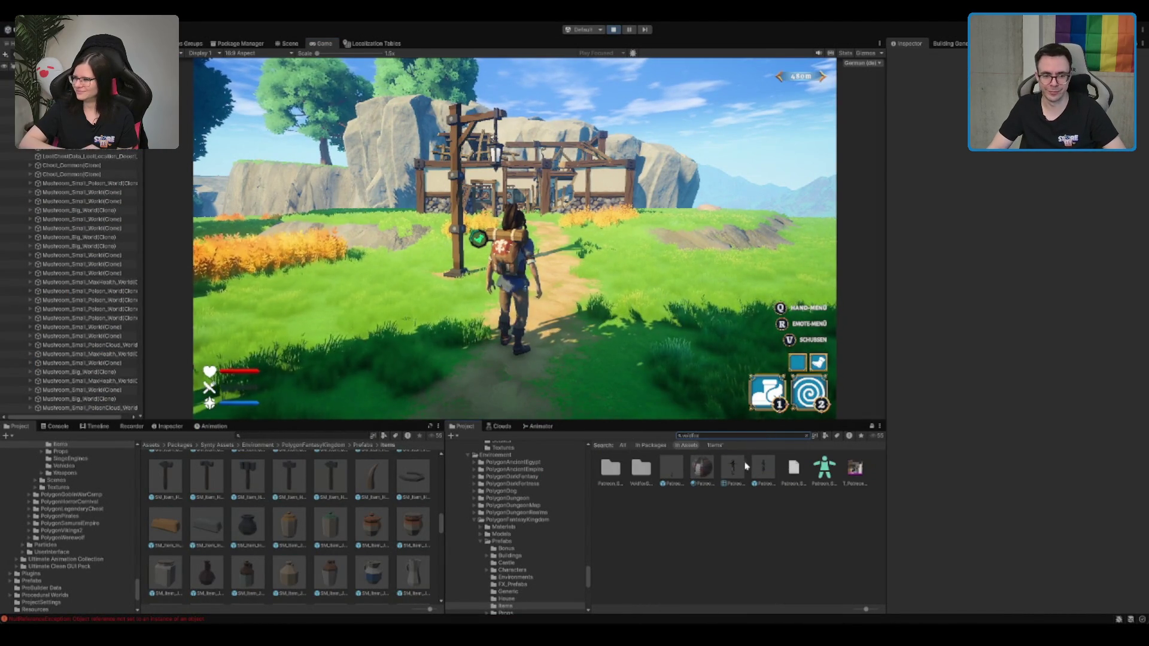
click(732, 469)
click(702, 468)
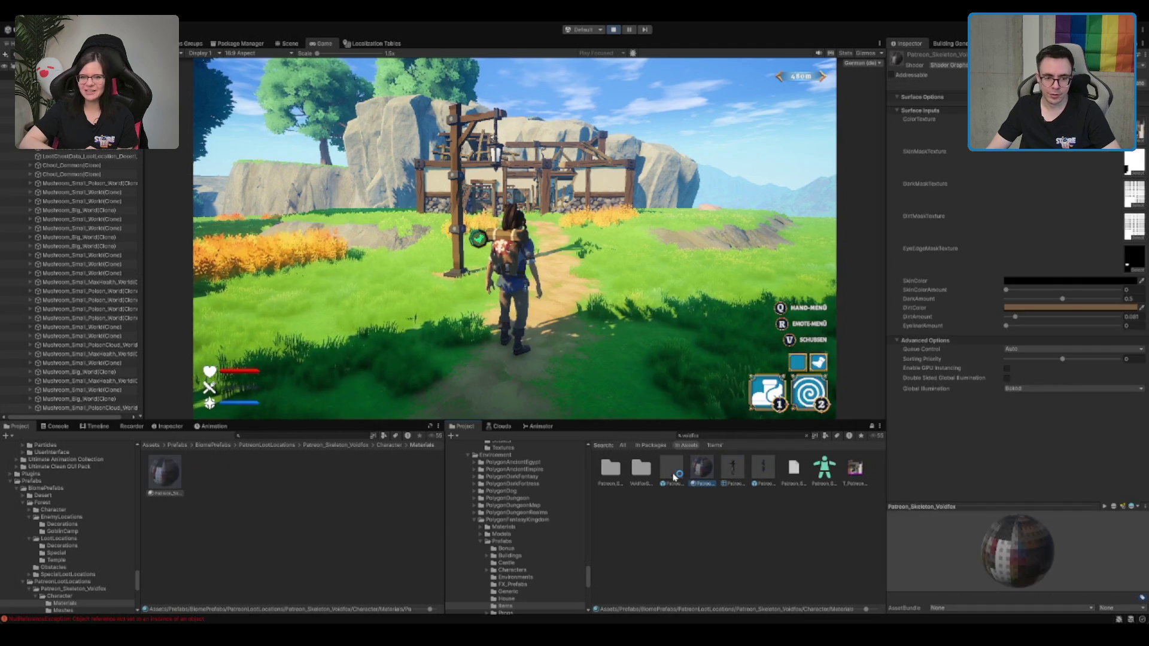
click(672, 468)
click(763, 468)
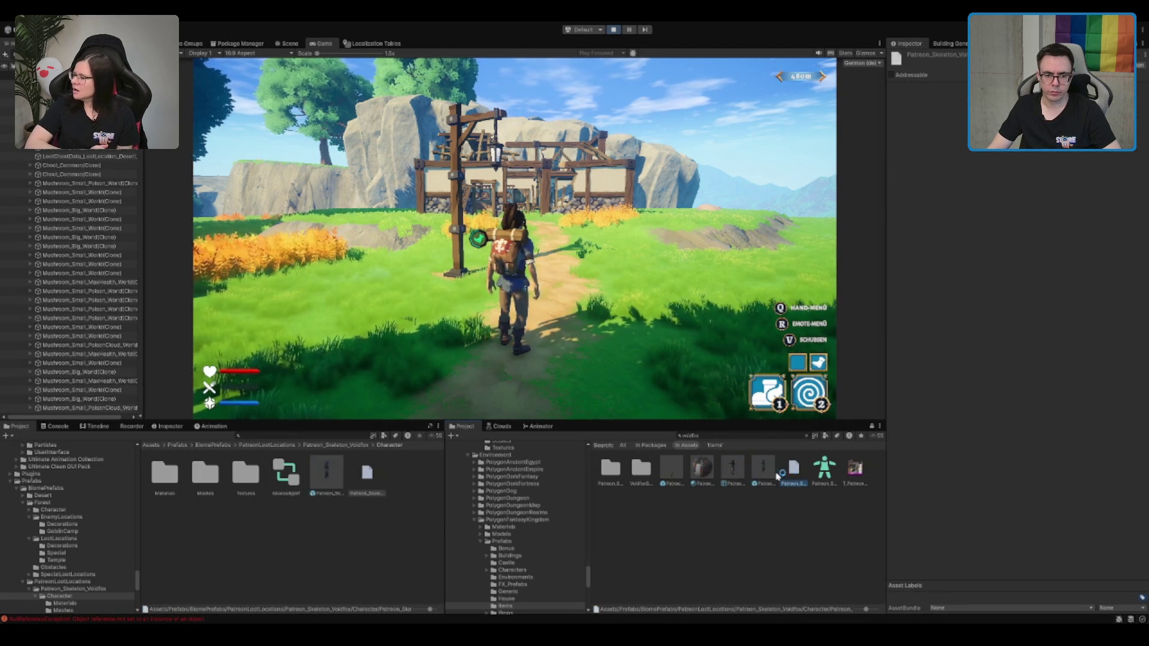
click(733, 472)
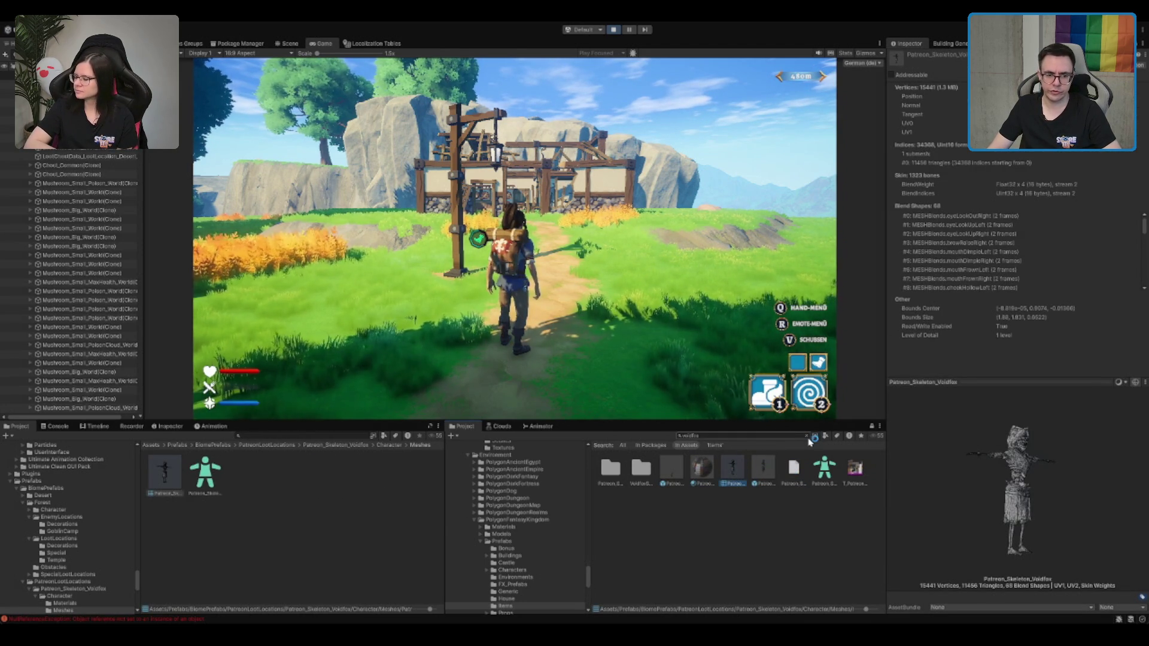
Clear the search and reselect the Patreon_Skeleton_Voidfox mesh in the Meshes folder
click(806, 435)
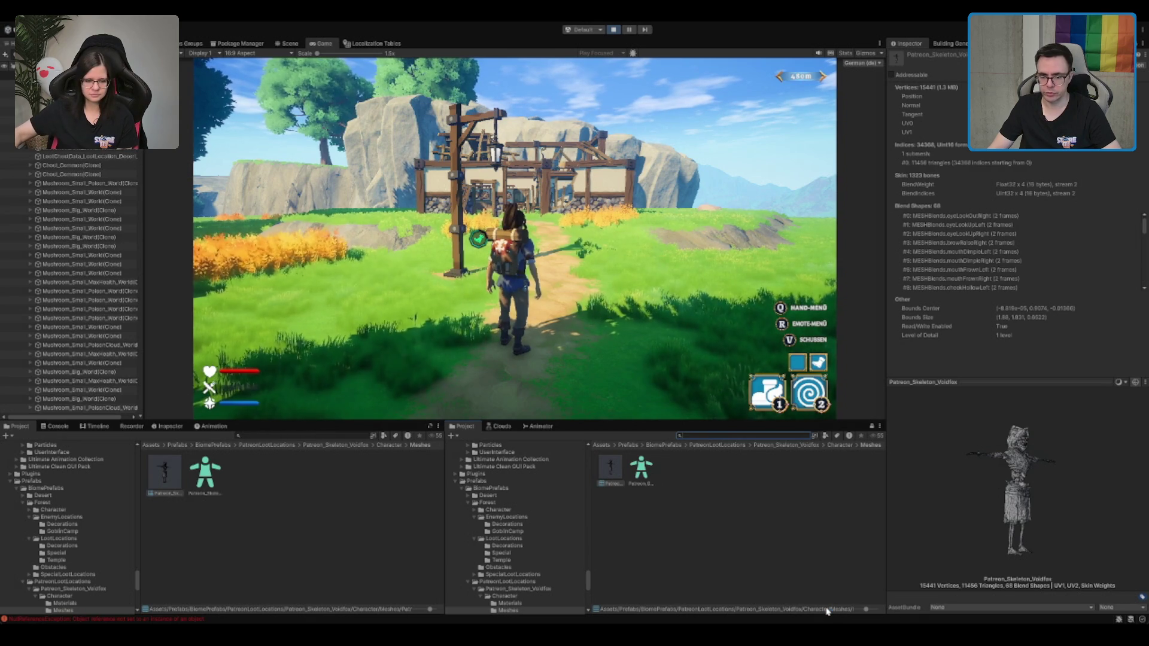
click(688, 557)
click(610, 474)
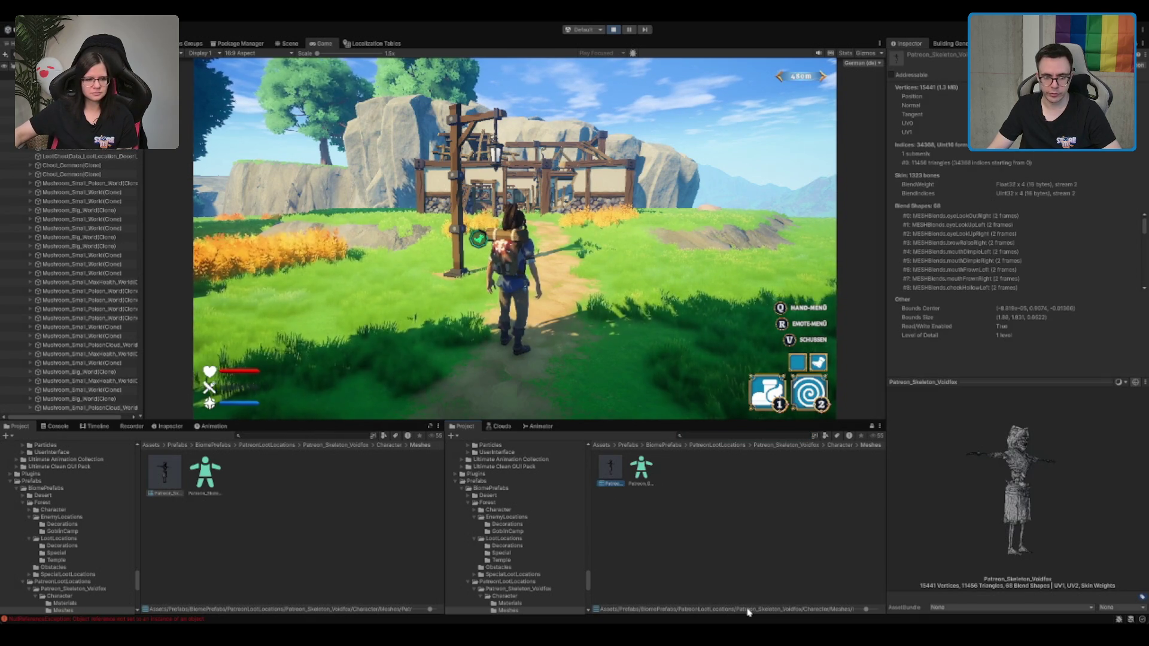
click(613, 485)
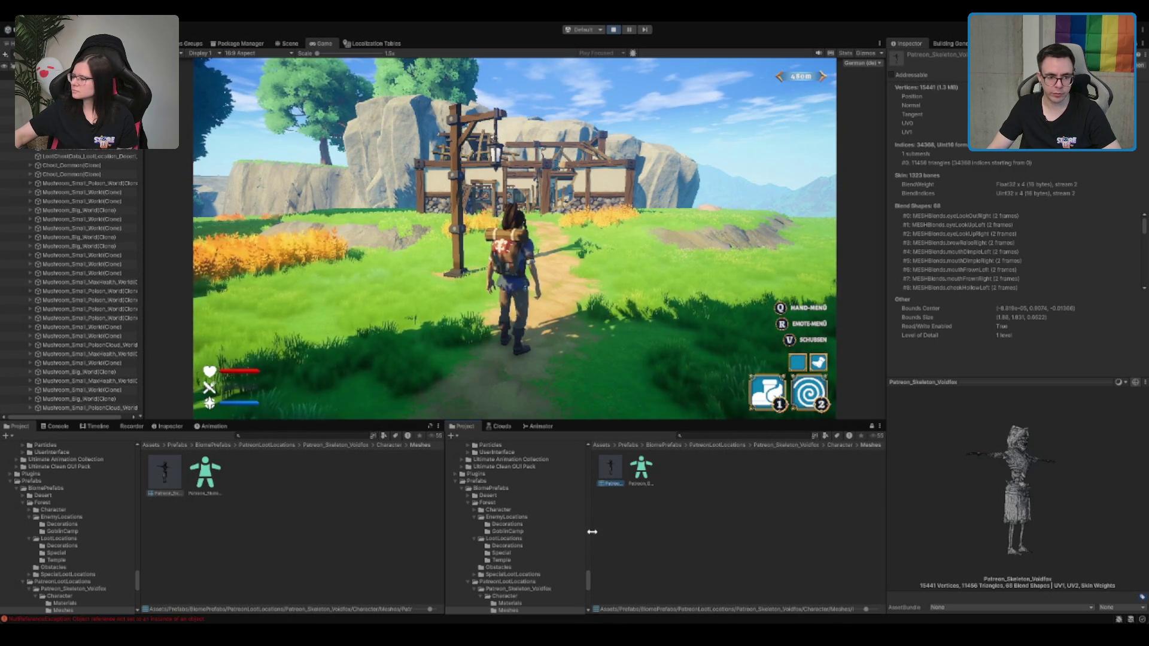
Resize the second project panel and open the Voidfox Character folder, briefly selecting its prefab
drag(592, 531, 559, 532)
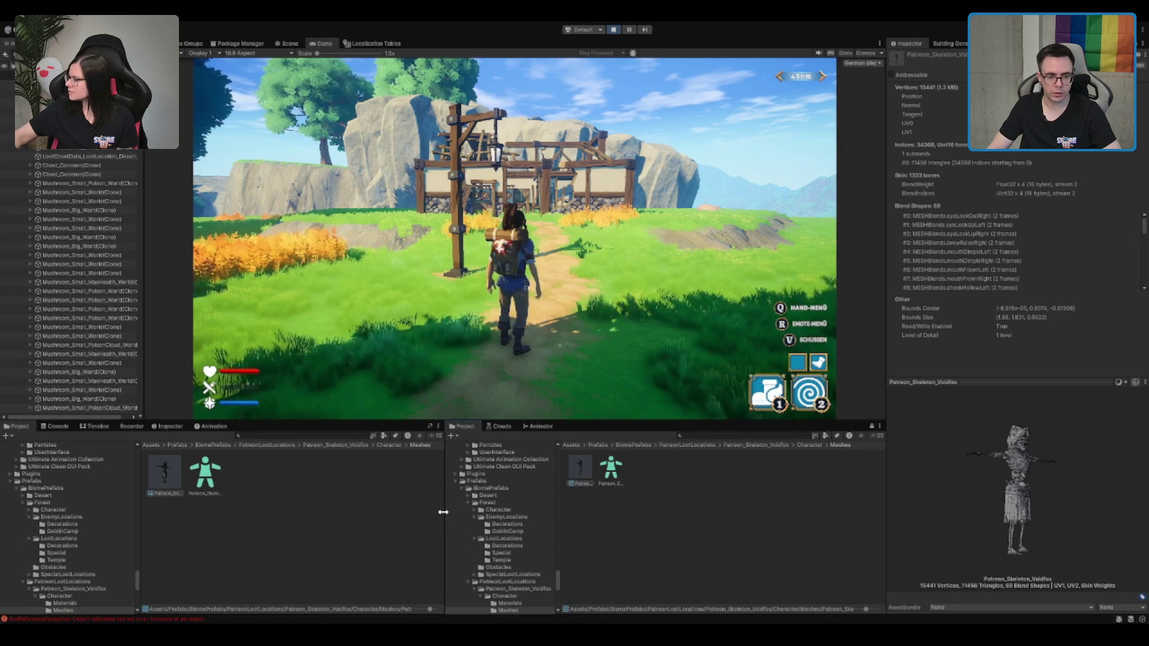
mouse_move(443, 513)
mouse_down()
mouse_move(317, 538)
mouse_move(469, 525)
mouse_up()
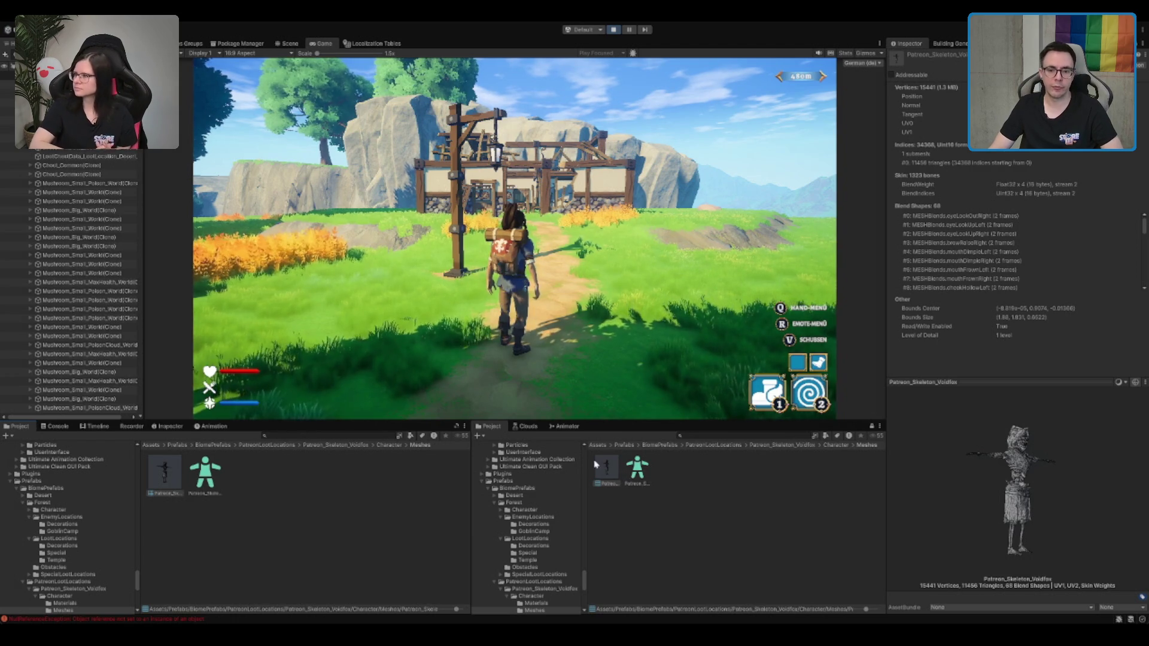
scroll(562, 595, down, 3)
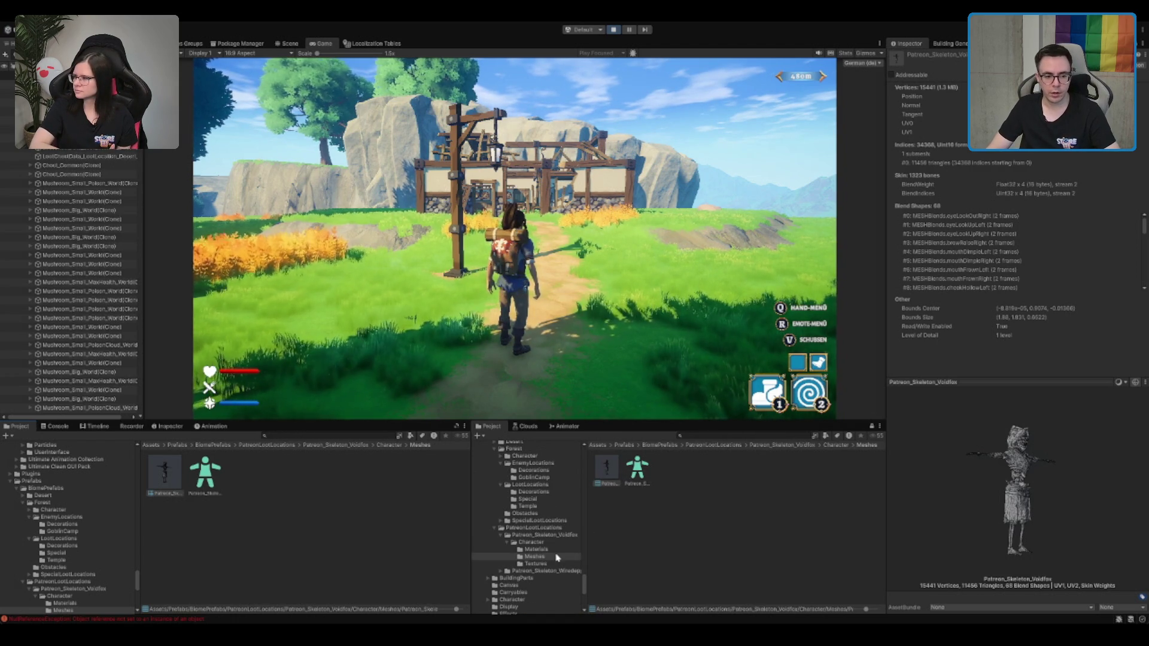
click(557, 549)
click(565, 541)
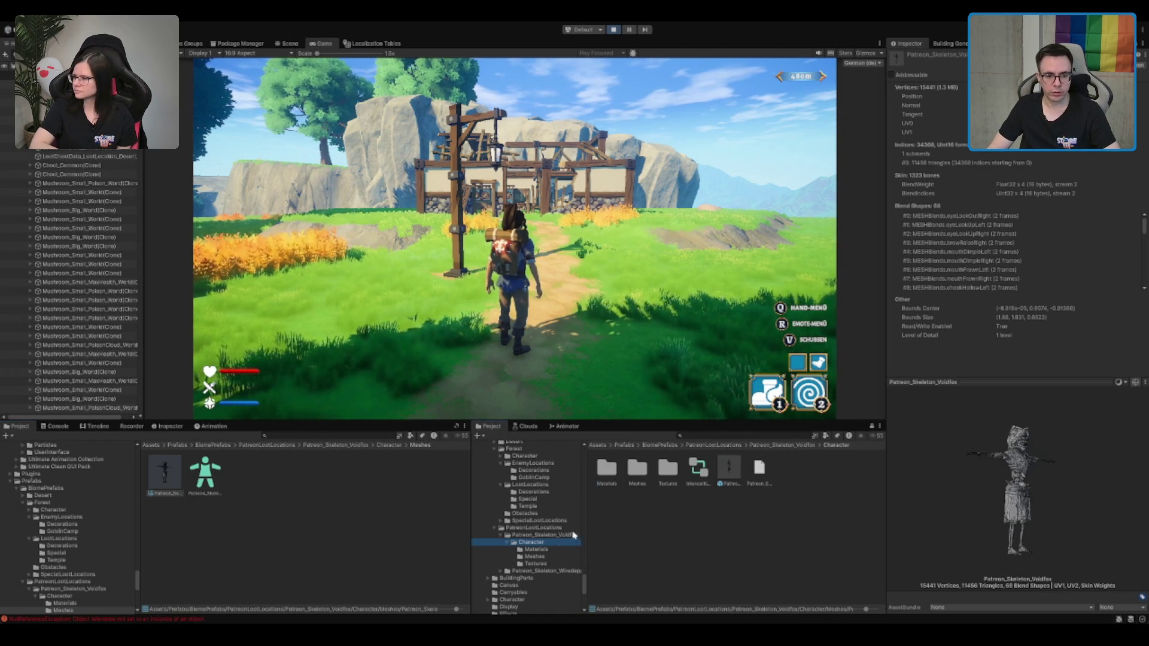
click(728, 472)
click(704, 545)
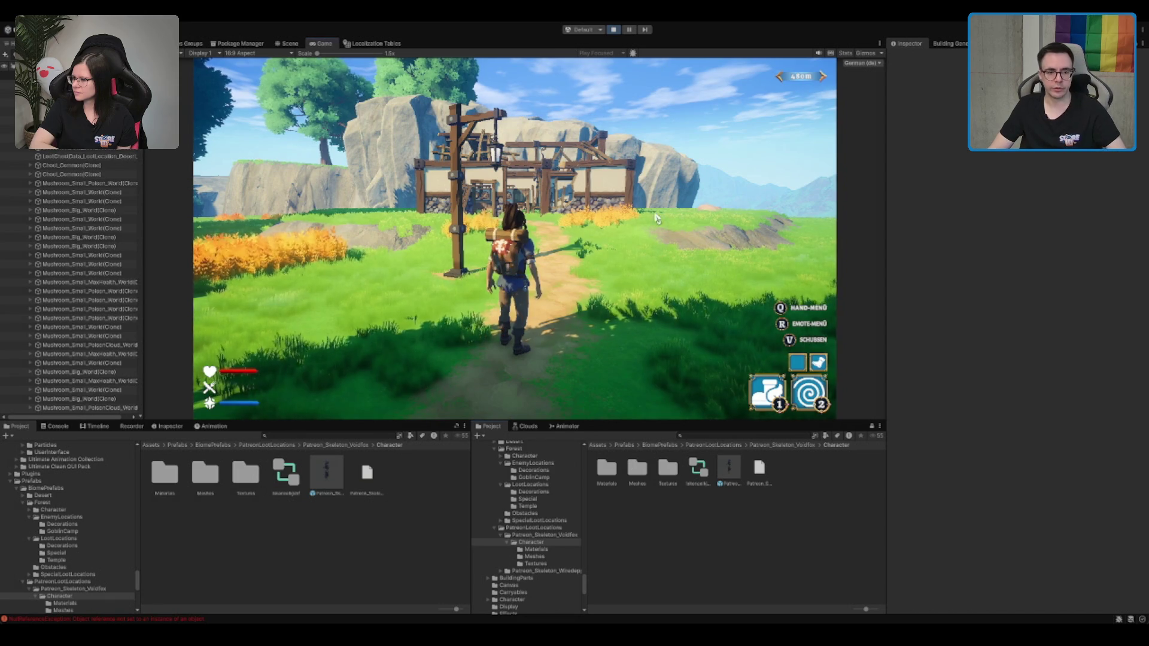
Run the character into a building doorway, back out, and up to the knight statue
key(w)
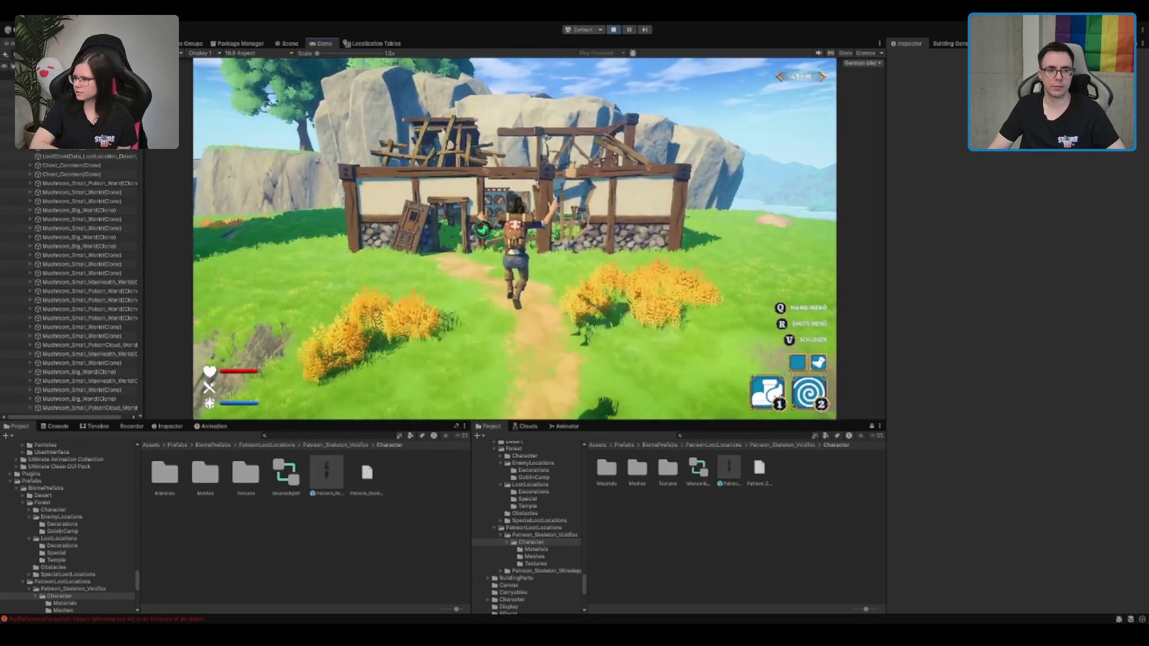
key(w)
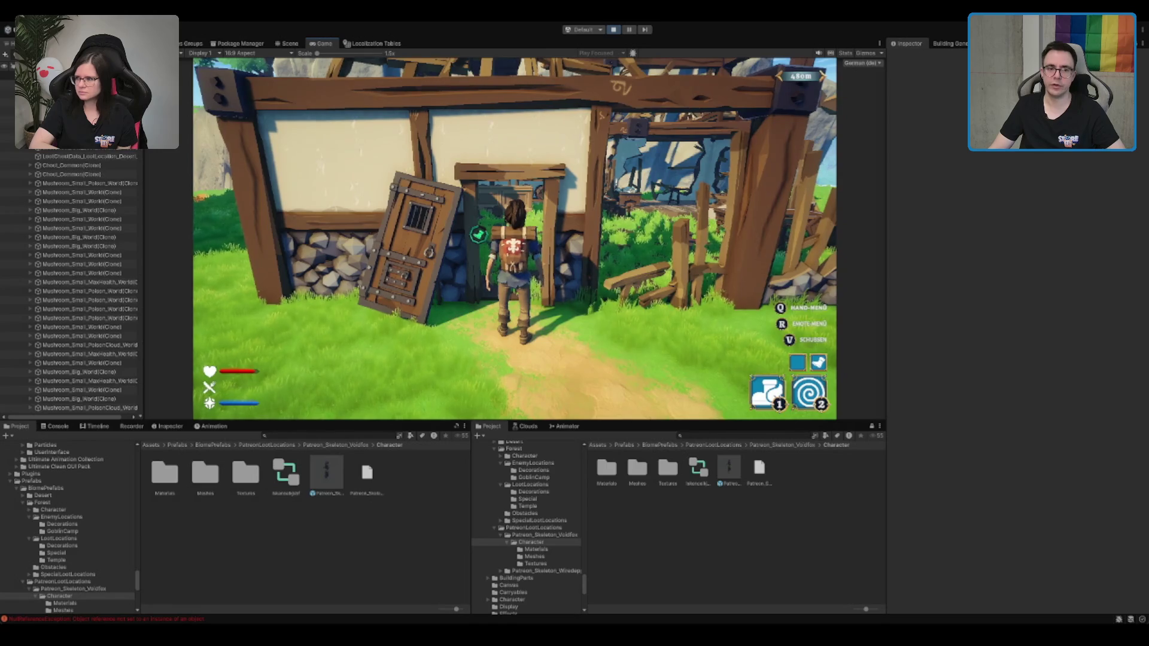
key(s)
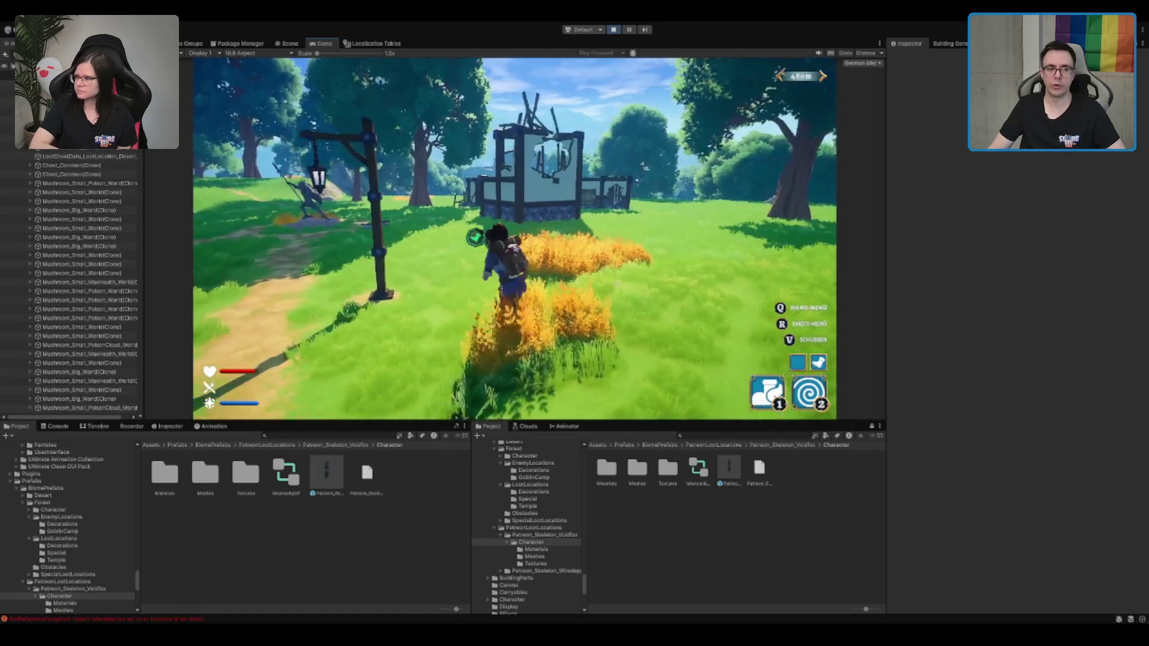
key(w)
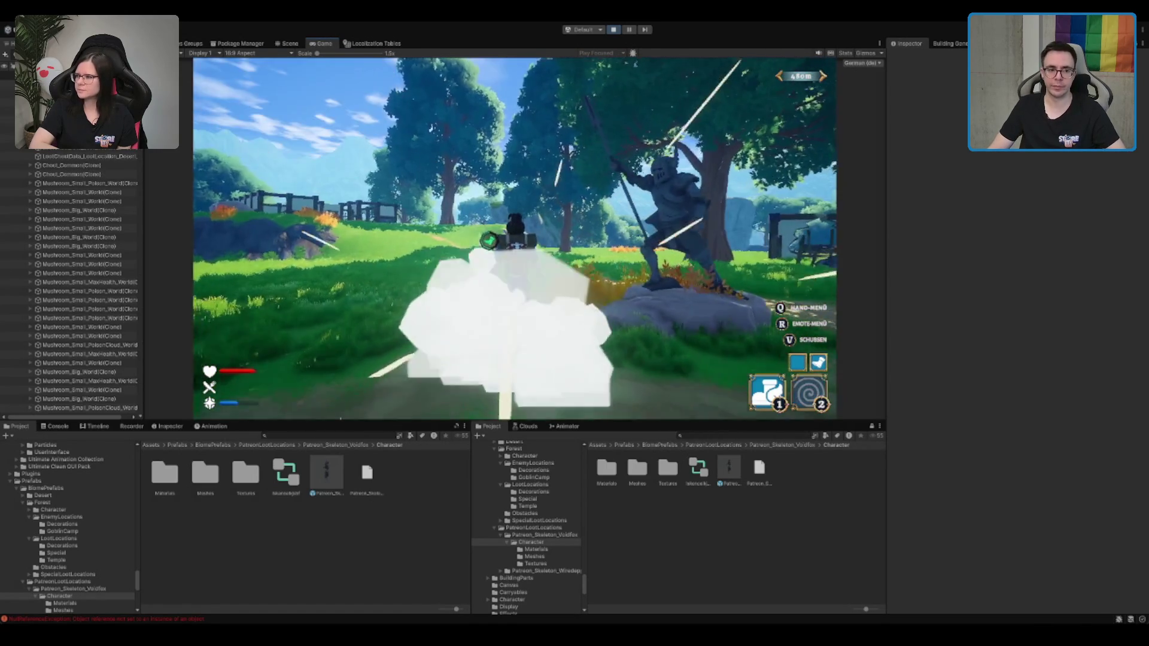
key(w)
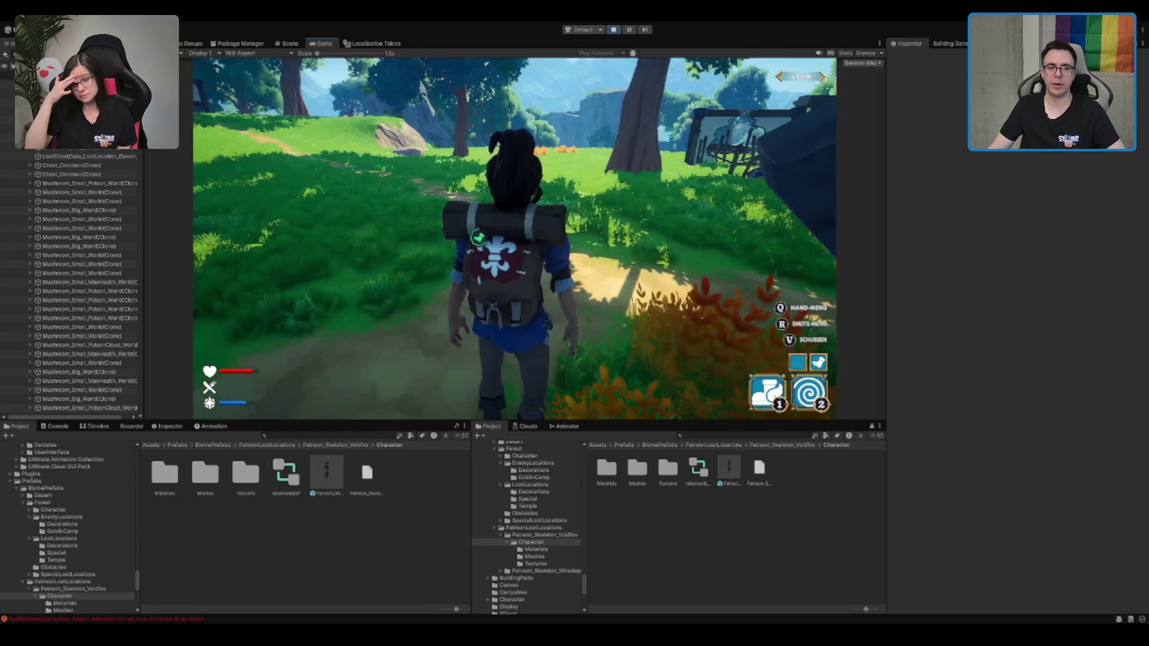
key(s)
Run on toward the village houses and crates, then switch to the Scene view
key(w)
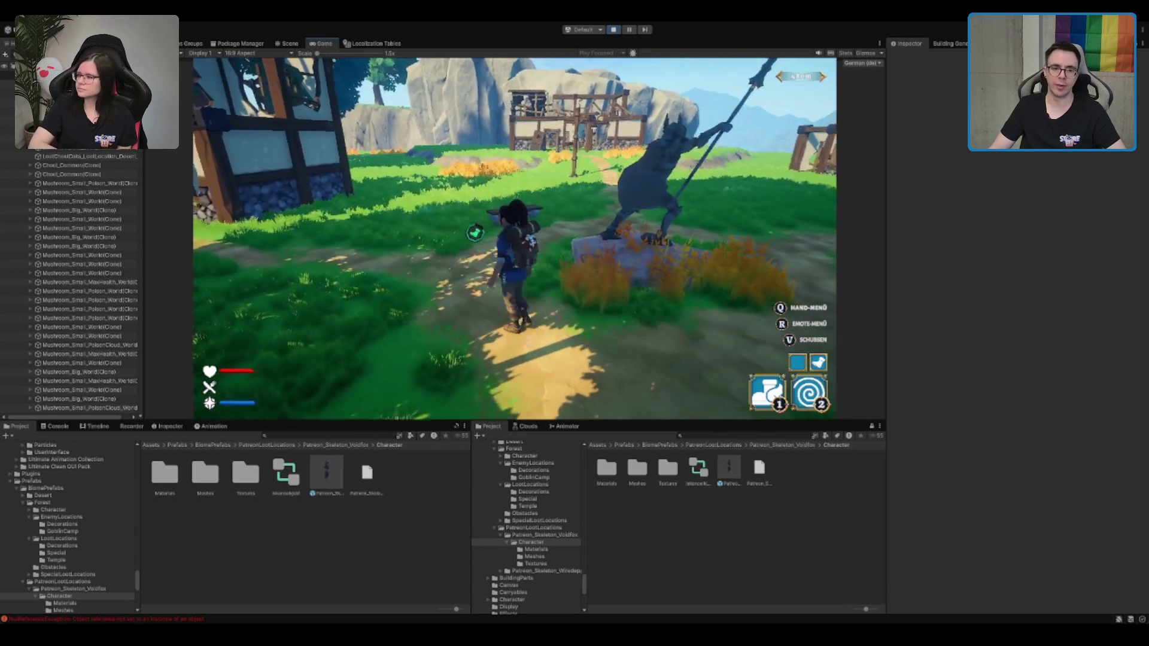
key(w)
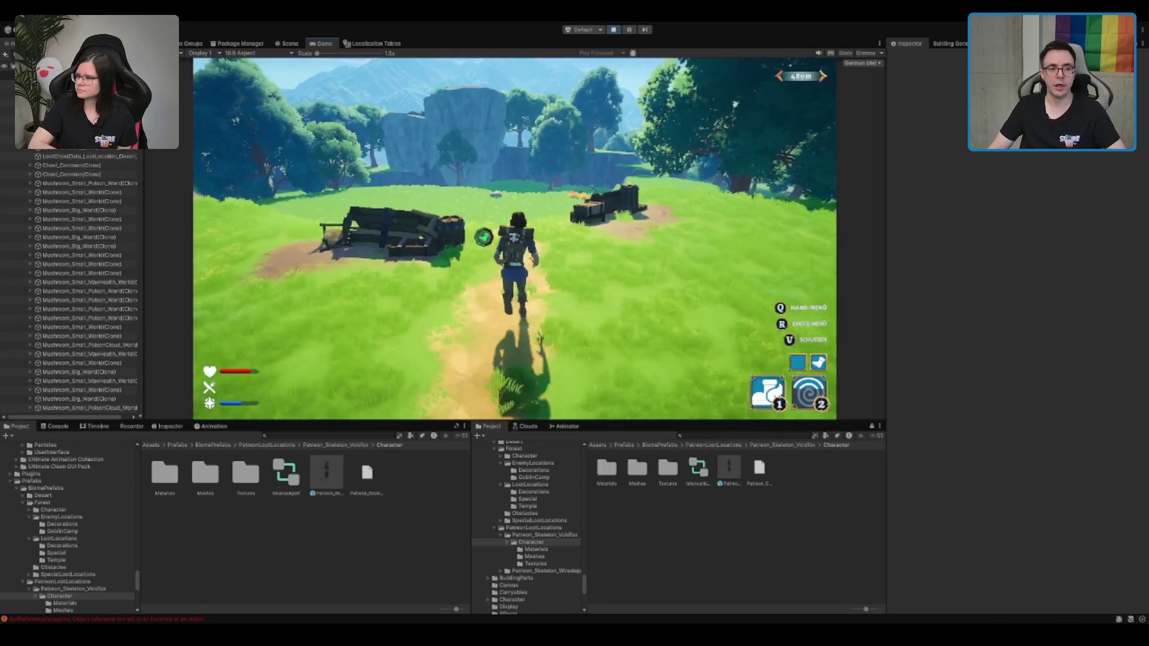
key(w)
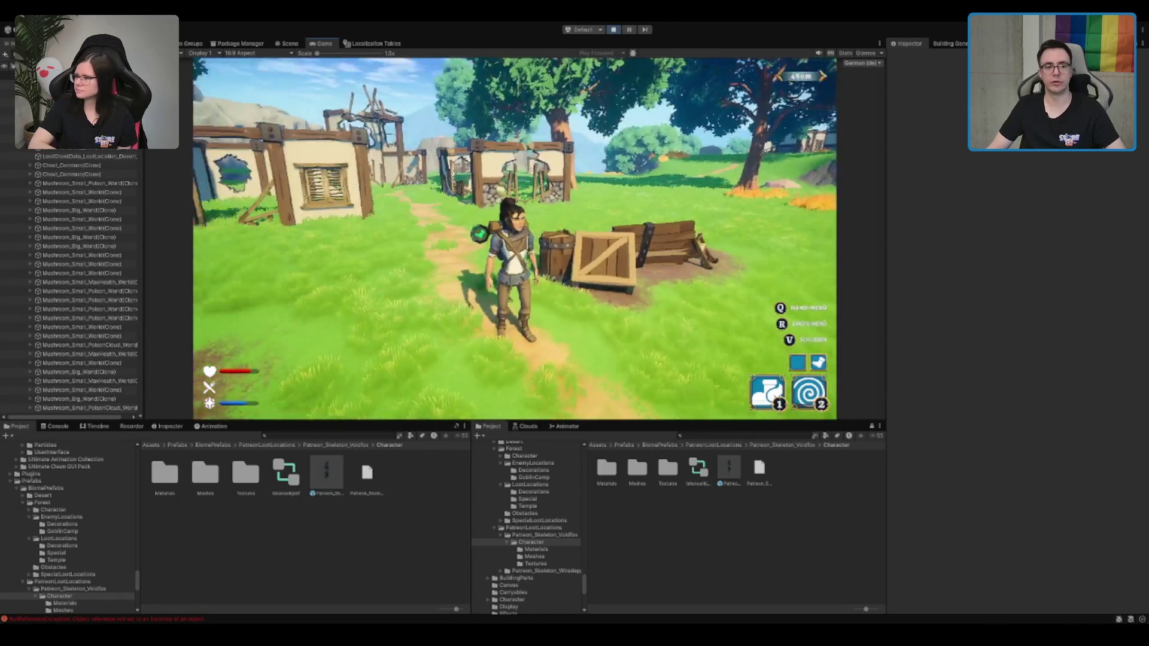
key(w)
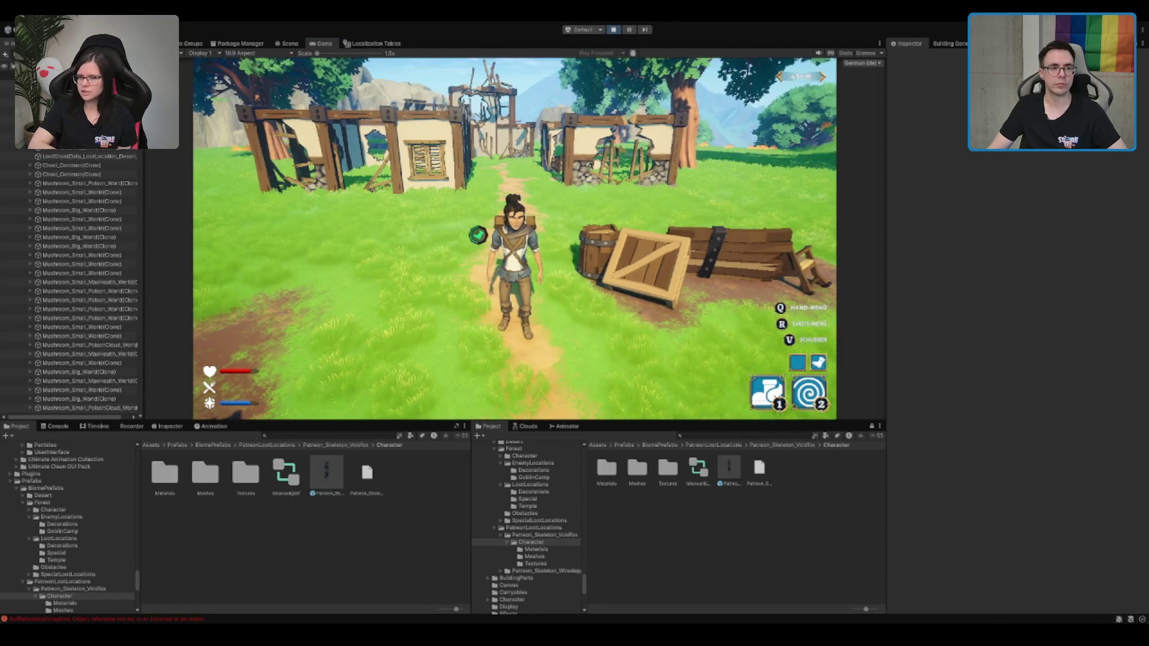
click(289, 43)
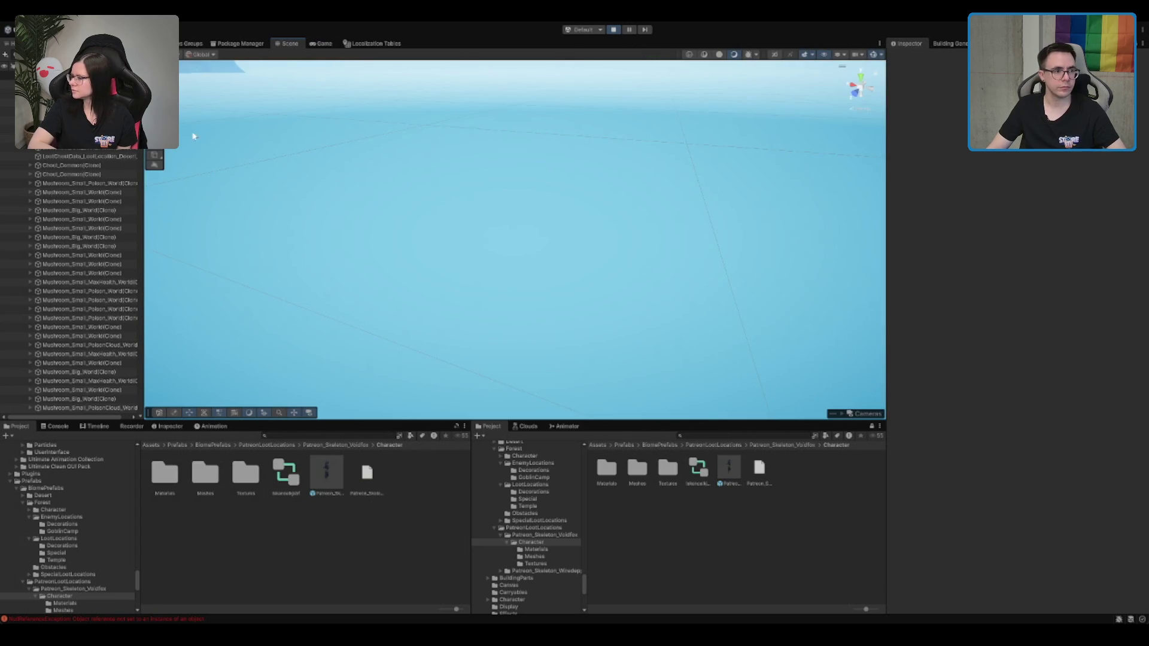
Select PersistentPlayer, frame it with F, and orbit the Scene camera around it
click(7, 102)
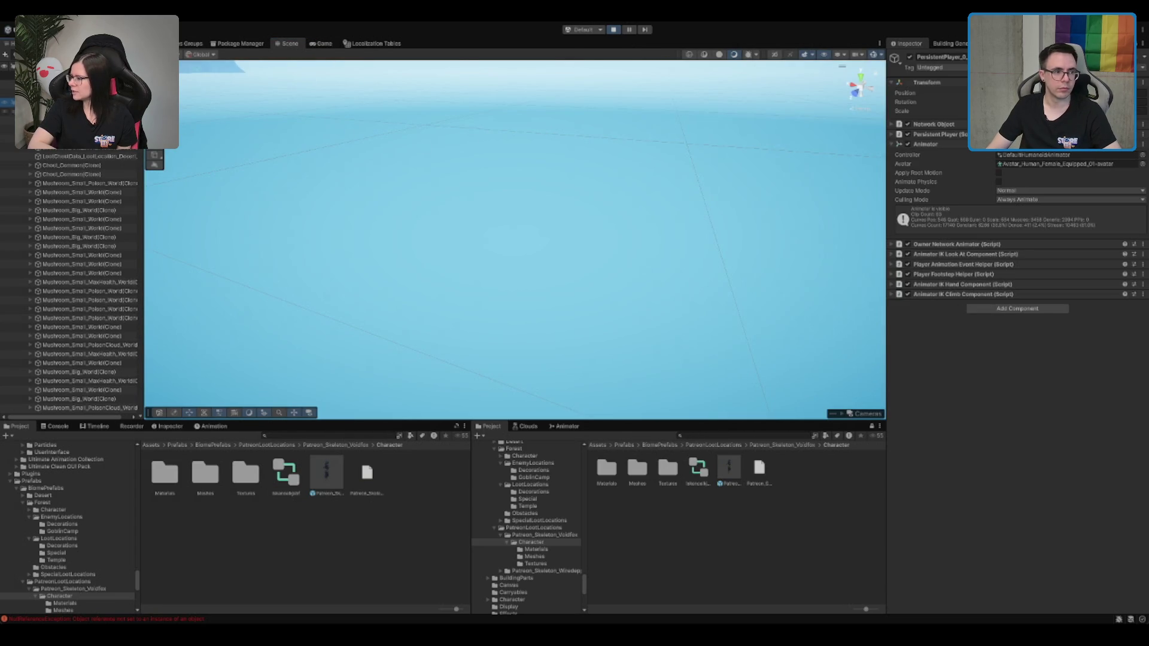
key(f)
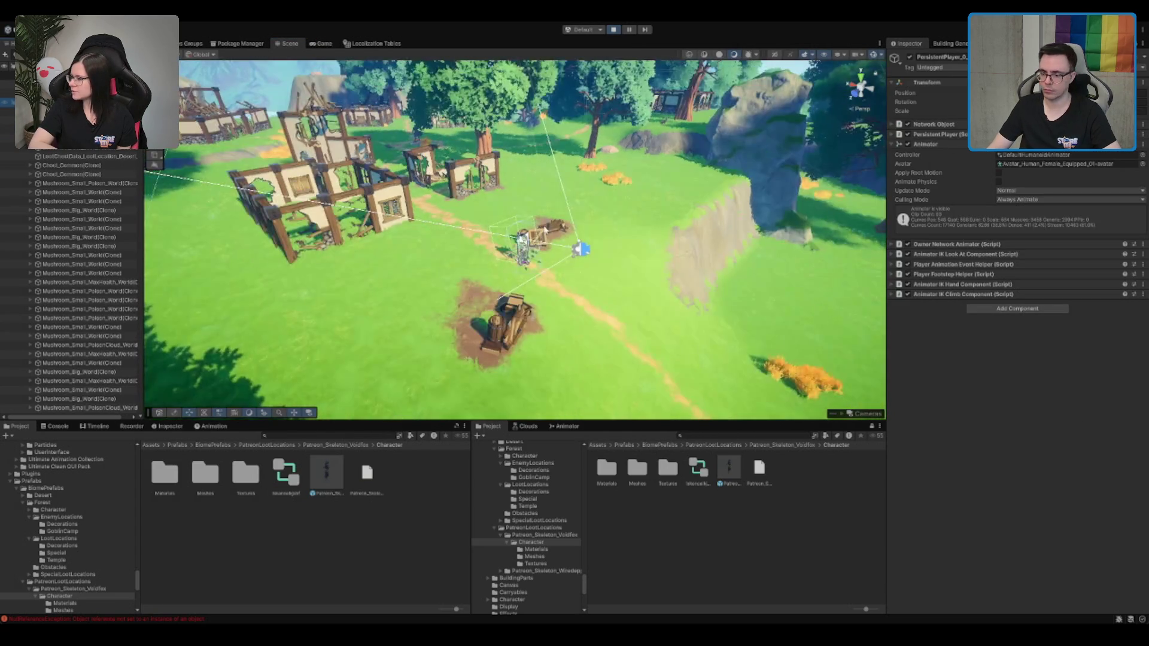
mouse_move(391, 203)
mouse_down()
mouse_move(403, 210)
mouse_move(307, 257)
mouse_move(578, 230)
mouse_move(768, 186)
mouse_move(658, 204)
mouse_up()
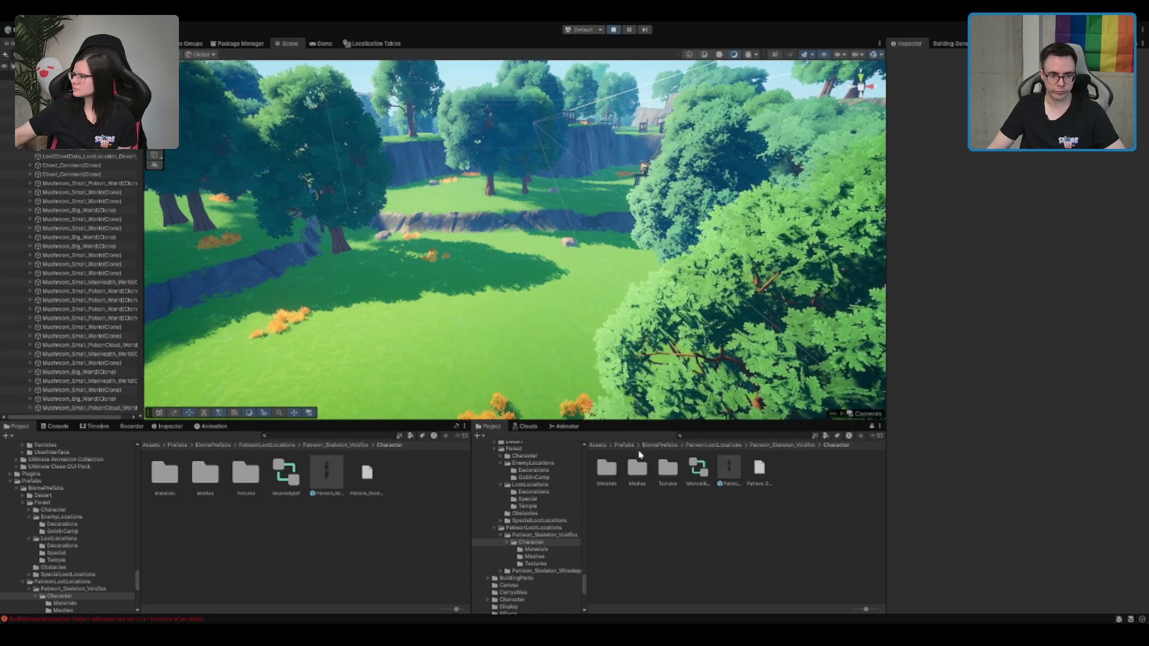
In the right Project window, browse from Forest via Assets and AddressableAssetsData to the Animations folder
click(533, 524)
click(514, 448)
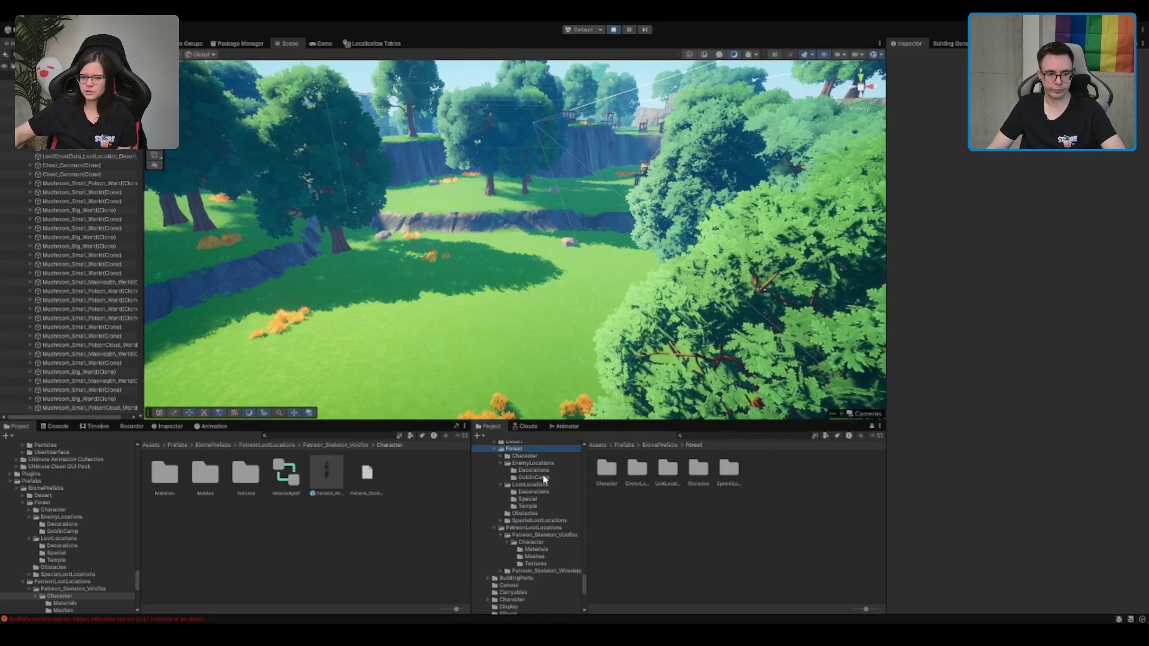
click(597, 444)
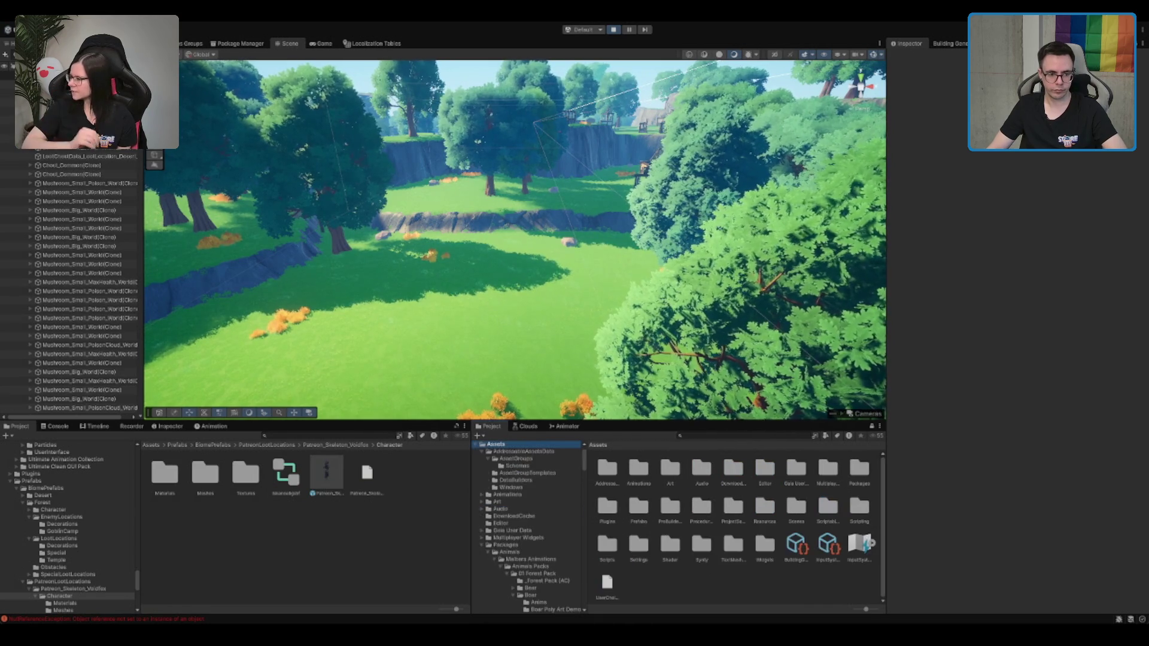
click(520, 473)
click(524, 466)
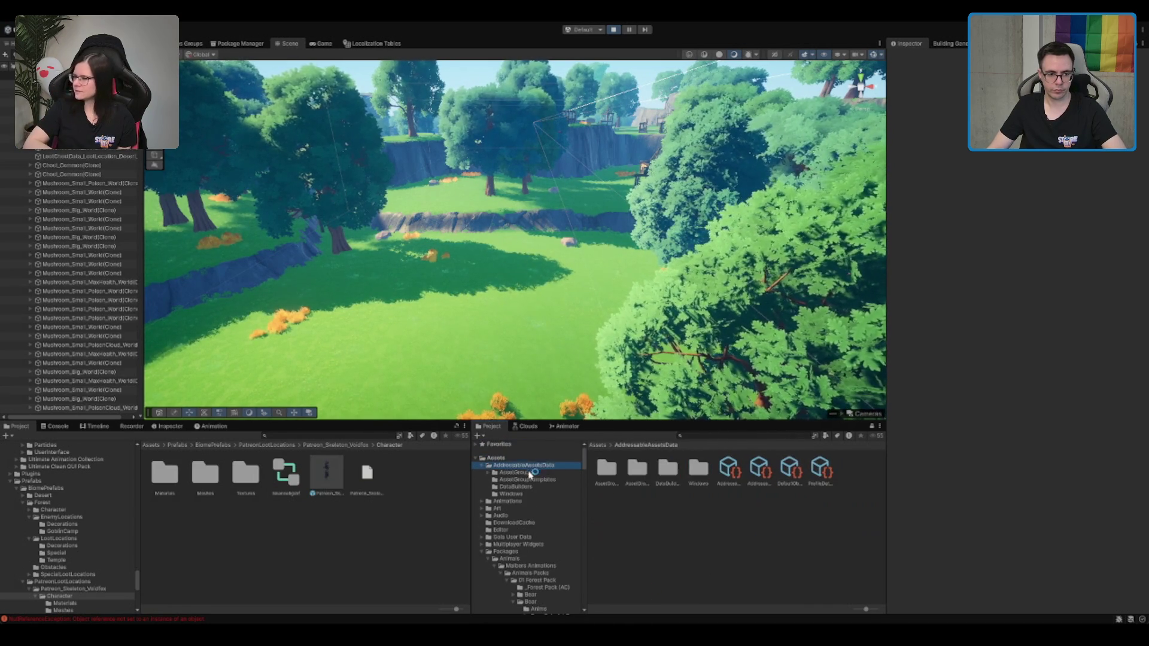
key(Left)
click(529, 473)
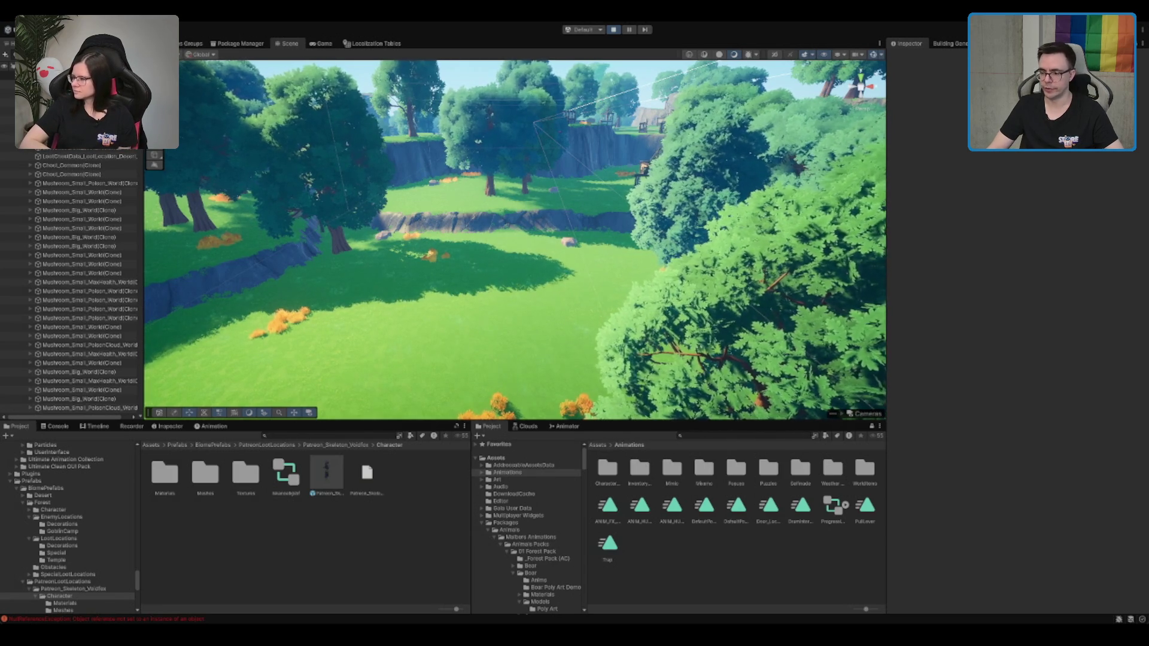
click(507, 472)
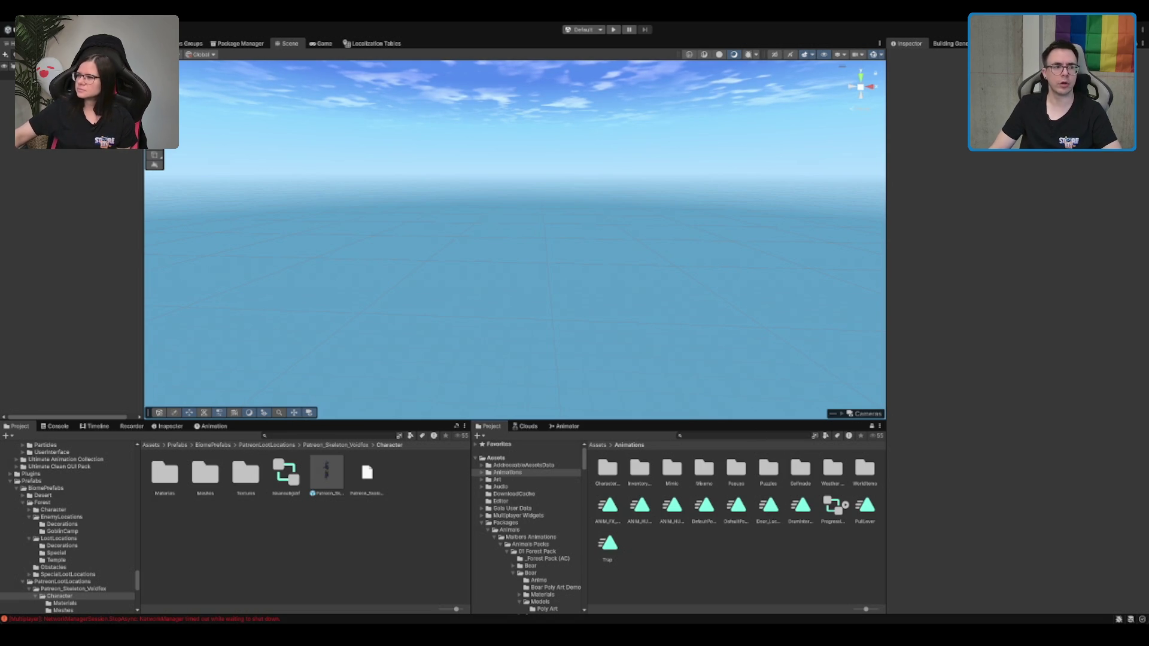
Inspect the ProgressionService and MusicService objects, then briefly start and stop Play mode
click(12, 75)
key(Down)
key(Down)
key(Down)
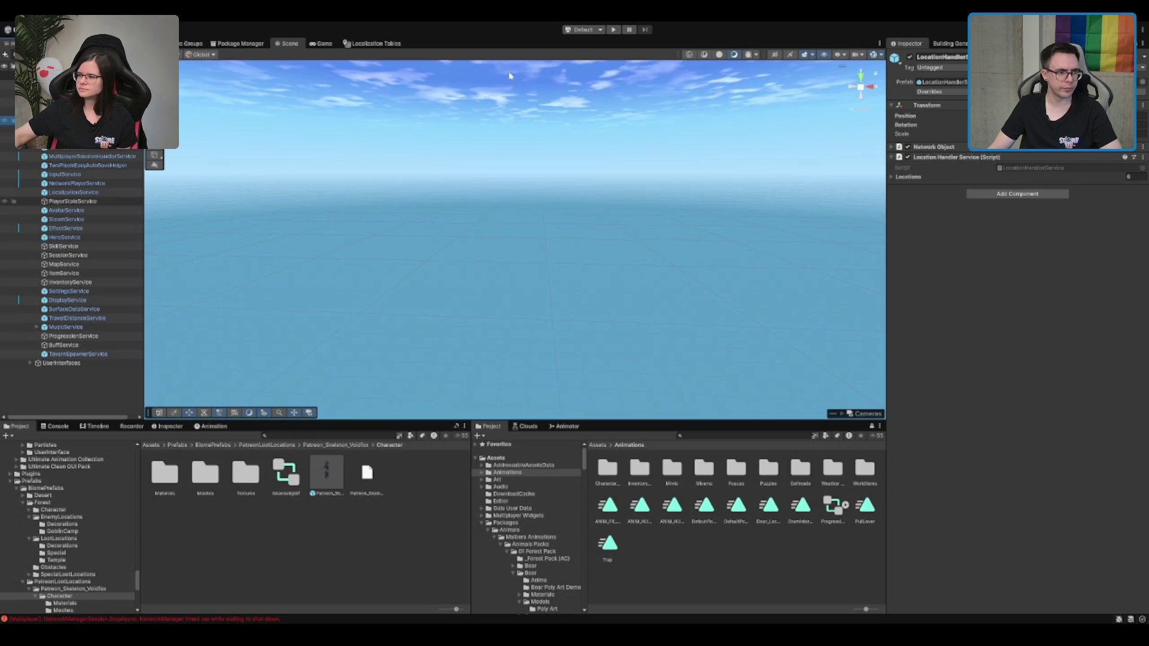
click(81, 336)
click(83, 328)
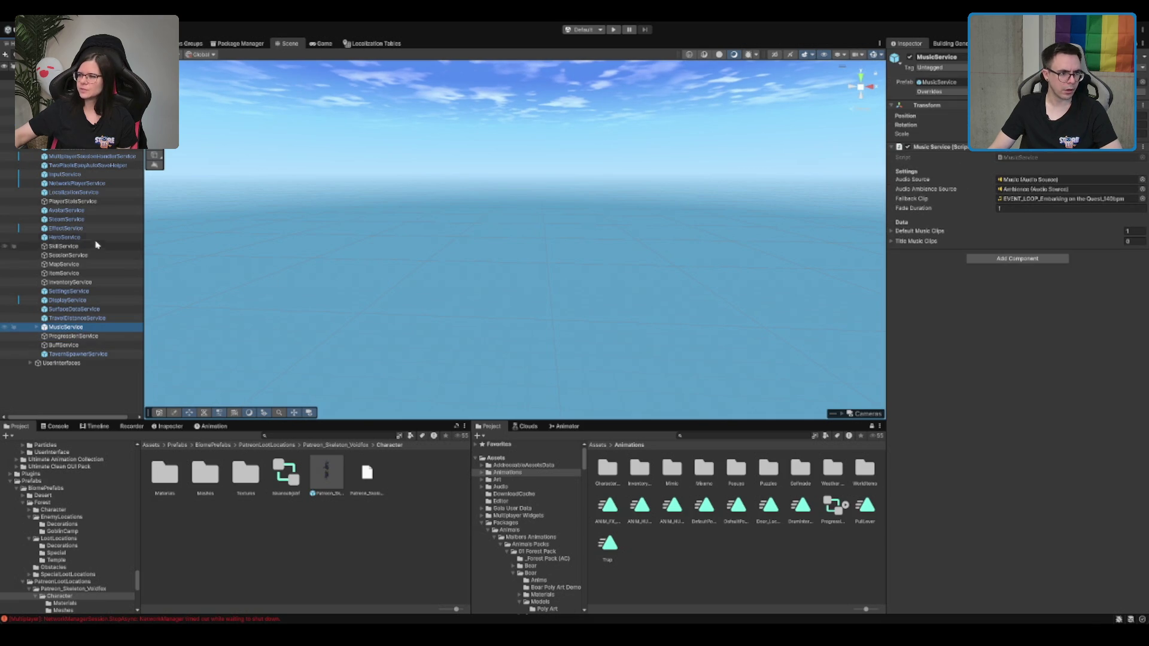
click(614, 30)
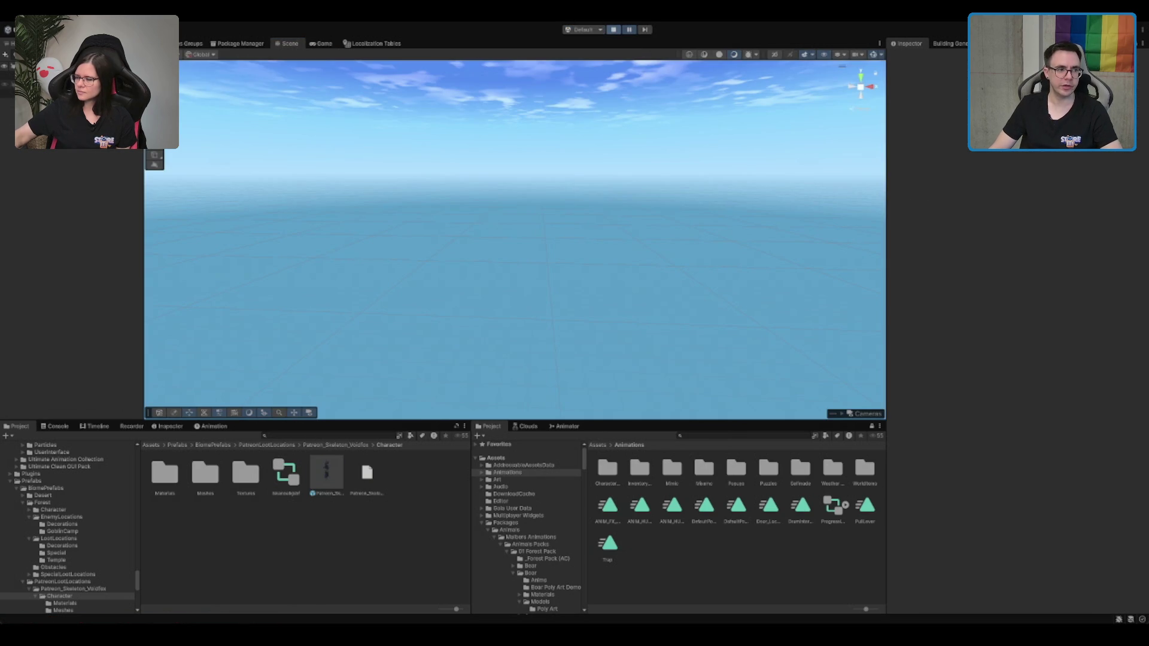
click(619, 32)
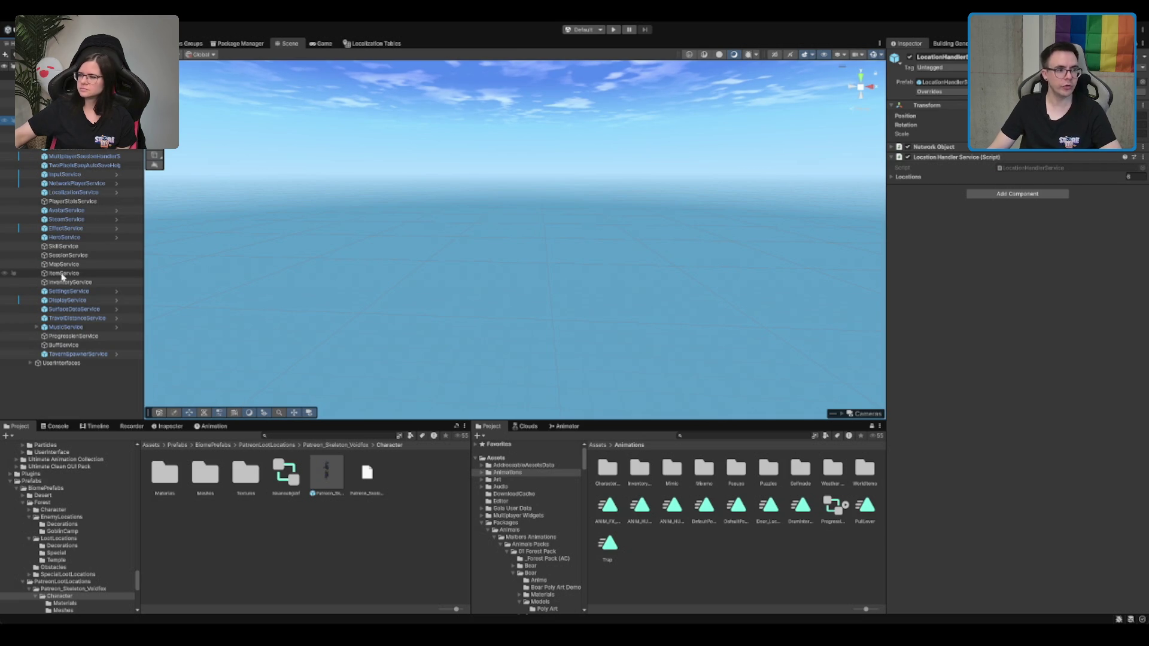
Inspect TravelDistanceService, then SkillService, and finally MapService in the Hierarchy
click(73, 318)
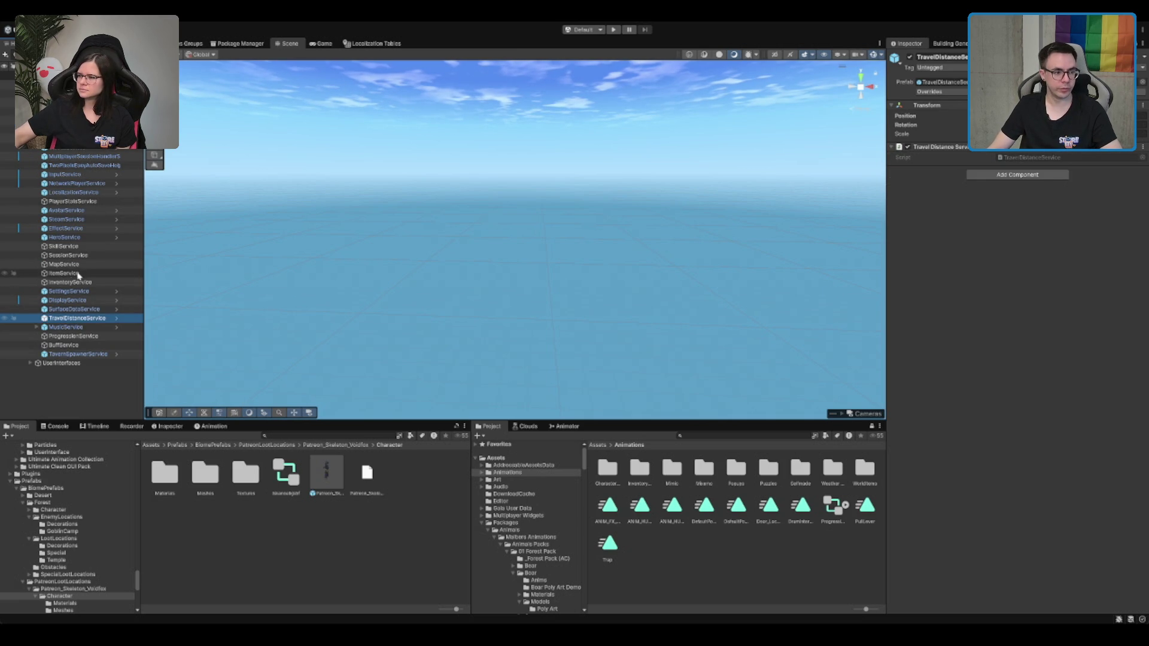
click(101, 248)
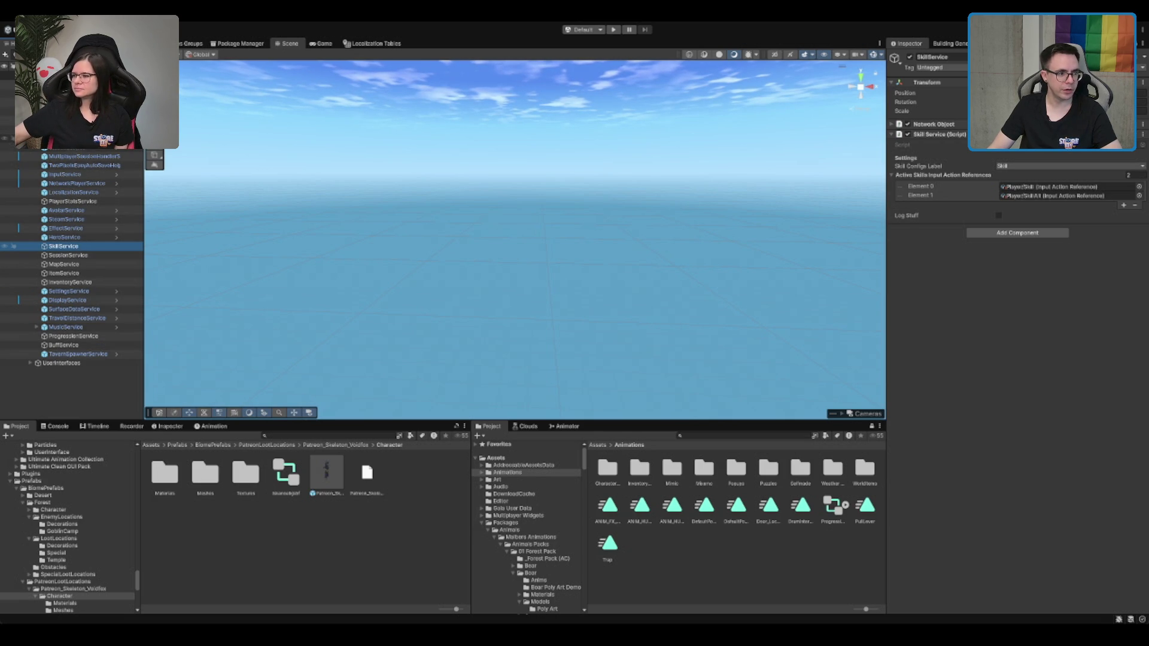
click(64, 263)
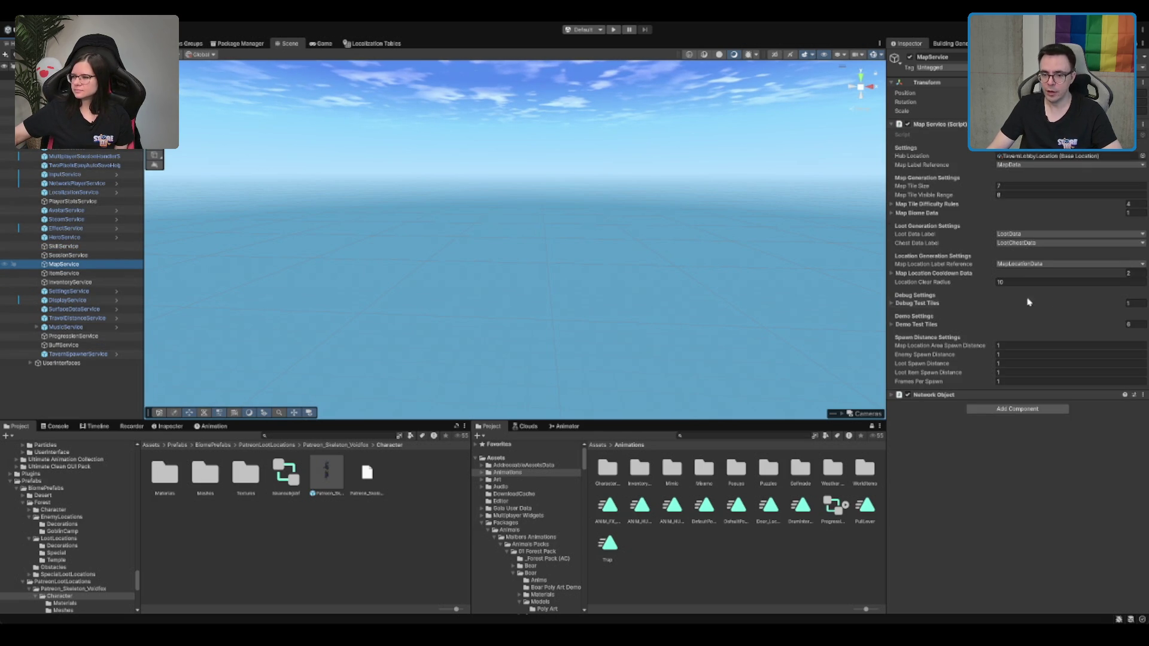
Assign Forest_WitchHouse as Element 0's Debug Test Tile data and ping it in the Forest Tiles folder
click(939, 302)
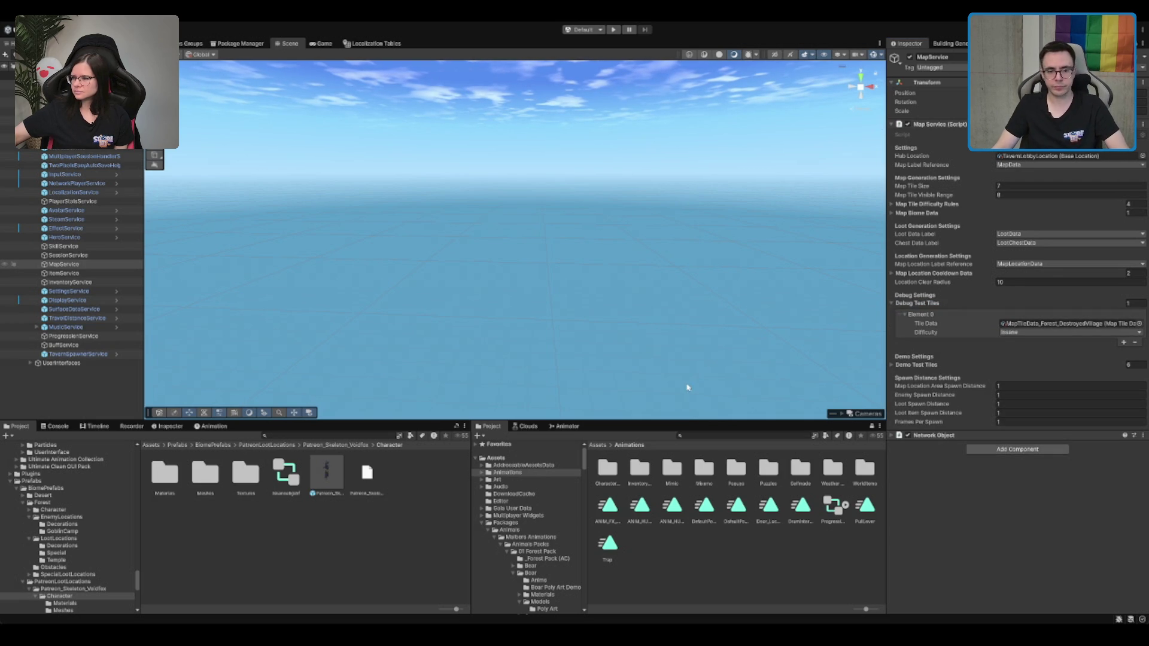
mouse_move(688, 388)
mouse_down()
mouse_move(734, 361)
mouse_move(1017, 324)
mouse_up()
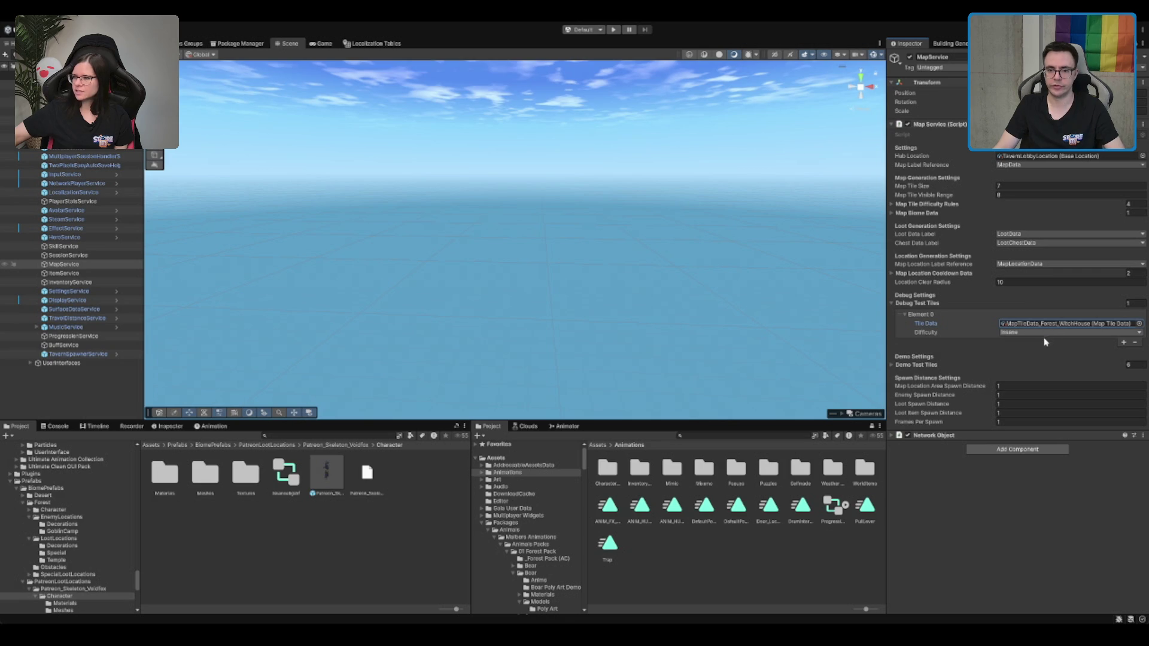
click(1055, 324)
click(433, 525)
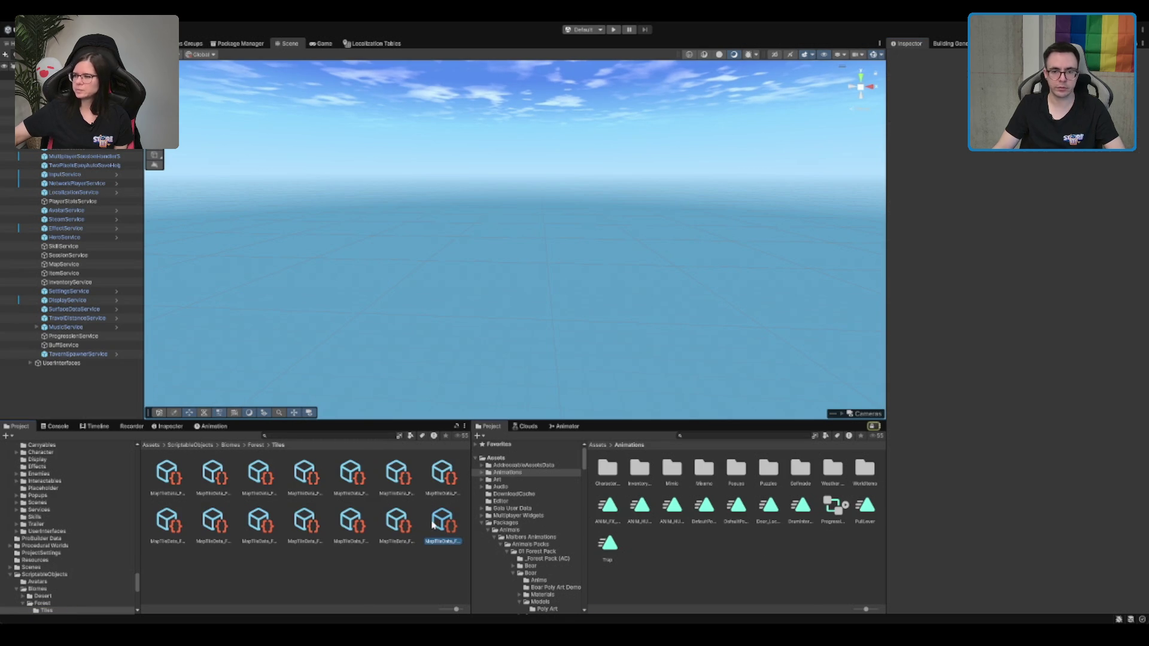
Clear the asset selection and enter Play mode to load the When We Arrive main menu
click(591, 252)
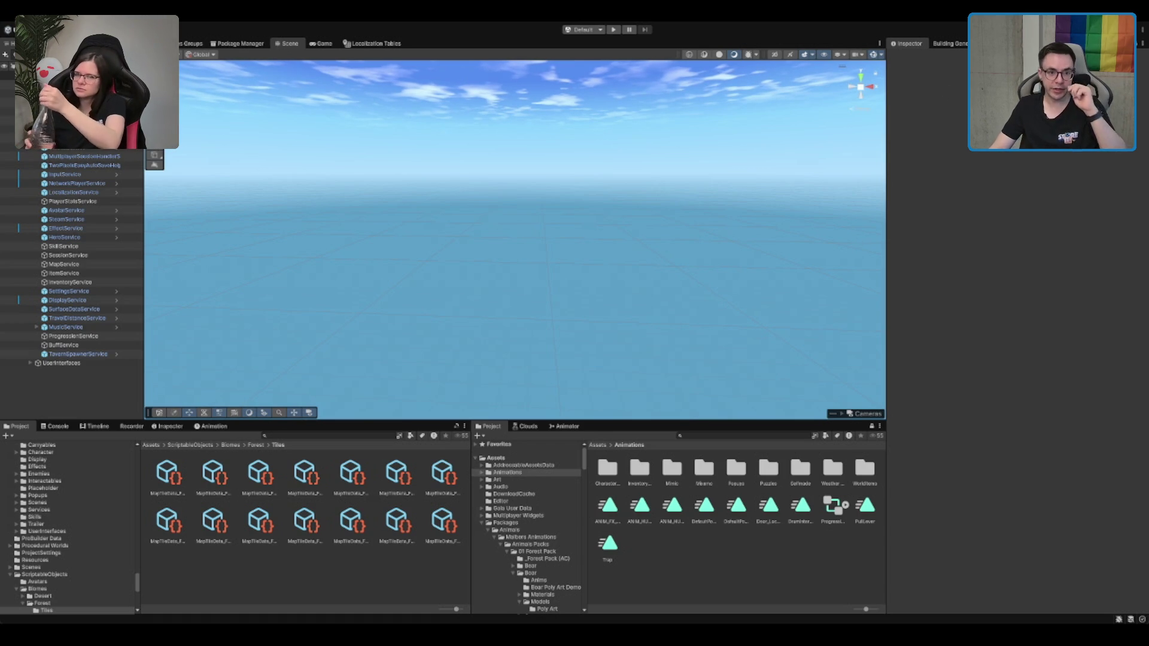
click(612, 31)
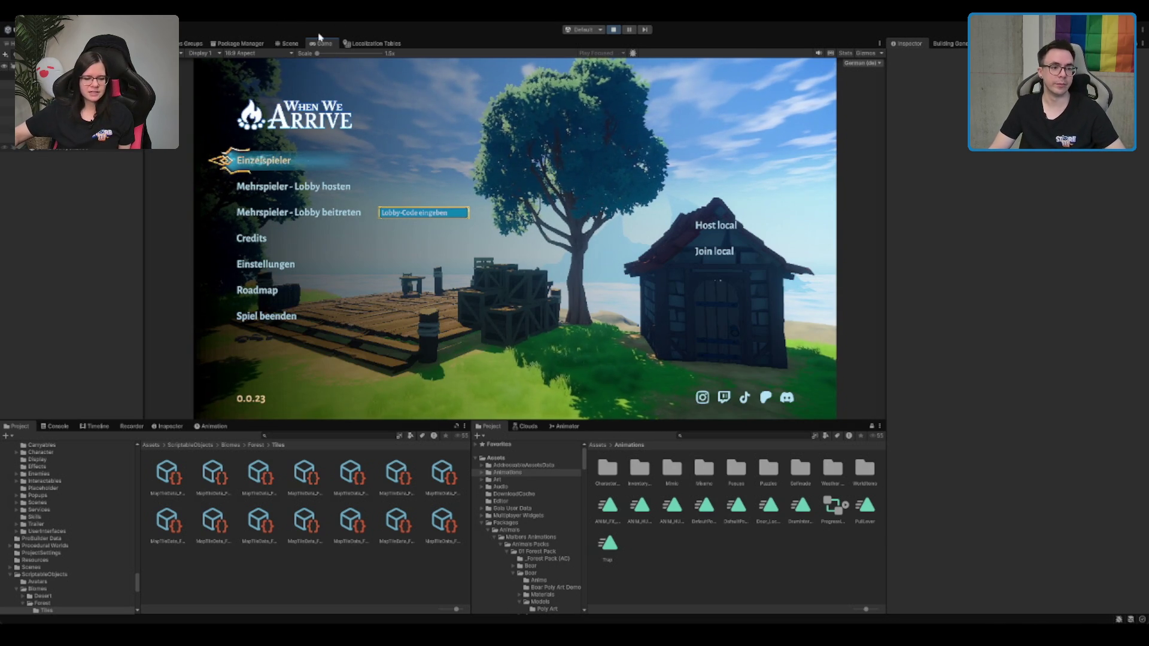
Start a single-player game in a maximized Game view and walk into the tavern
click(285, 148)
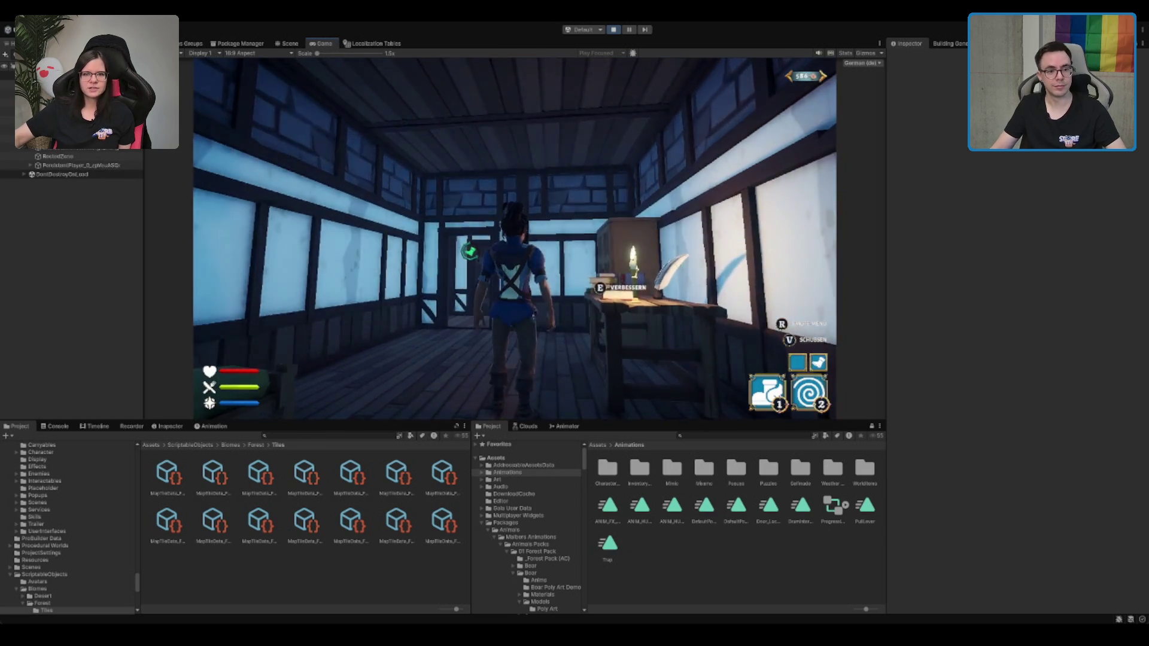
double_click(326, 47)
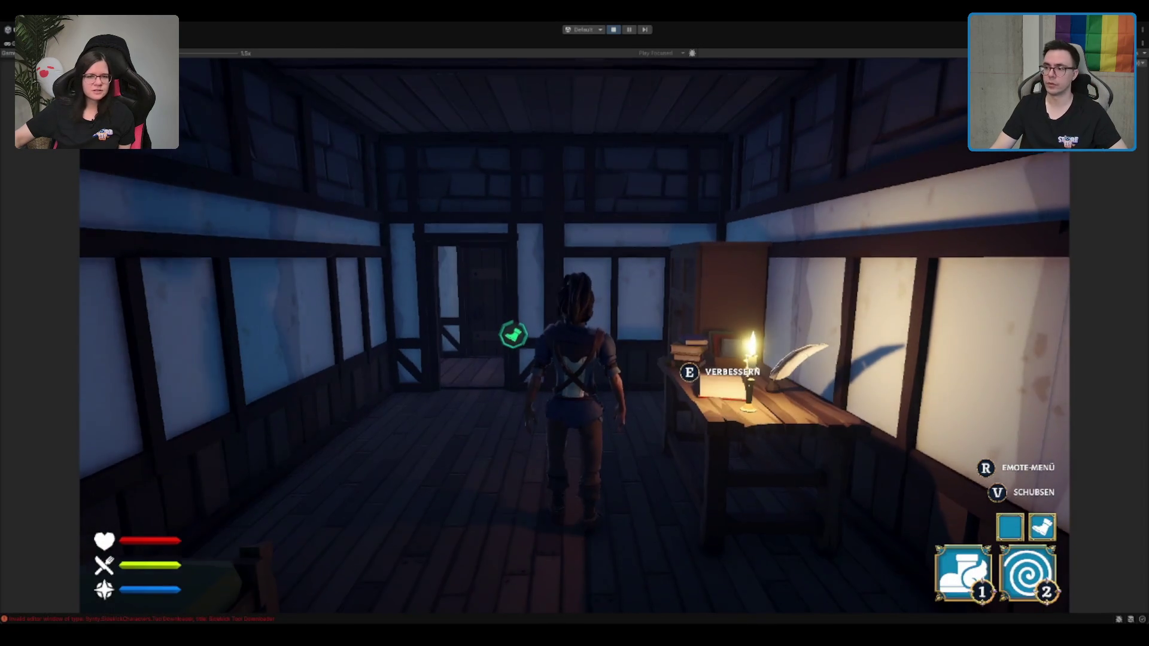
key(w)
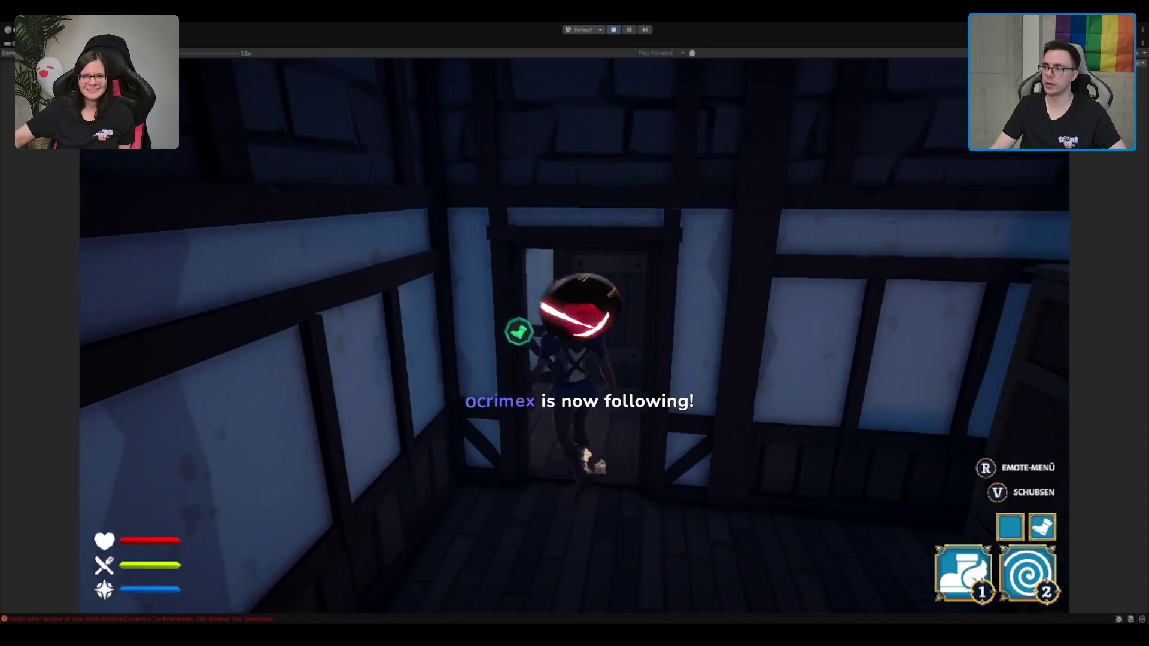
key(w)
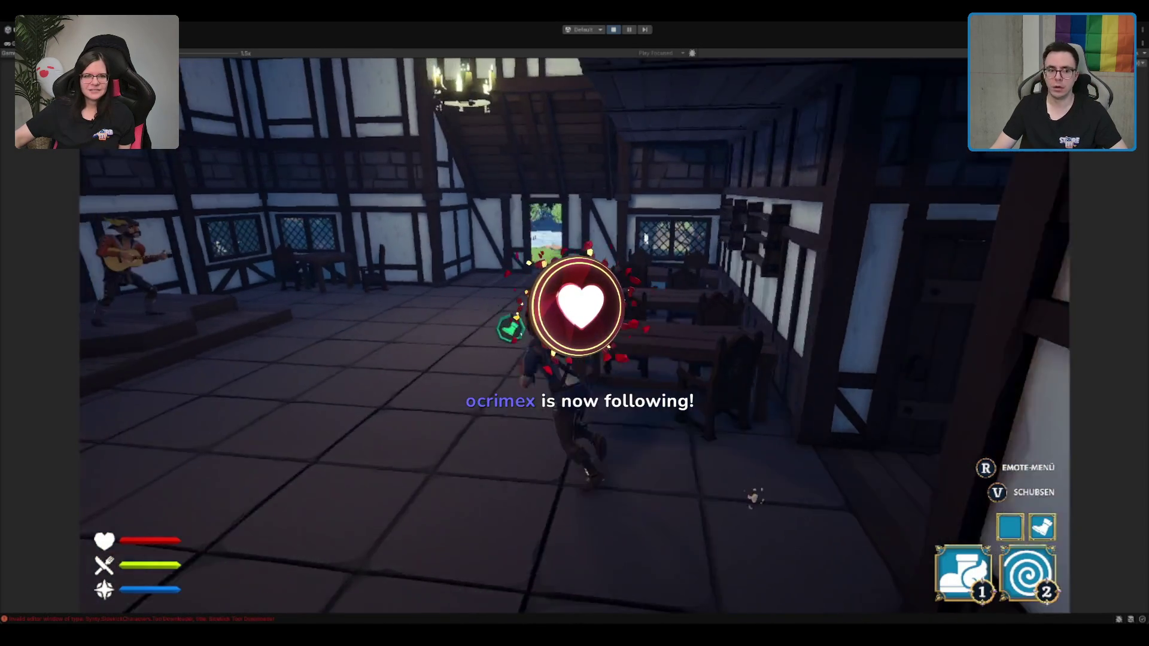
Cross the tavern, exit the back door, dash and run along the path to the crates
key(w)
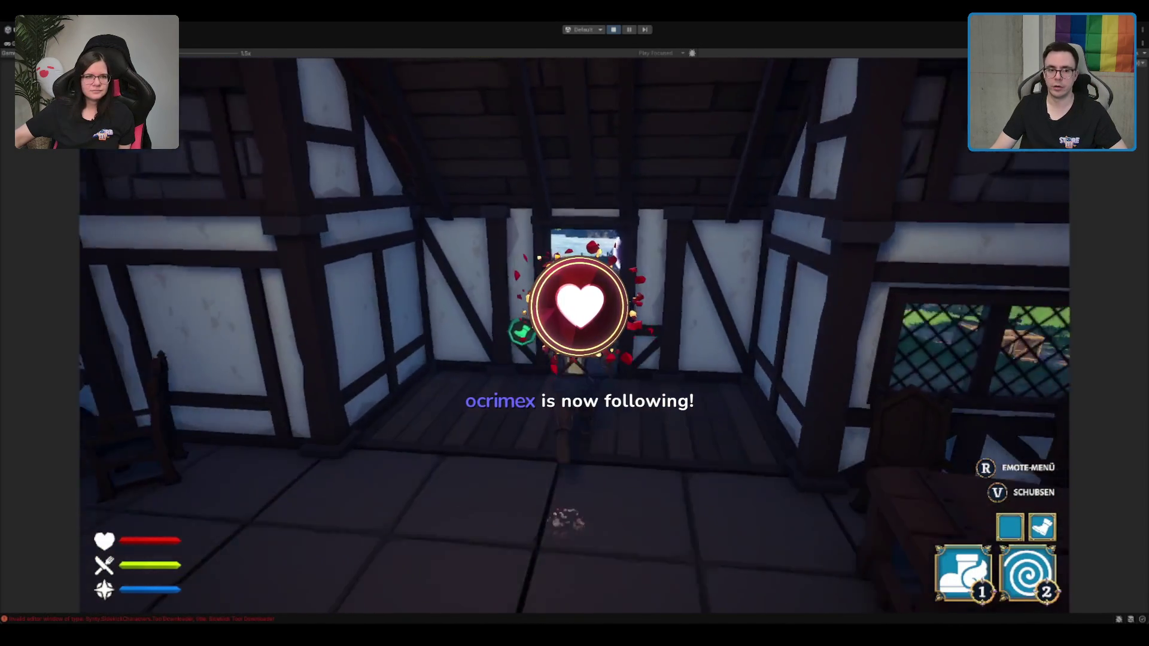
key(w)
key(2)
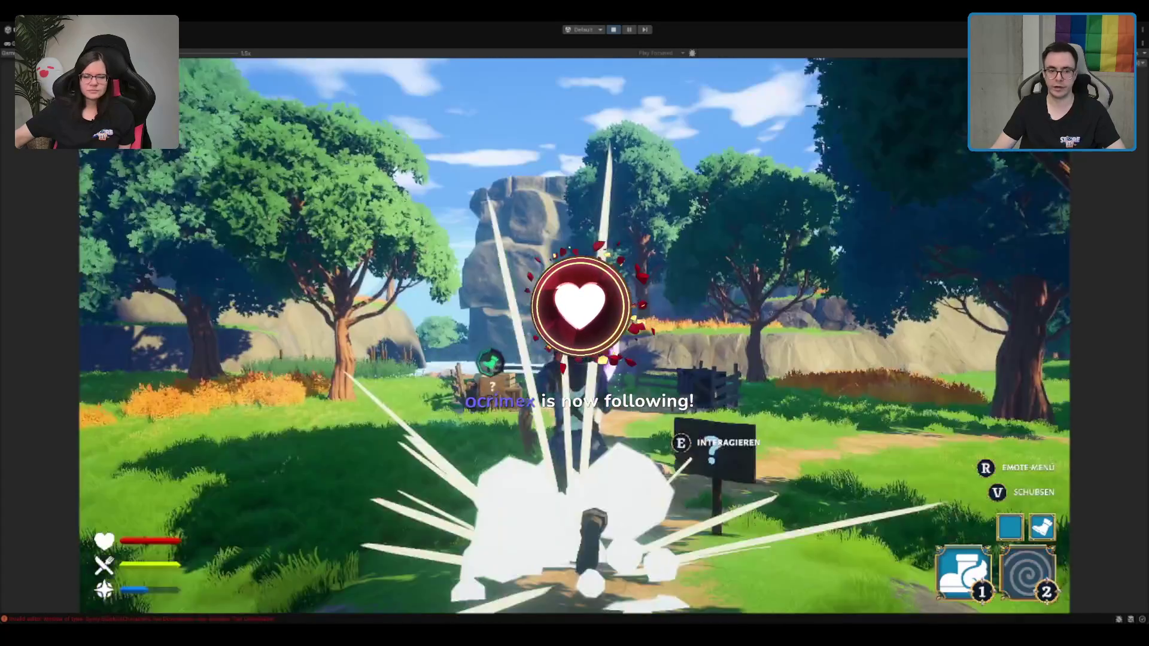
key(w)
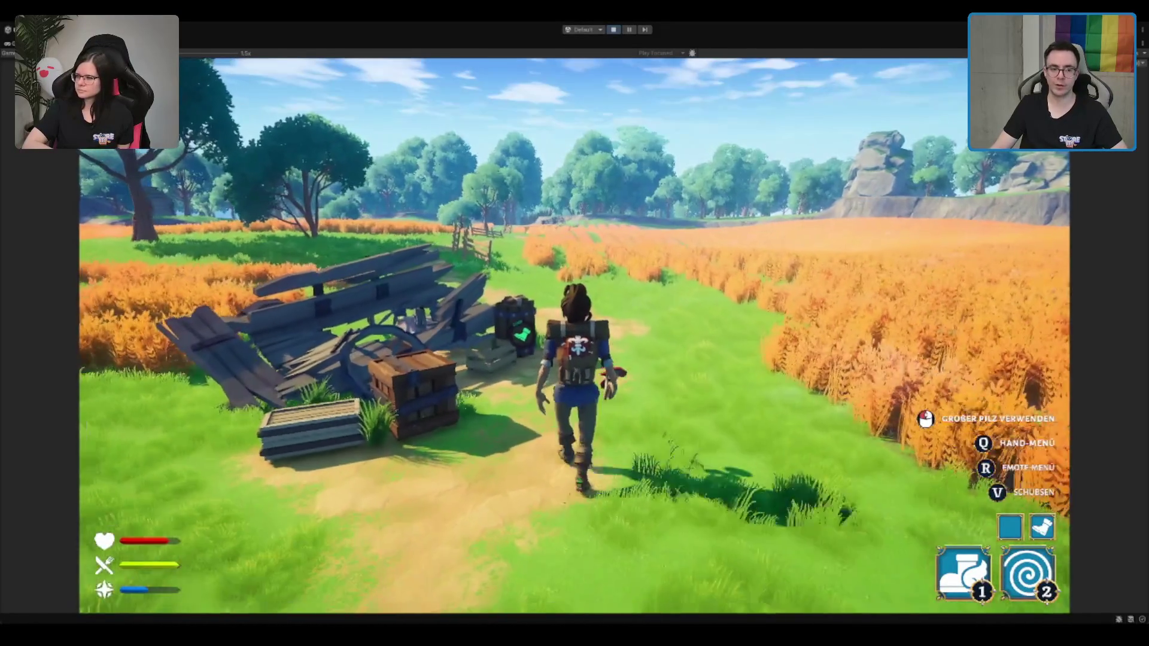
Loot the barrel: meat into the hand bar, Lauch leek via Reiserucksack into the Waffenrock
key(e)
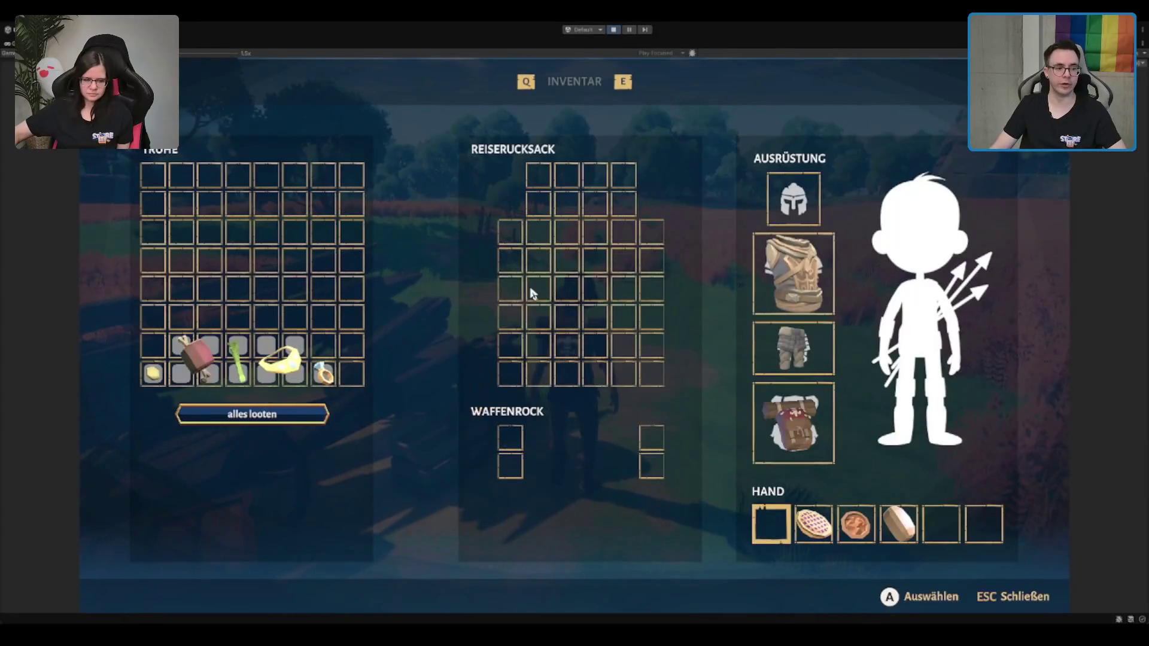
drag(194, 359, 944, 539)
mouse_move(238, 358)
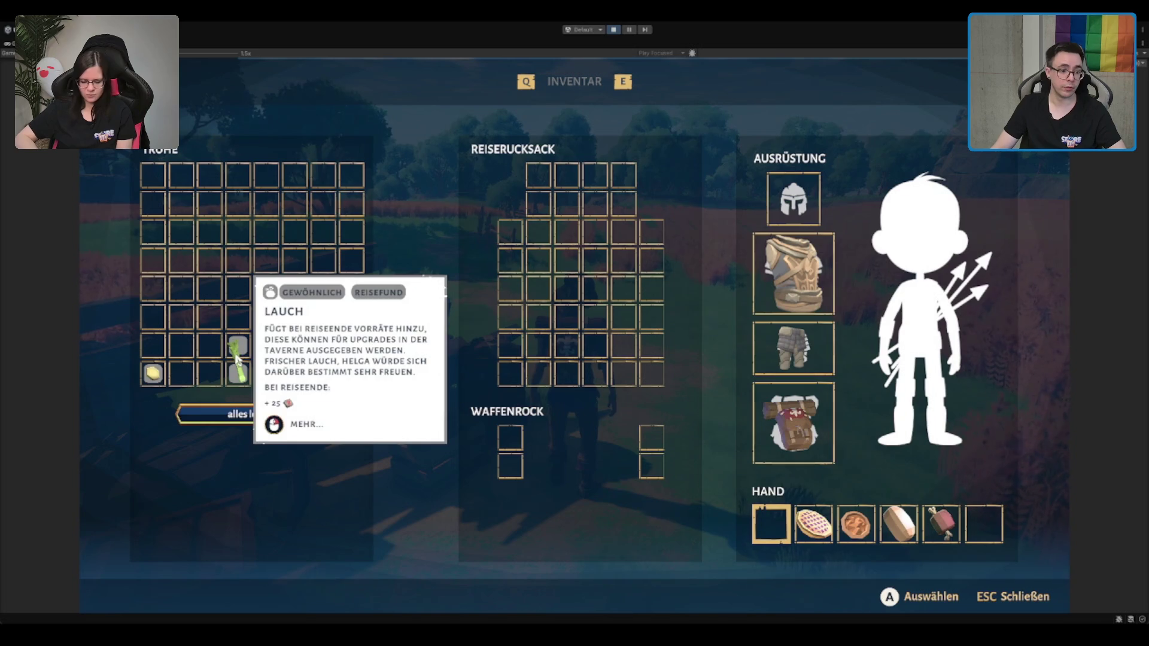
mouse_move(238, 358)
mouse_down()
mouse_move(510, 266)
mouse_move(542, 191)
mouse_up()
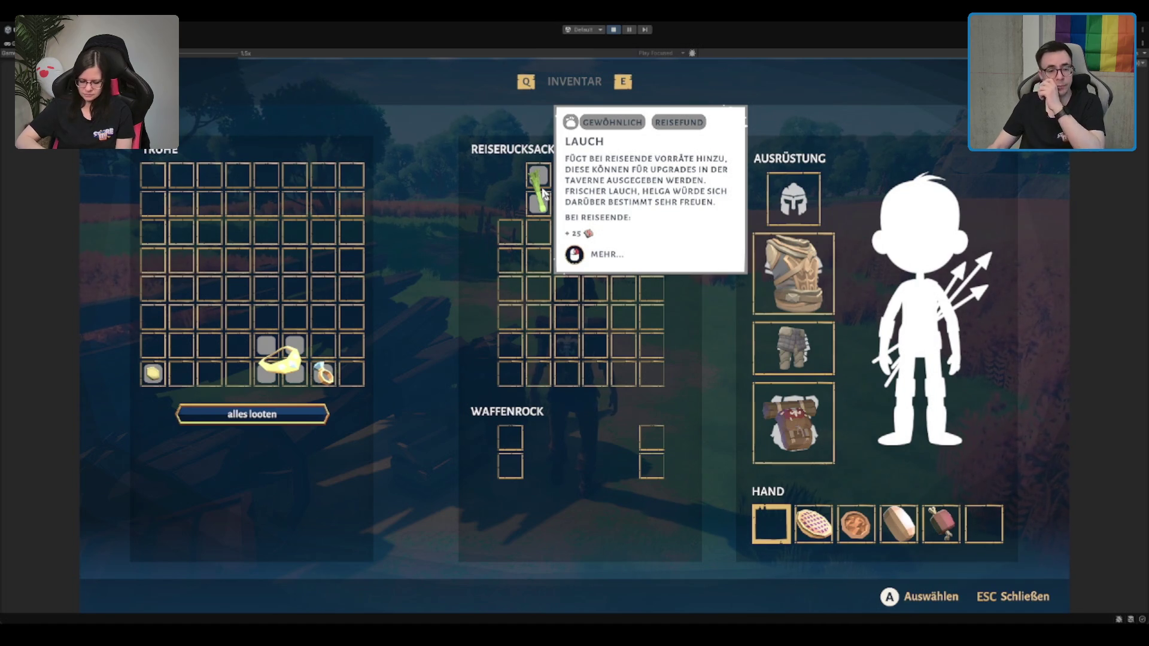
drag(543, 192, 513, 455)
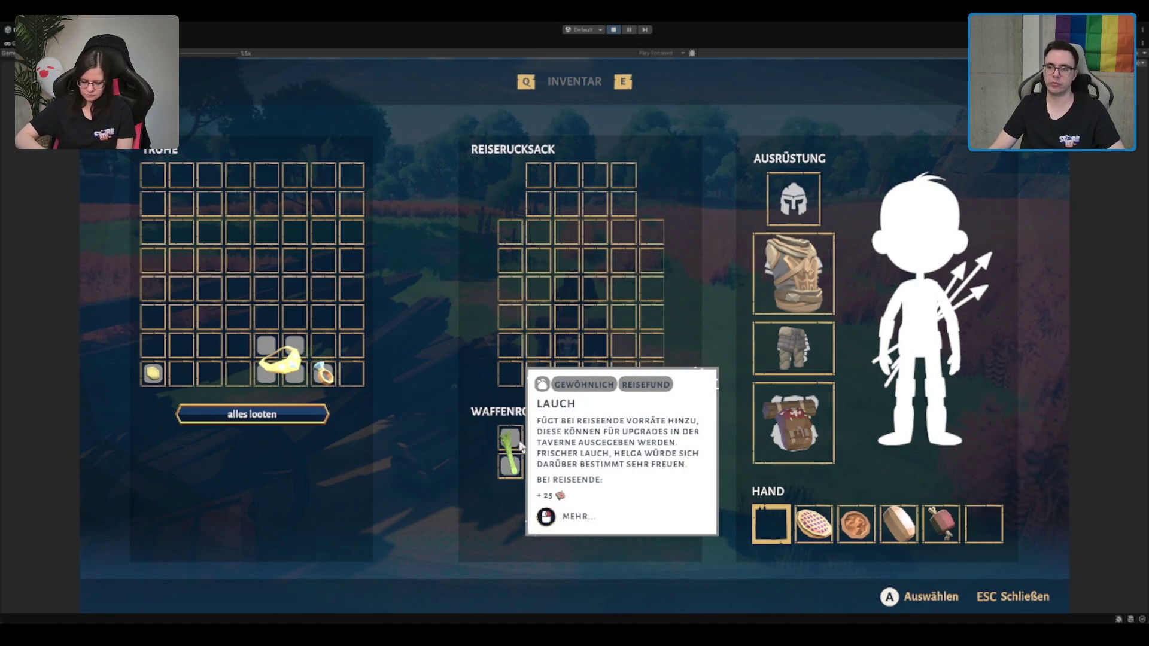
Close the inventory and sprint down the fenced wheat-field path, dashing and glancing at the Q hand menu
mouse_move(516, 453)
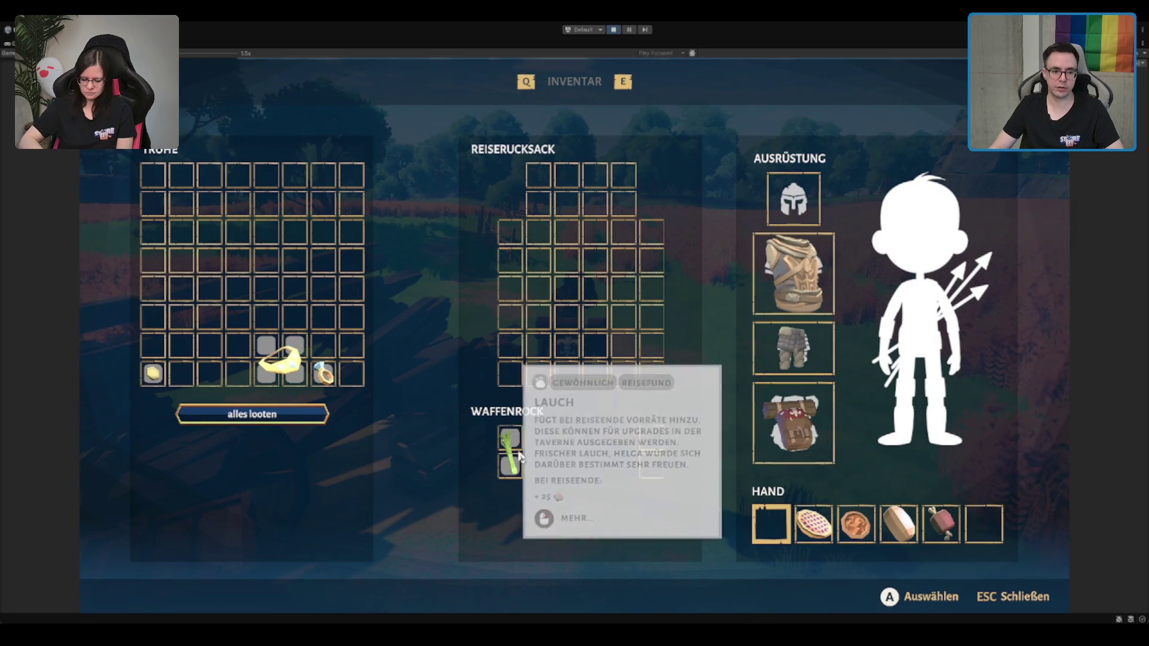
key(Escape)
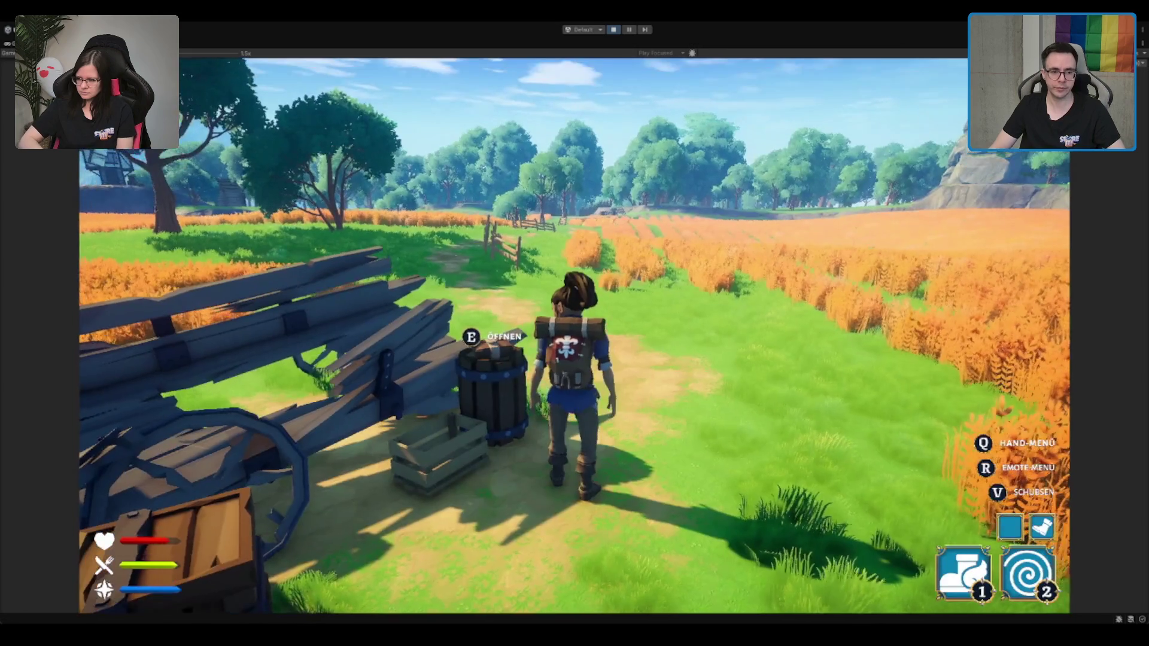
key(w)
key(shift)
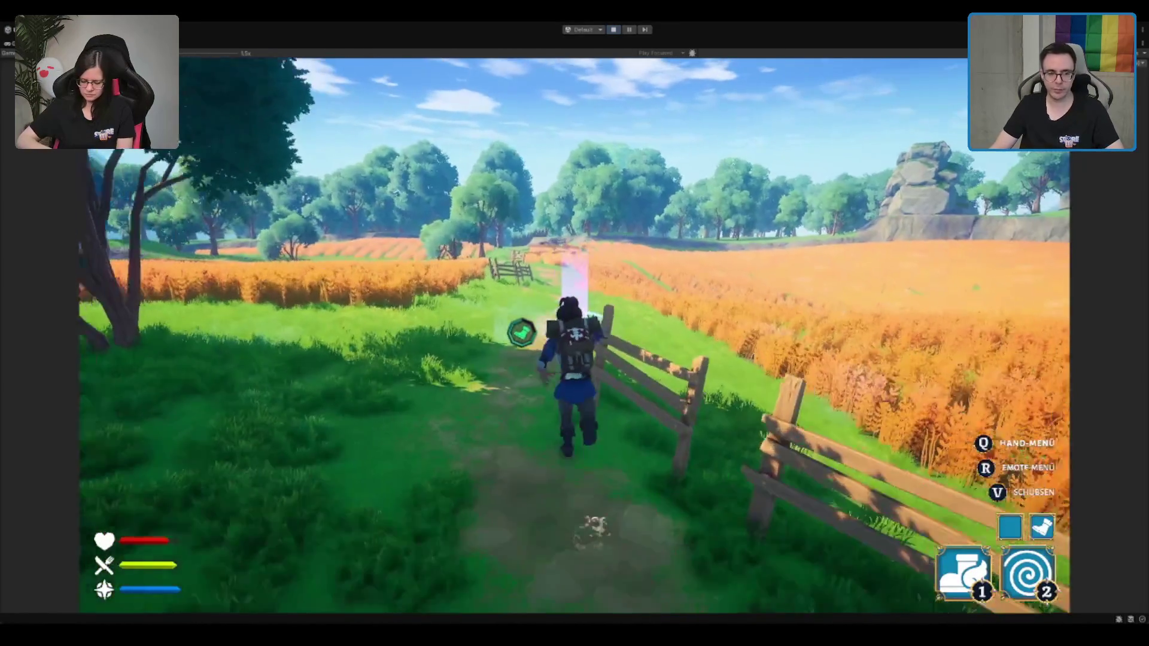
key(2)
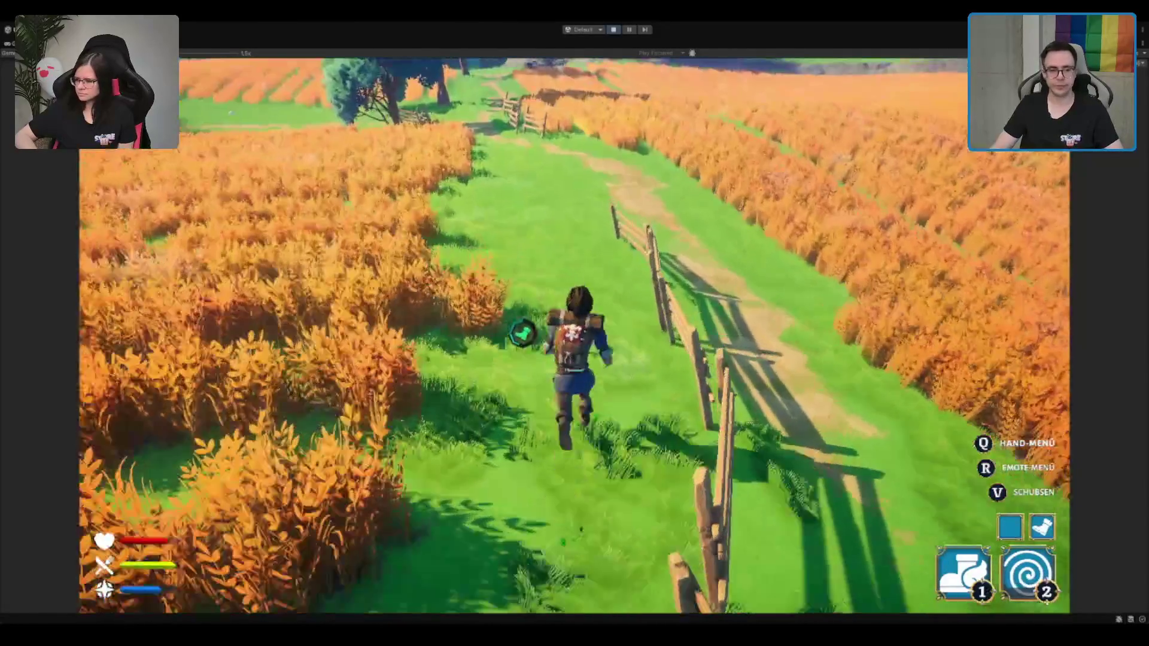
key(q)
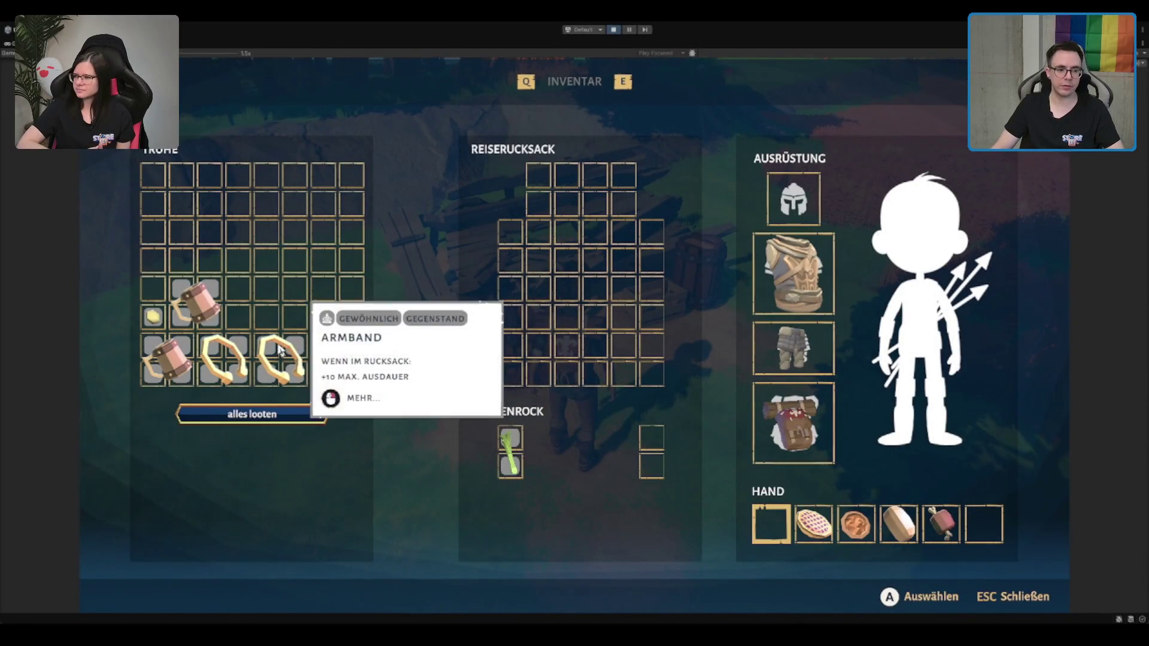
Drag the Armband from the chest into the Reiserucksack grid
drag(280, 350, 502, 353)
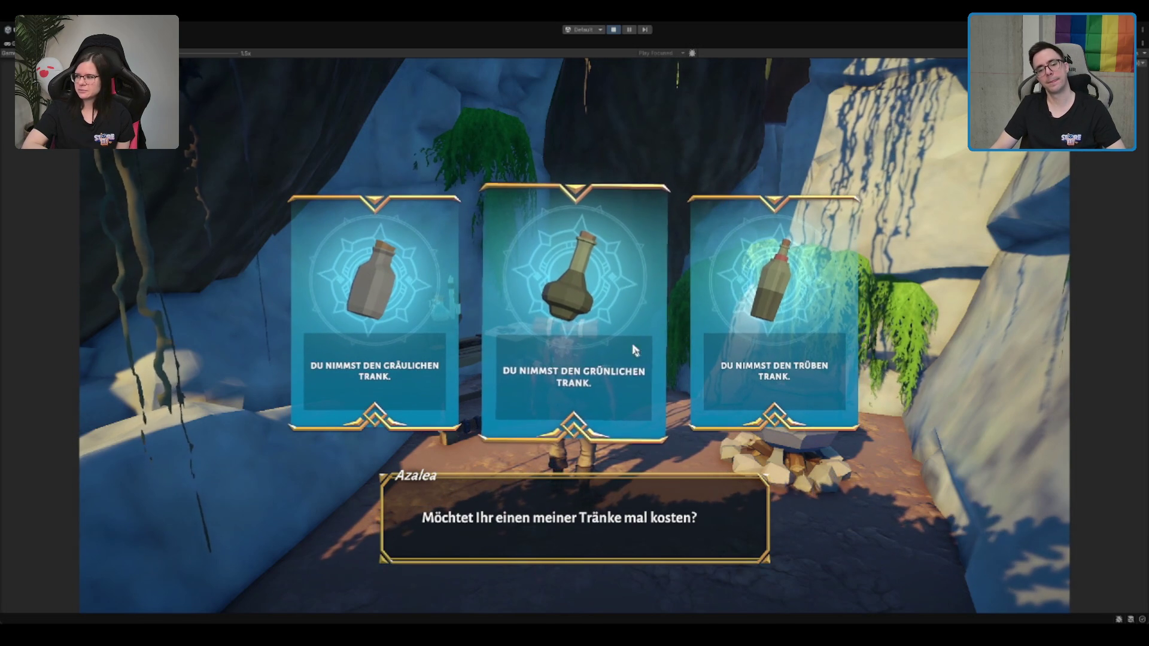
Accept the cloudy Trüber Trank potion and run out of the cave into the forest
click(833, 342)
key(s)
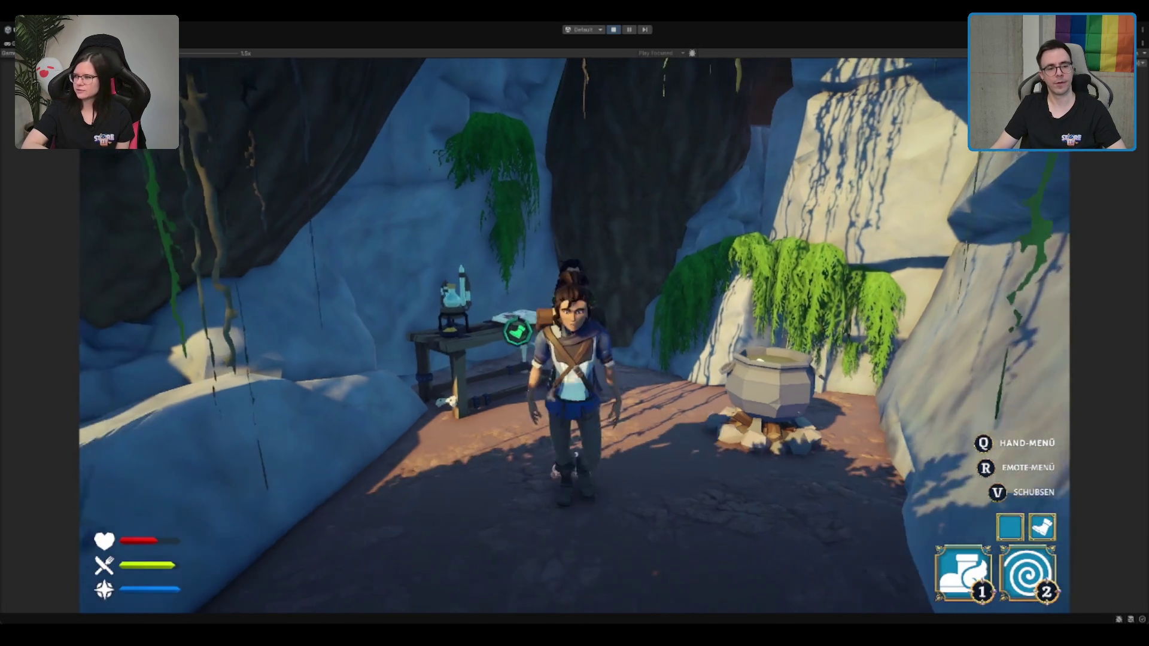
key(w)
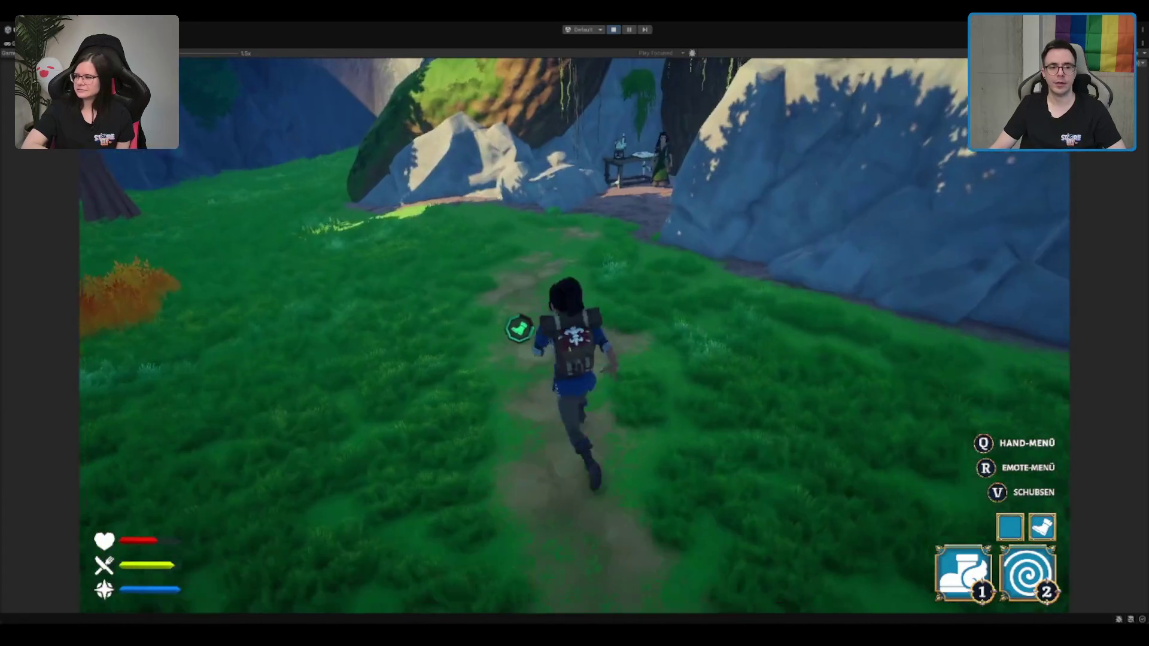
Free a Hand slot in the inventory and take the Trüber Trank into hand via the Q menu
key(q)
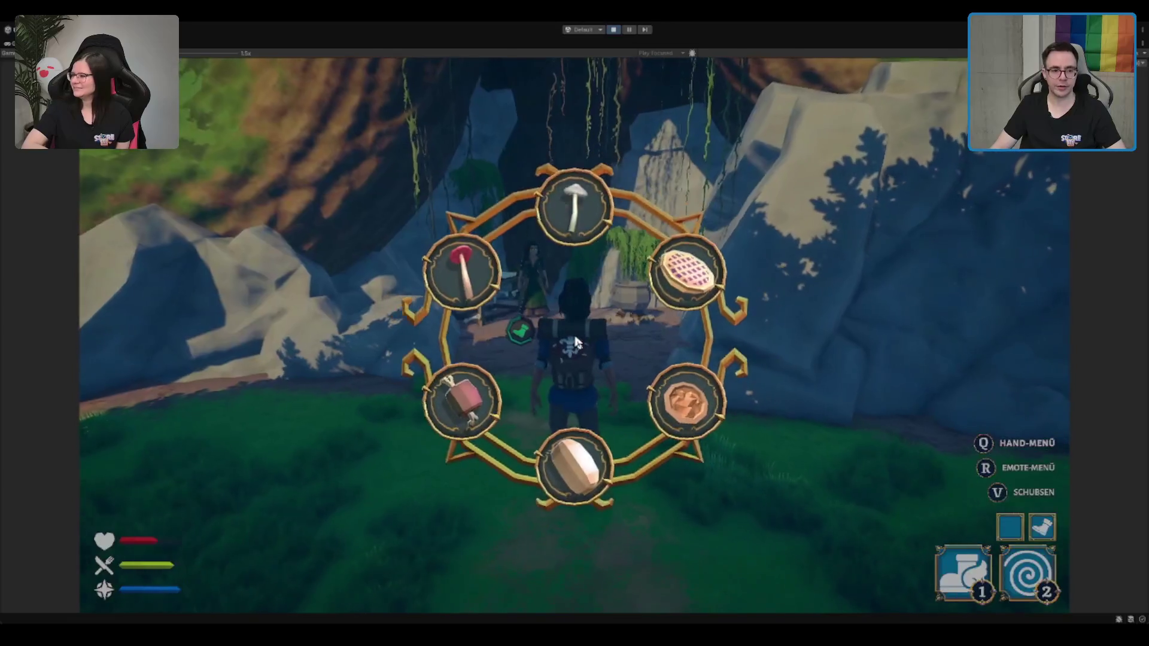
key(Tab)
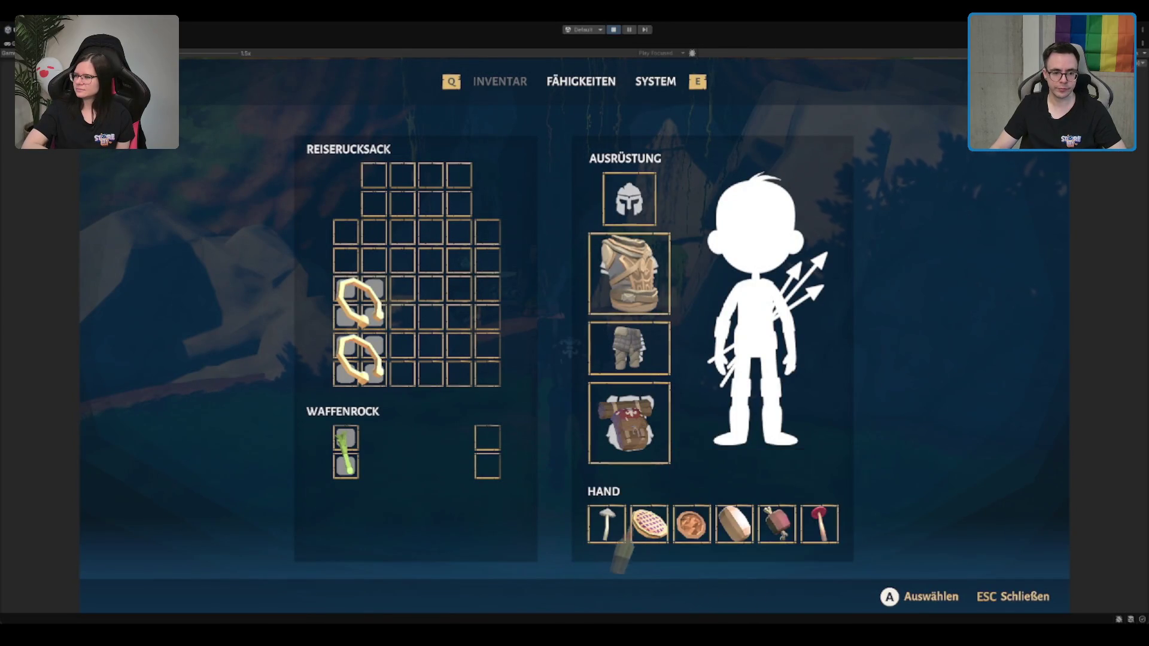
click(608, 533)
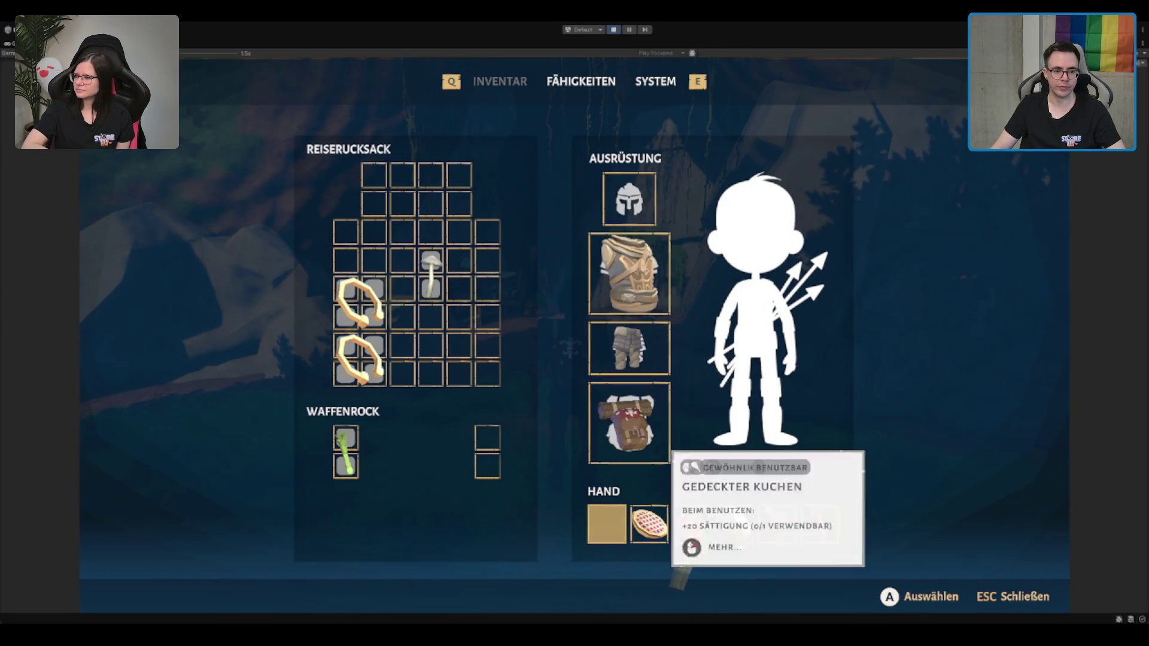
key(Escape)
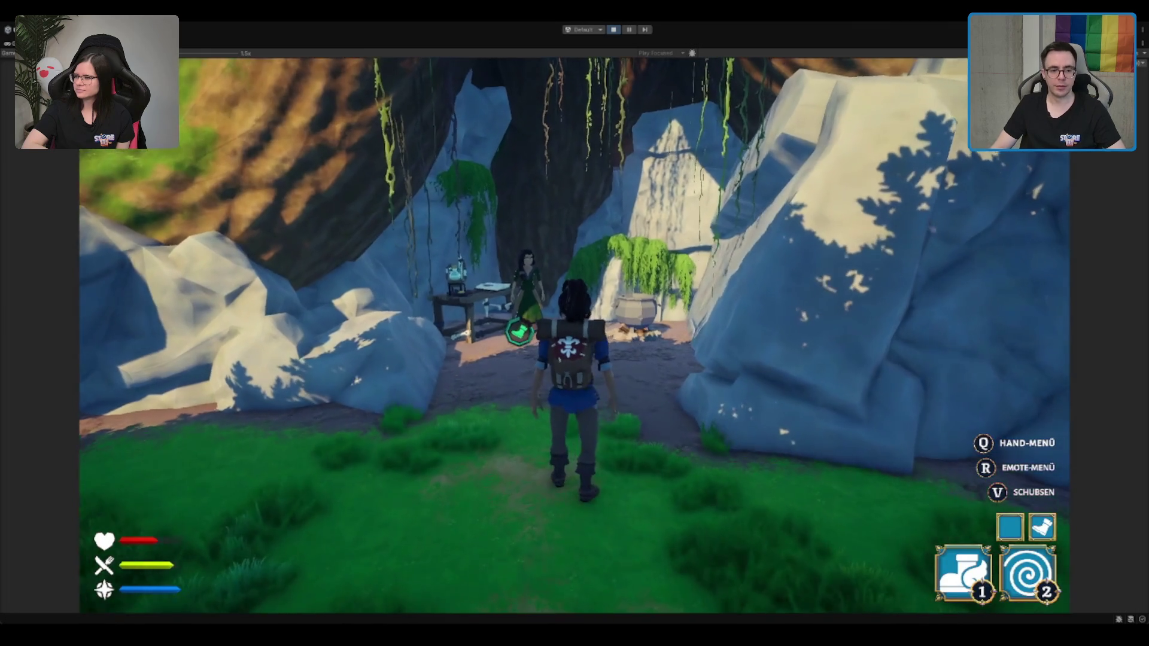
key(q)
click(535, 200)
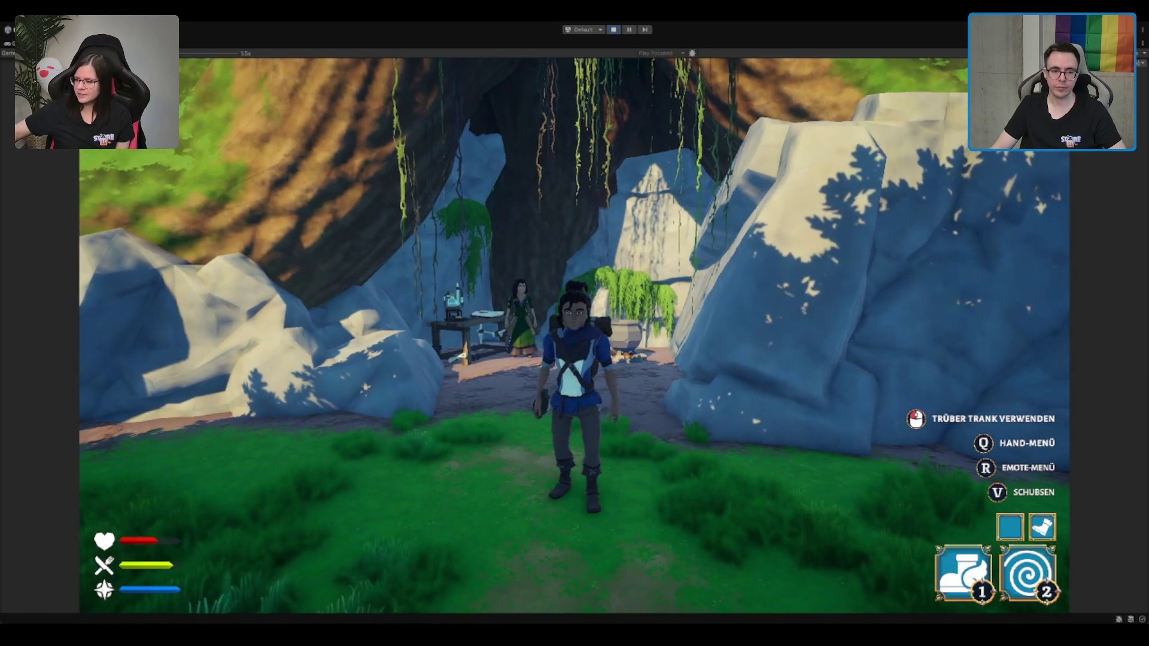
Stow the potion again and inspect it in the inventory
key(q)
click(575, 461)
key(i)
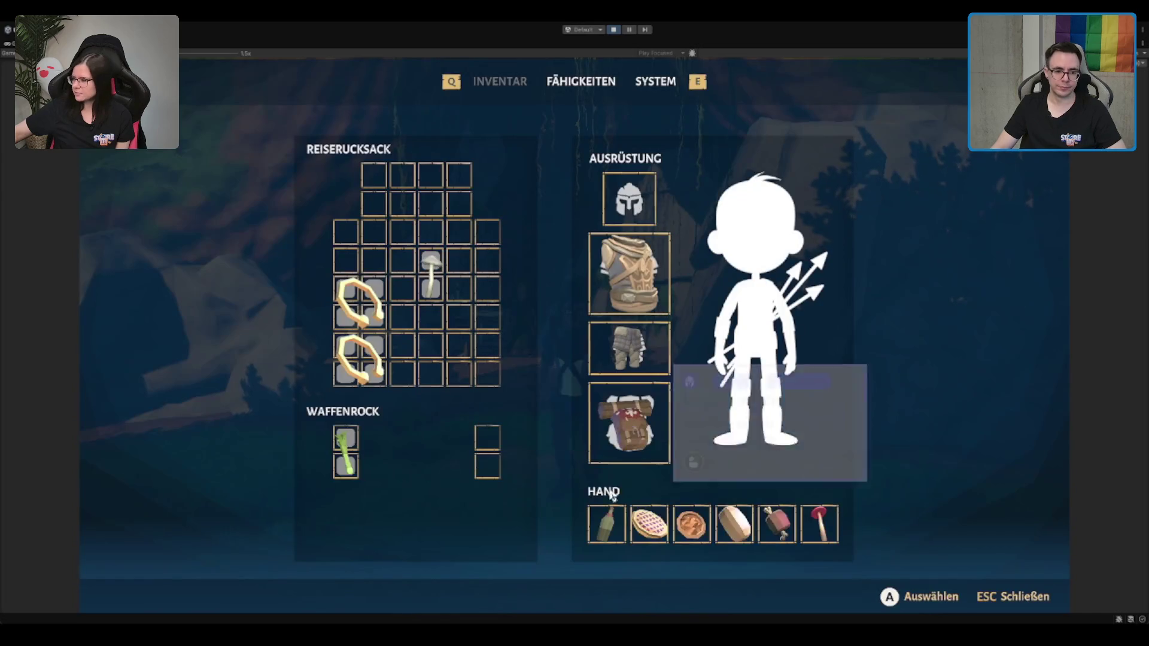
mouse_move(613, 523)
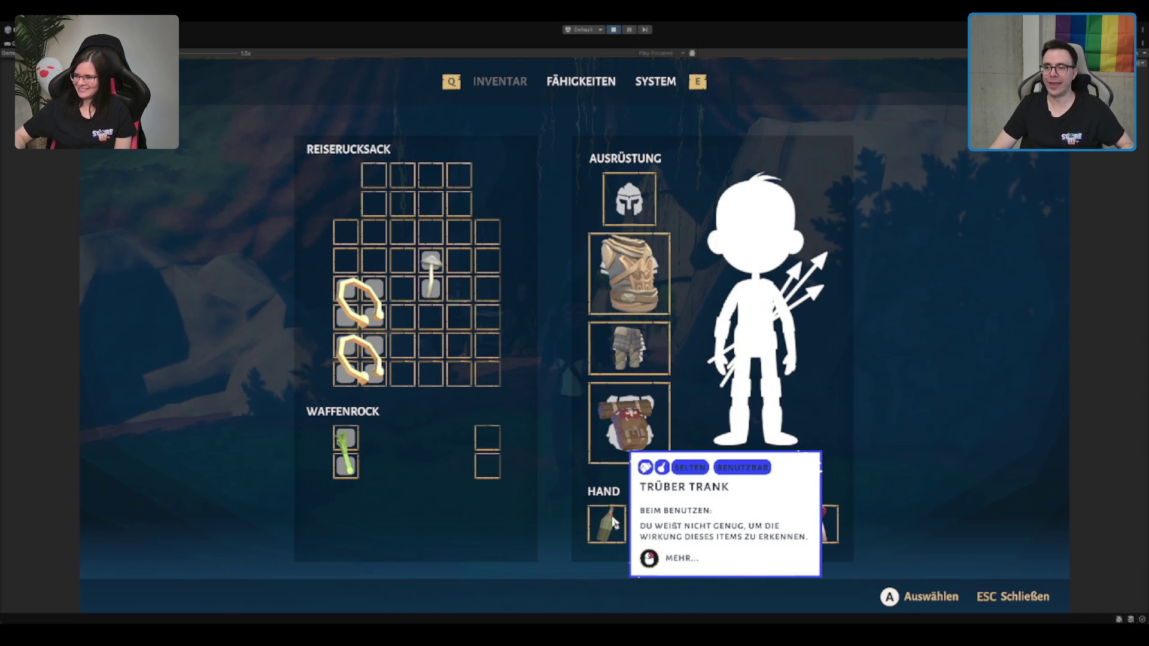
key(Escape)
Equip the cloudy potion from the Q radial menu and drink it
key(q)
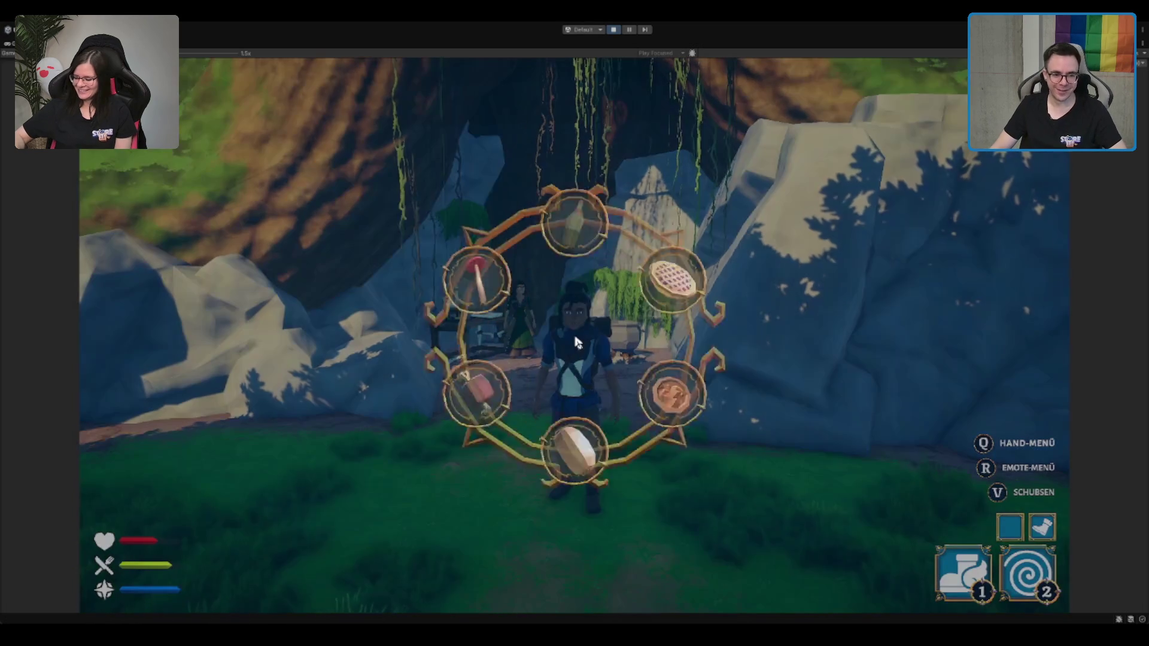
click(575, 203)
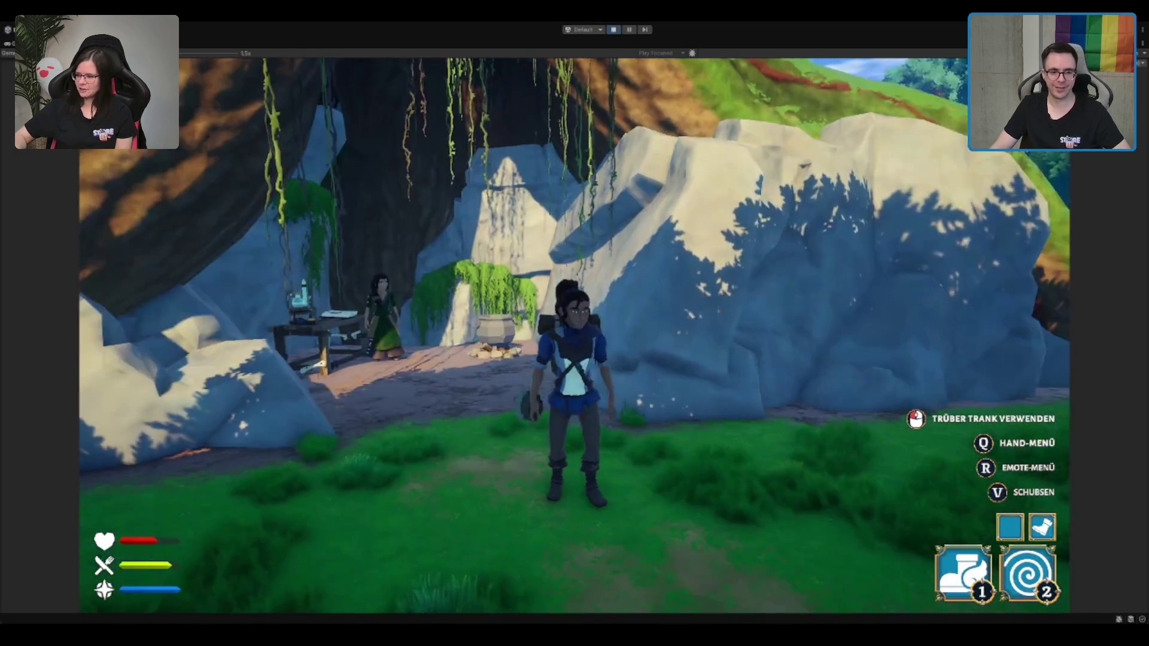
click(574, 323)
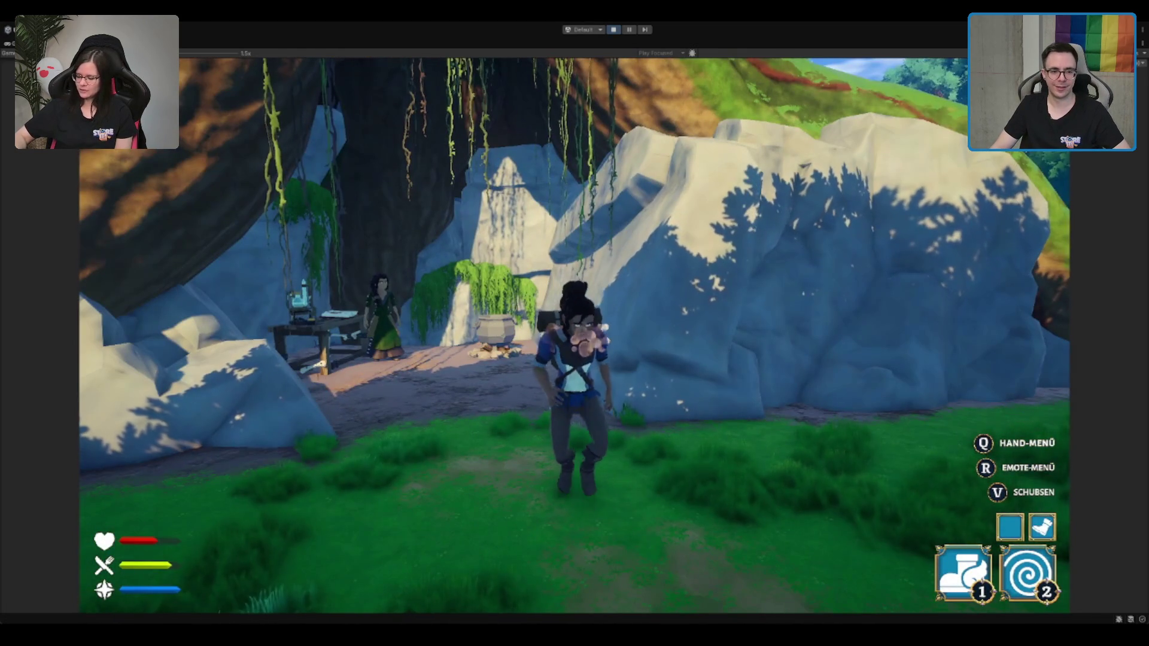
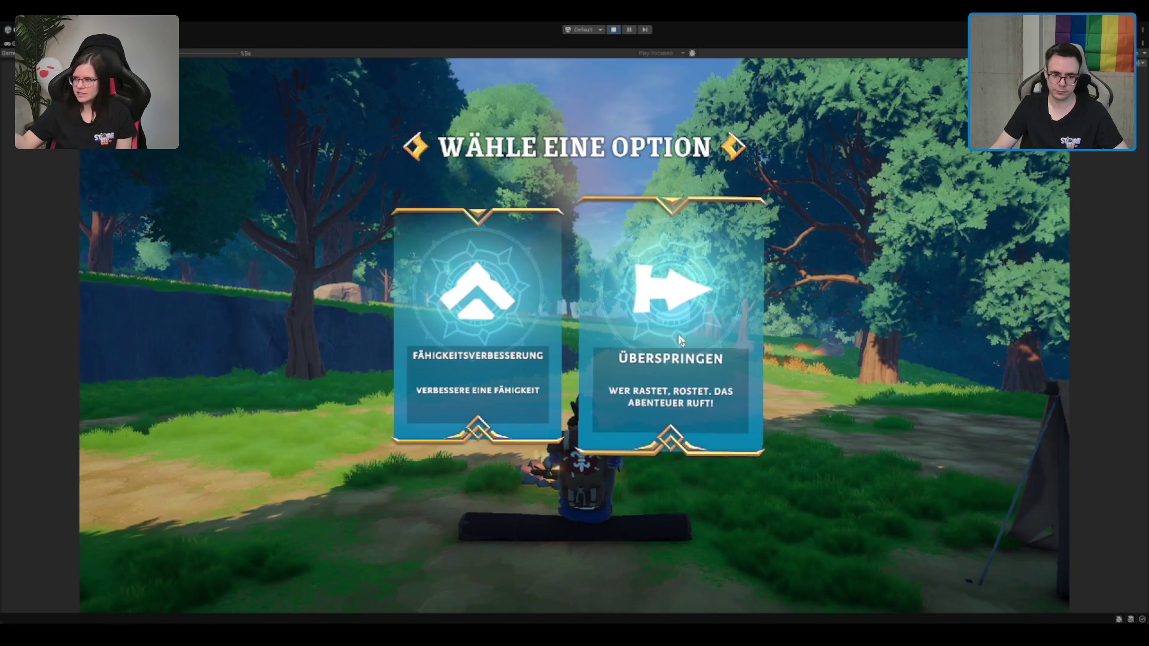
Choose Fähigkeitsverbesserung, compare the Teleportation and Sprintschub skills, then close the skills menu
click(473, 329)
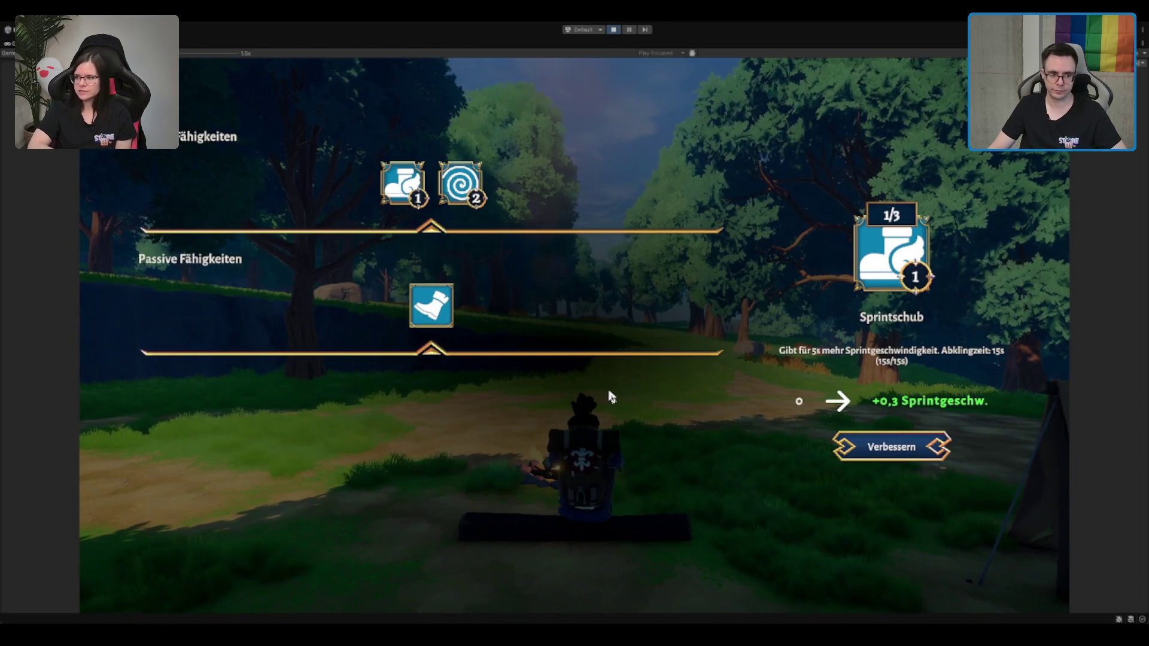
click(453, 187)
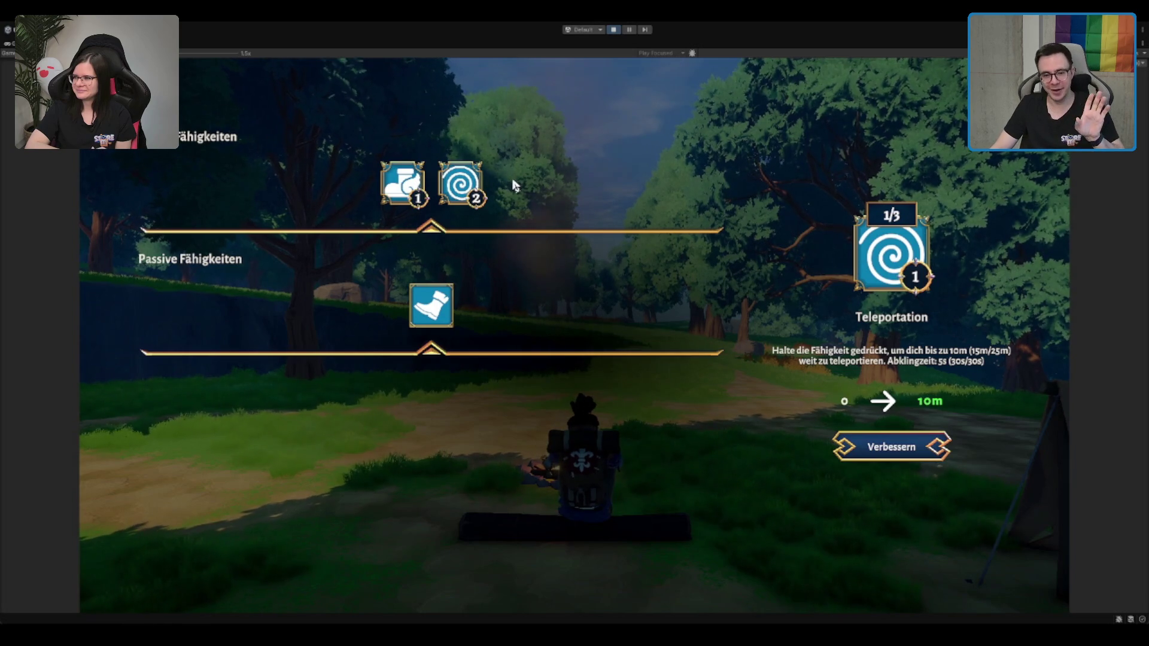
click(412, 189)
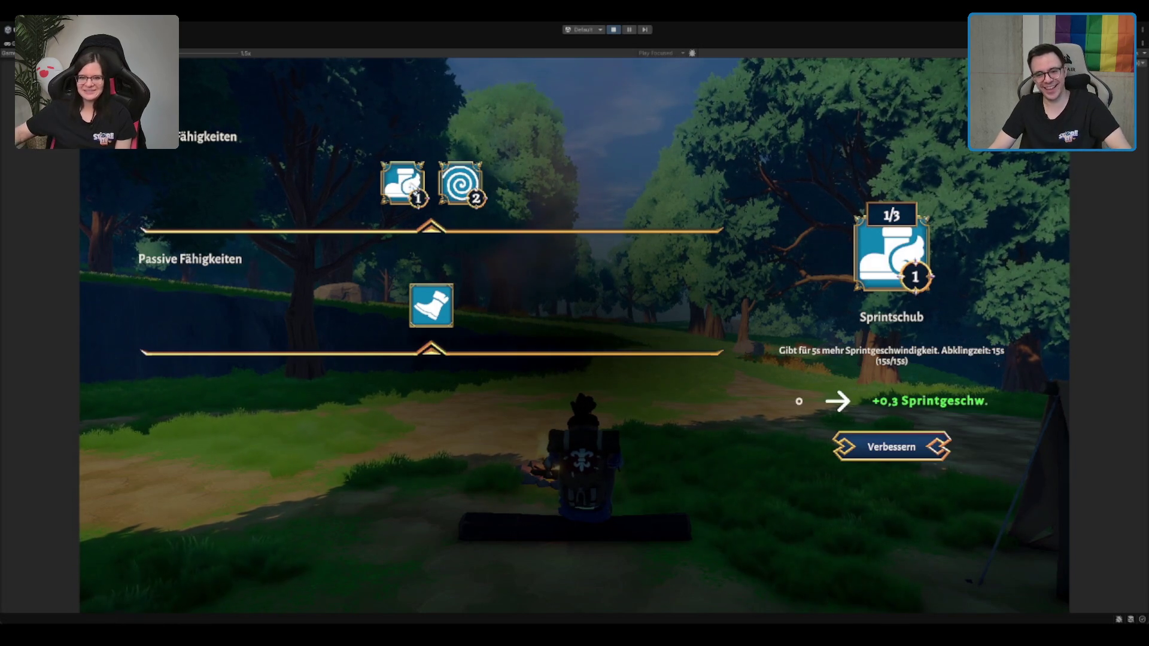
click(473, 194)
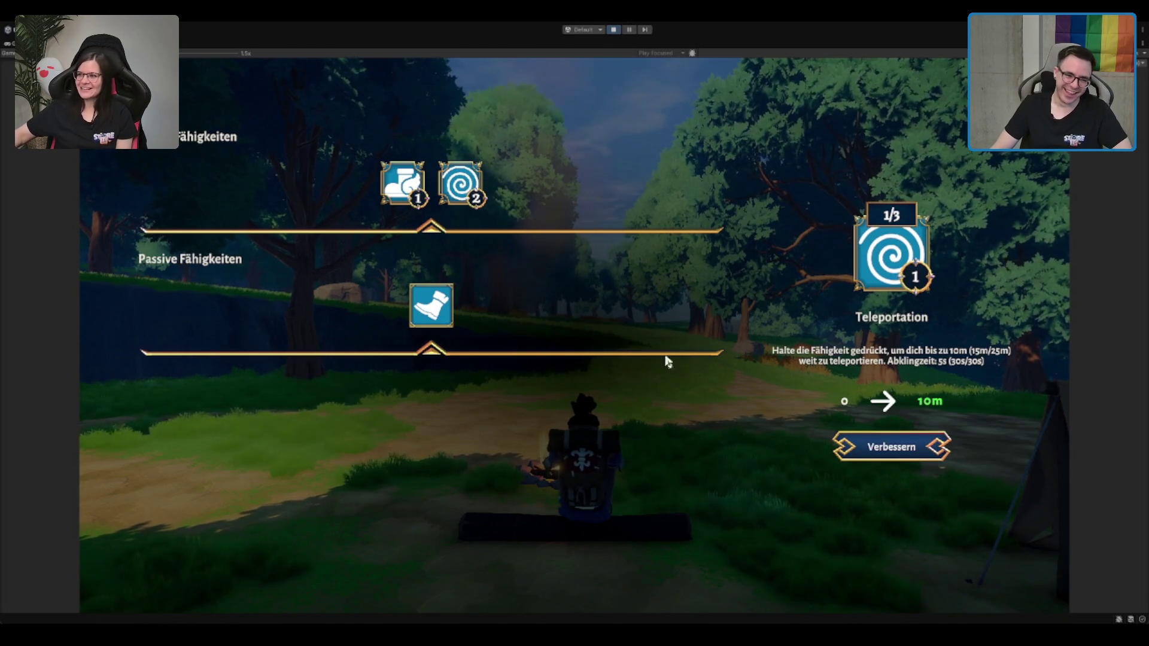
key(Escape)
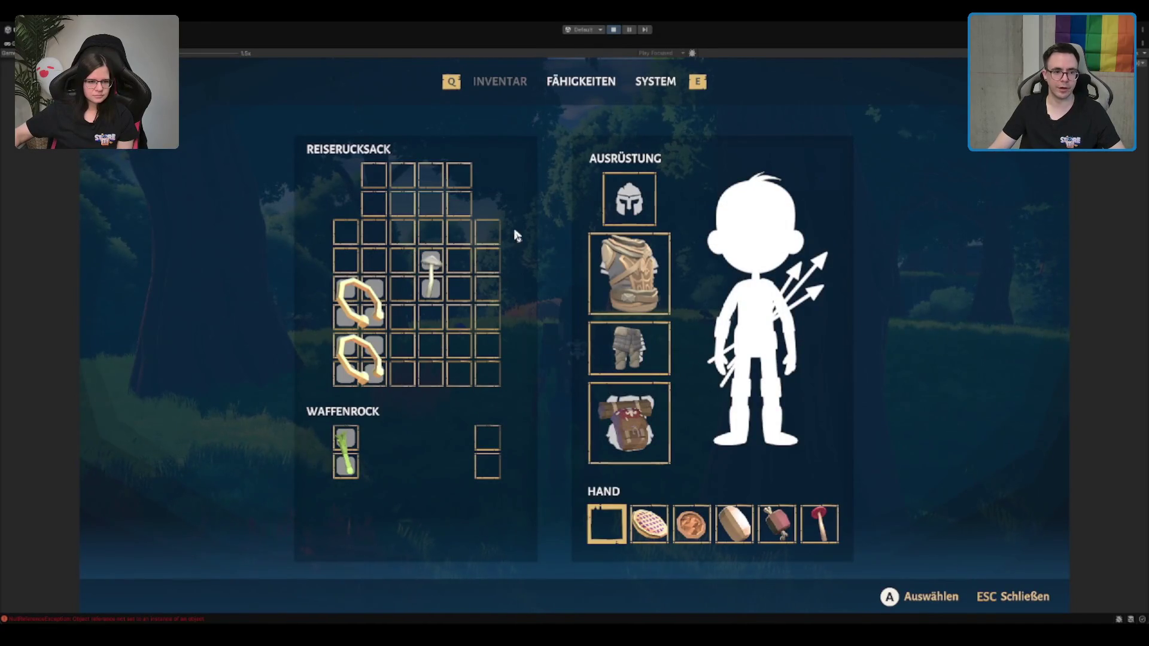
Exit Play mode from the toolbar and return to the editor
click(615, 32)
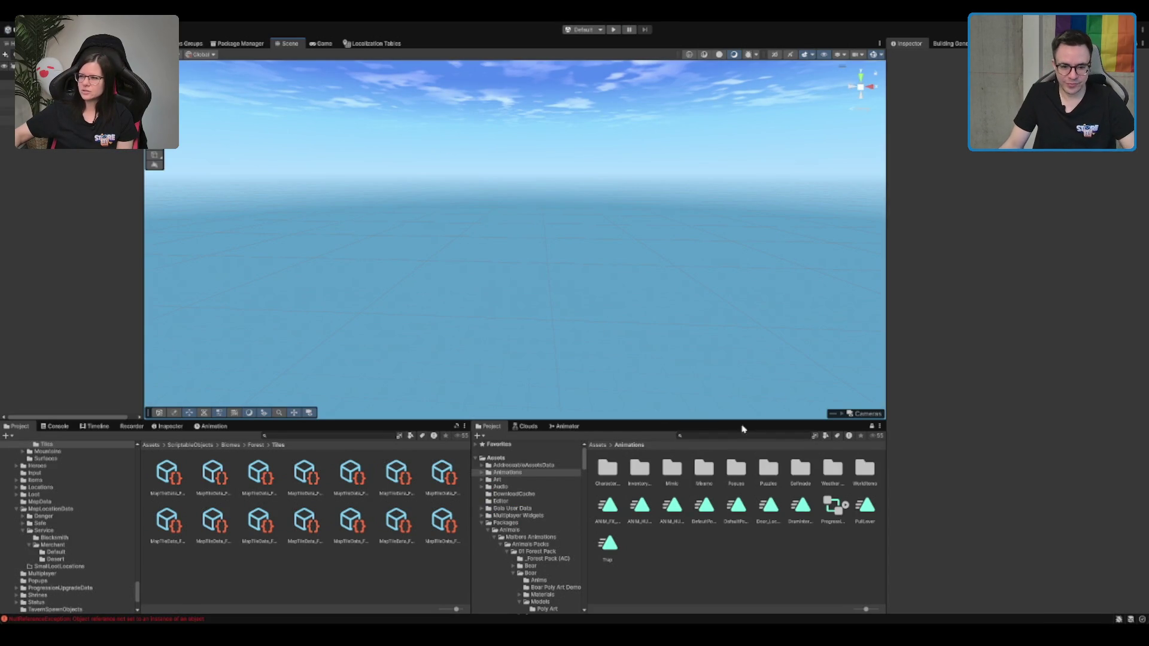
Search the project for 'classresource' and expand the first Effect_Progression result's Effect Actions
click(733, 436)
text(classresource)
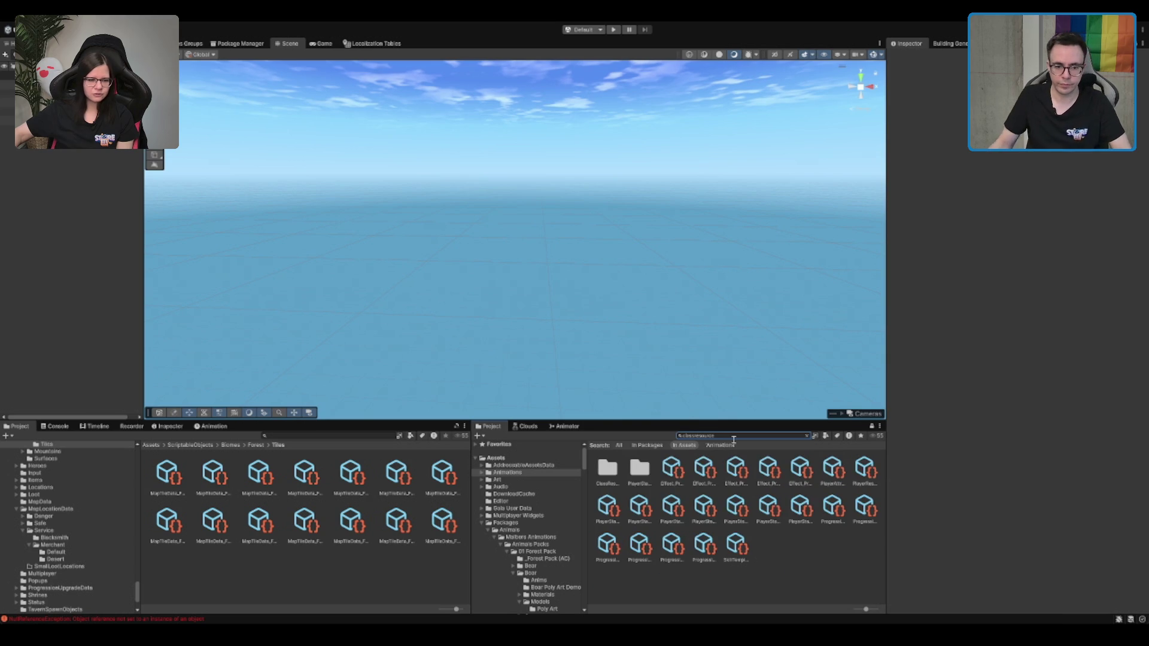
click(678, 475)
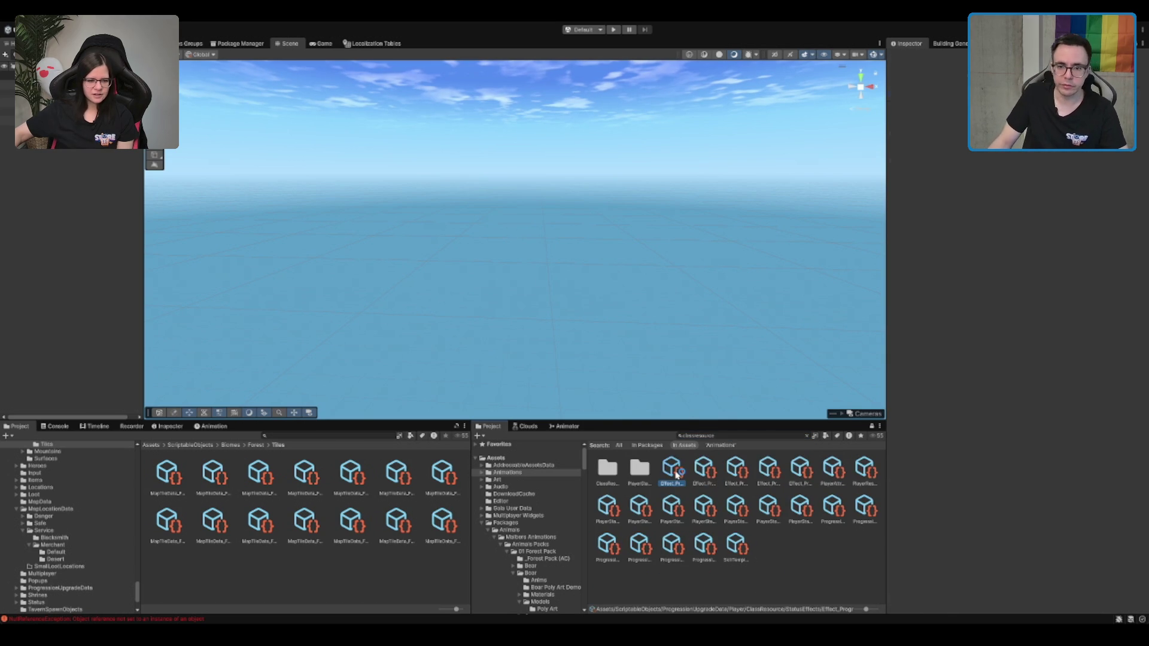
key(Right)
key(Right)
key(Right)
key(Right)
key(Right)
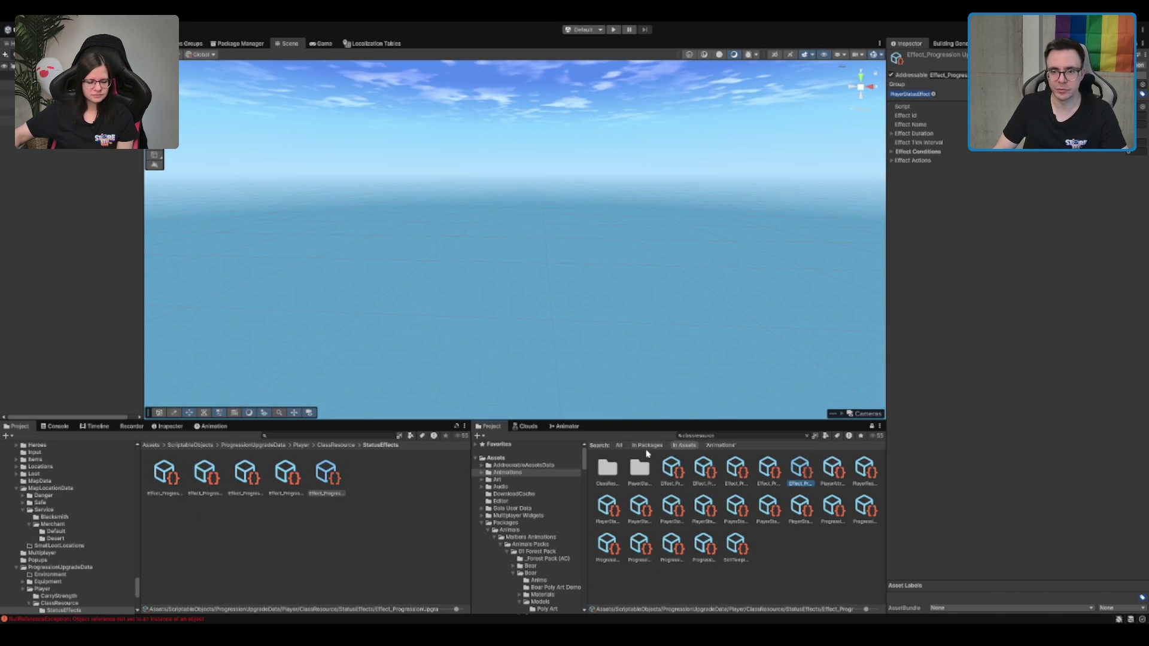
click(923, 160)
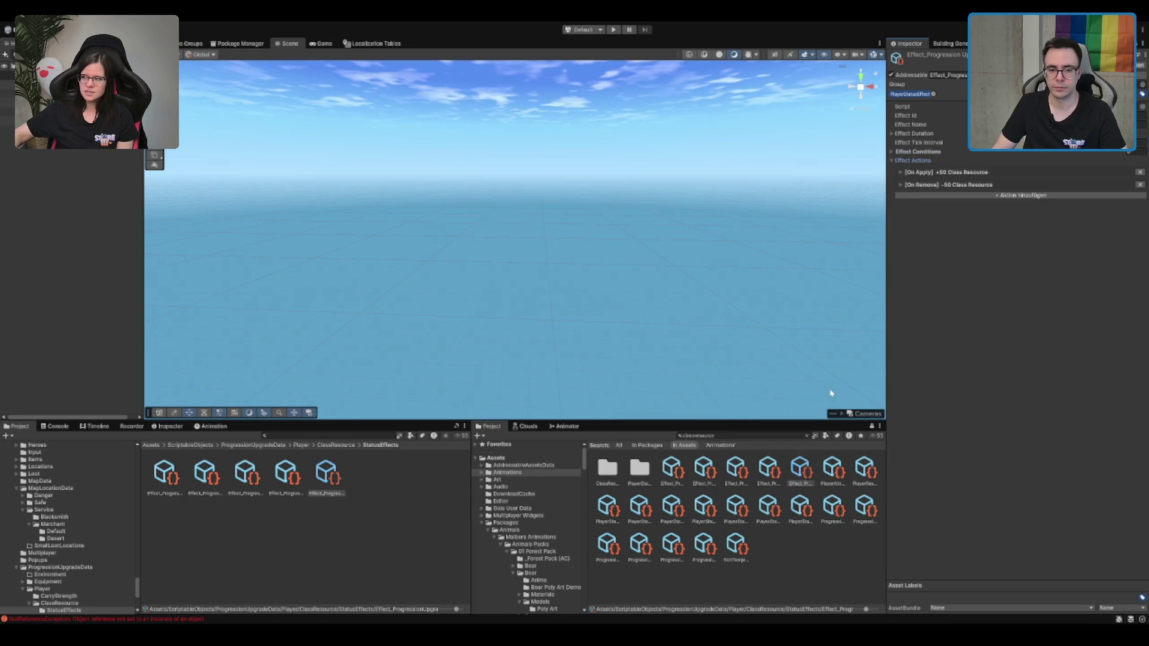
Browse the matching effect assets through to PlayerStatusEffect_ClassResourceRegeneration
key(Right)
key(Right)
key(Right)
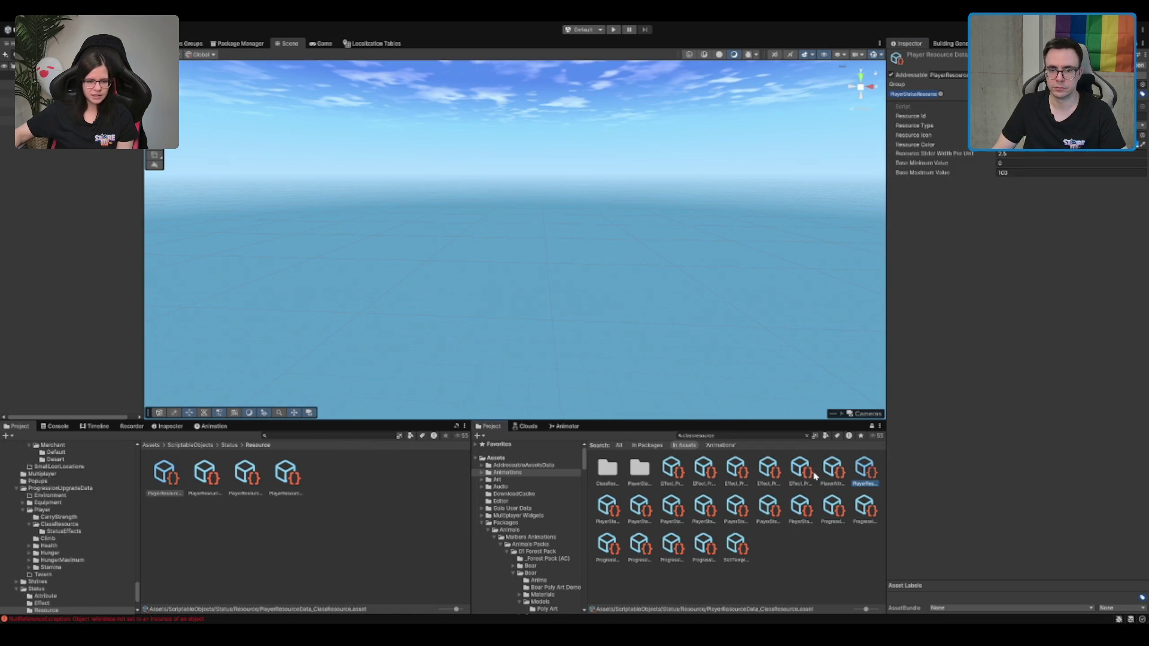
key(Right)
key(Right)
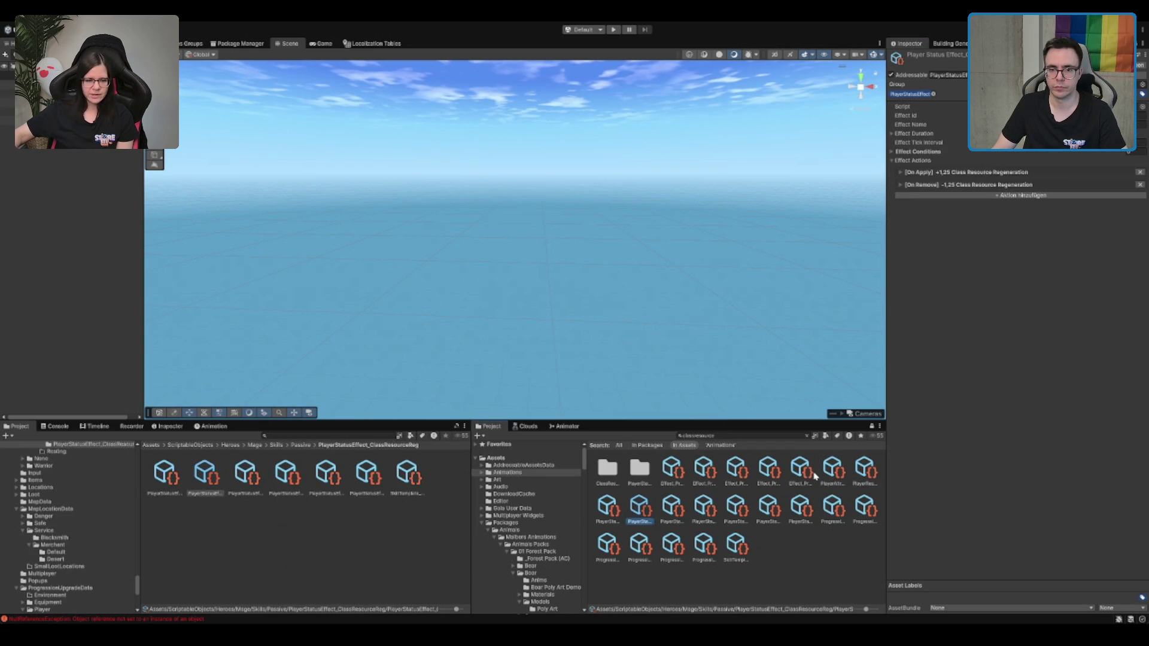
key(Left)
key(Left)
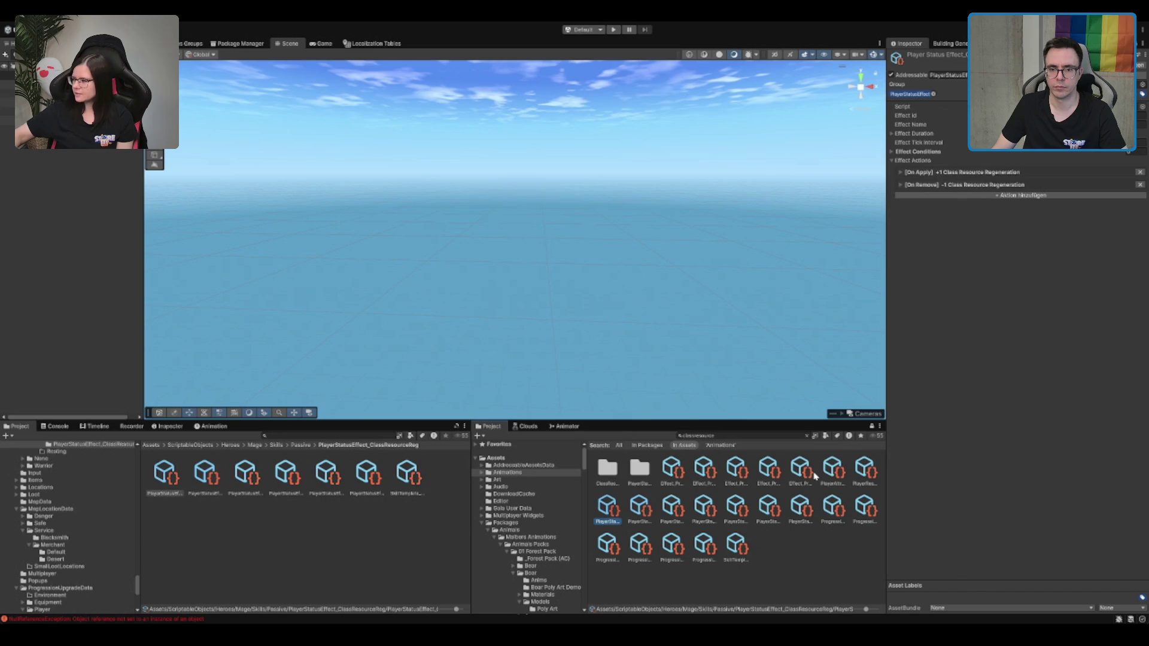
key(Right)
key(Right)
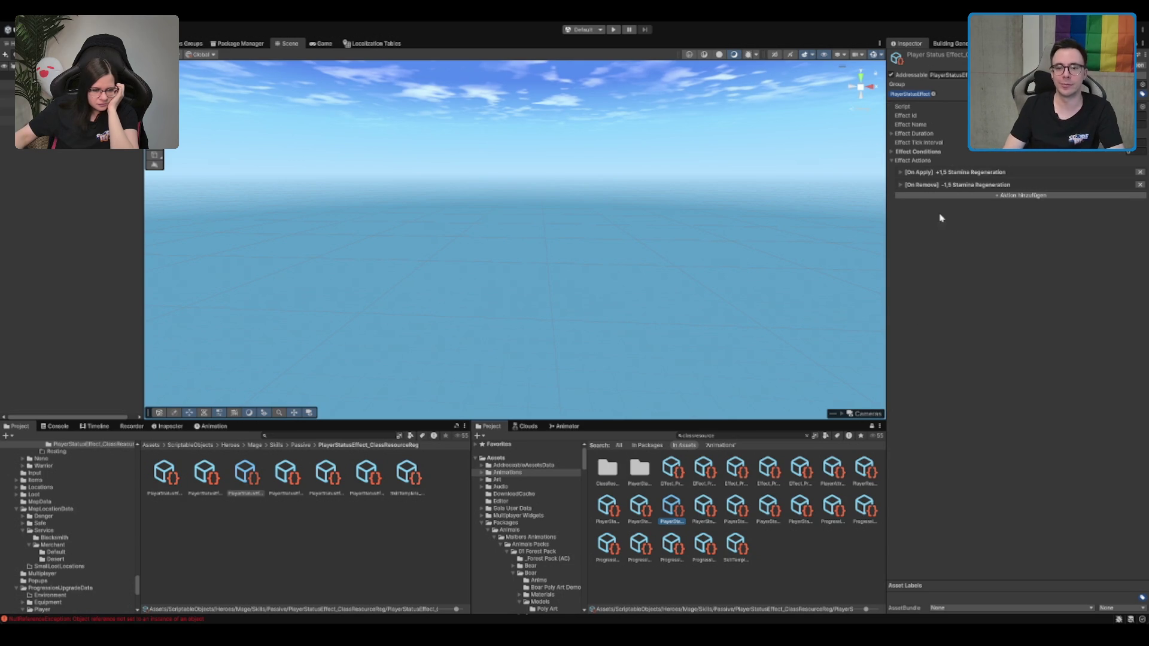
click(706, 503)
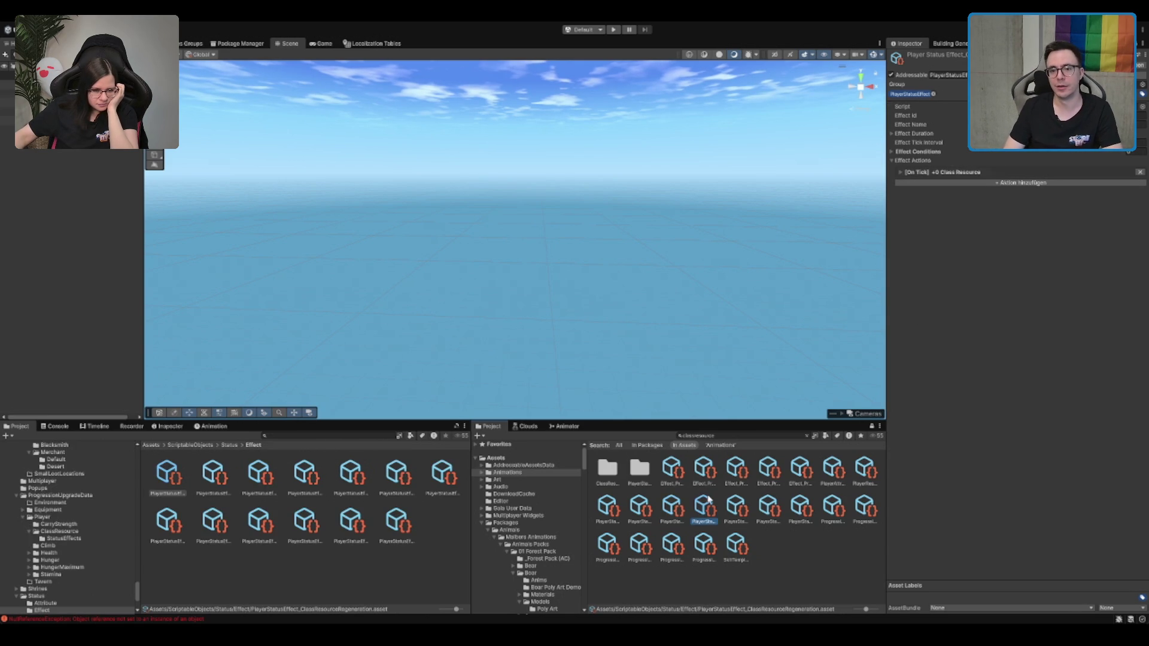
key(Right)
key(Right)
key(Right)
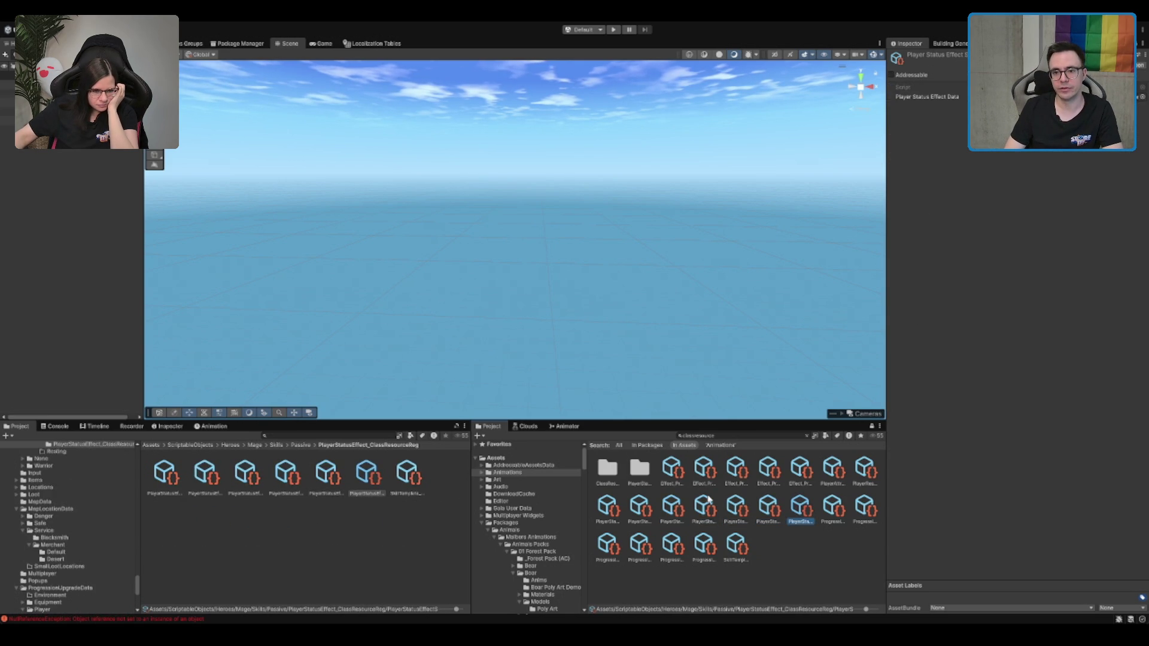
key(Left)
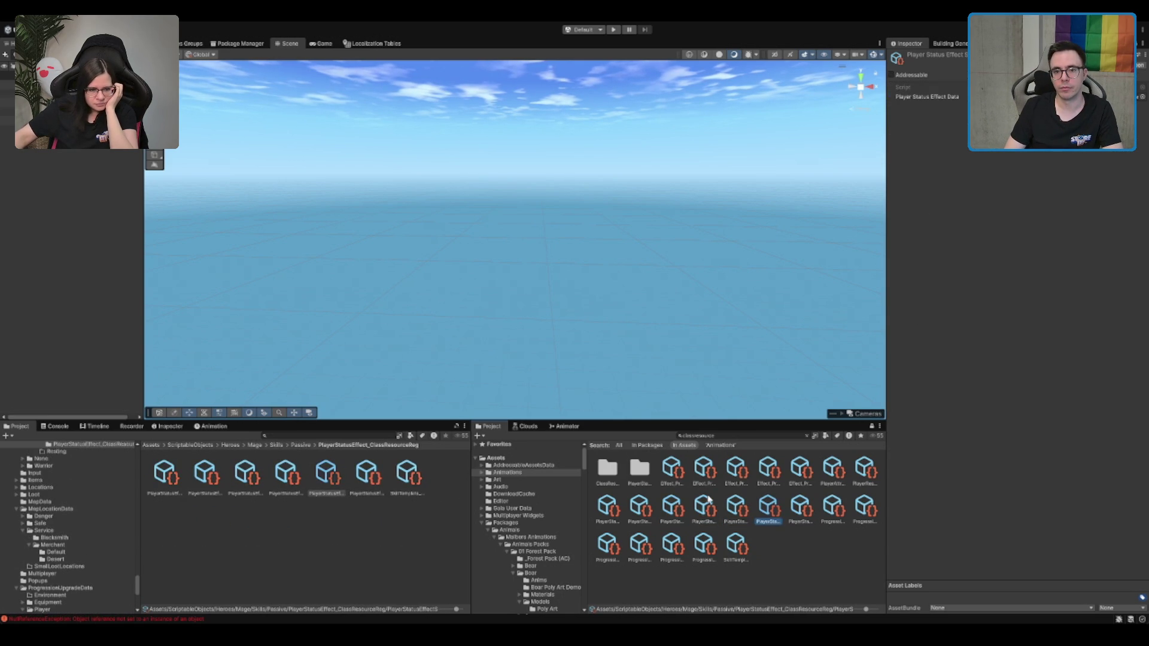
key(Left)
key(Right)
key(Right)
key(Right)
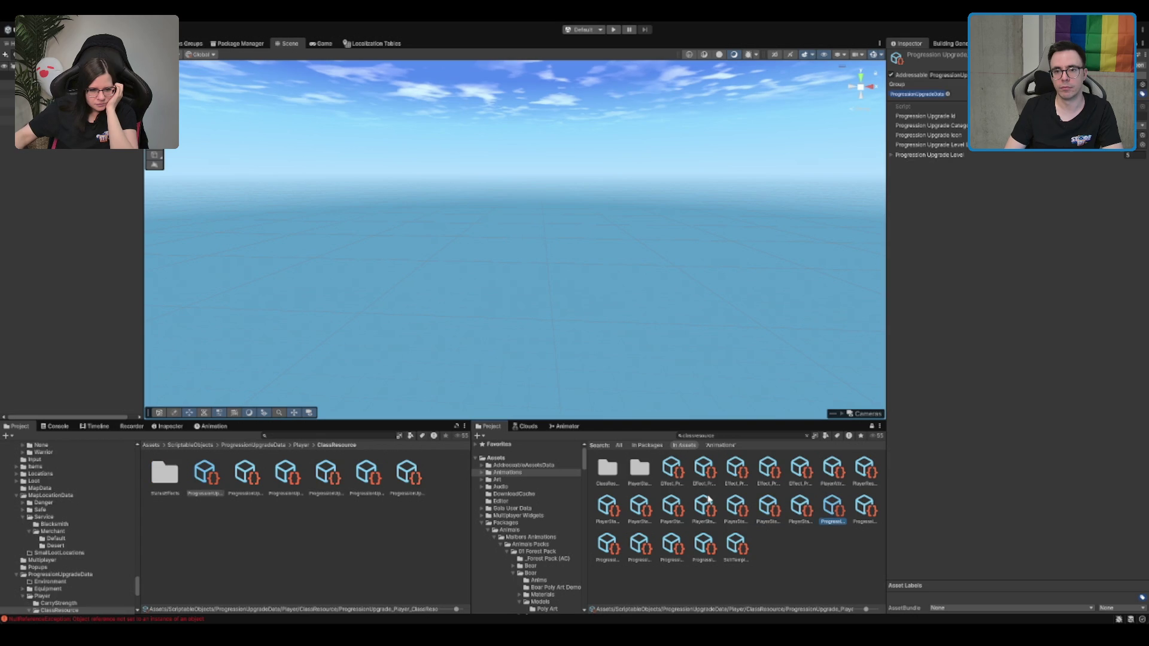
key(Left)
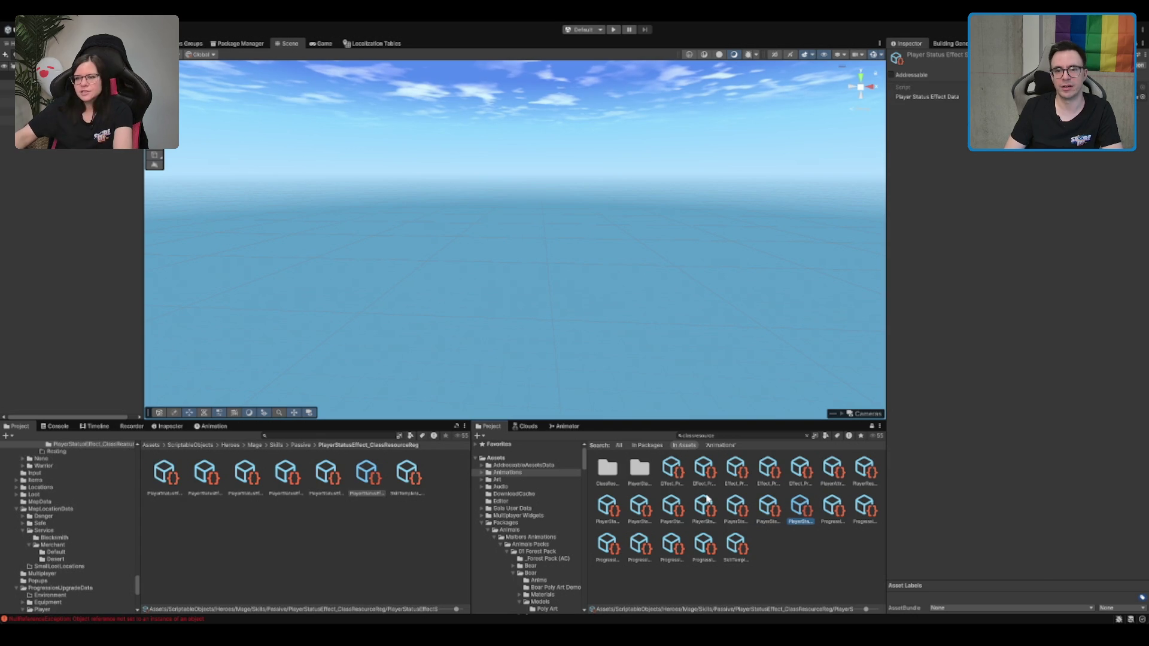
key(Left)
key(Left)
key(Left)
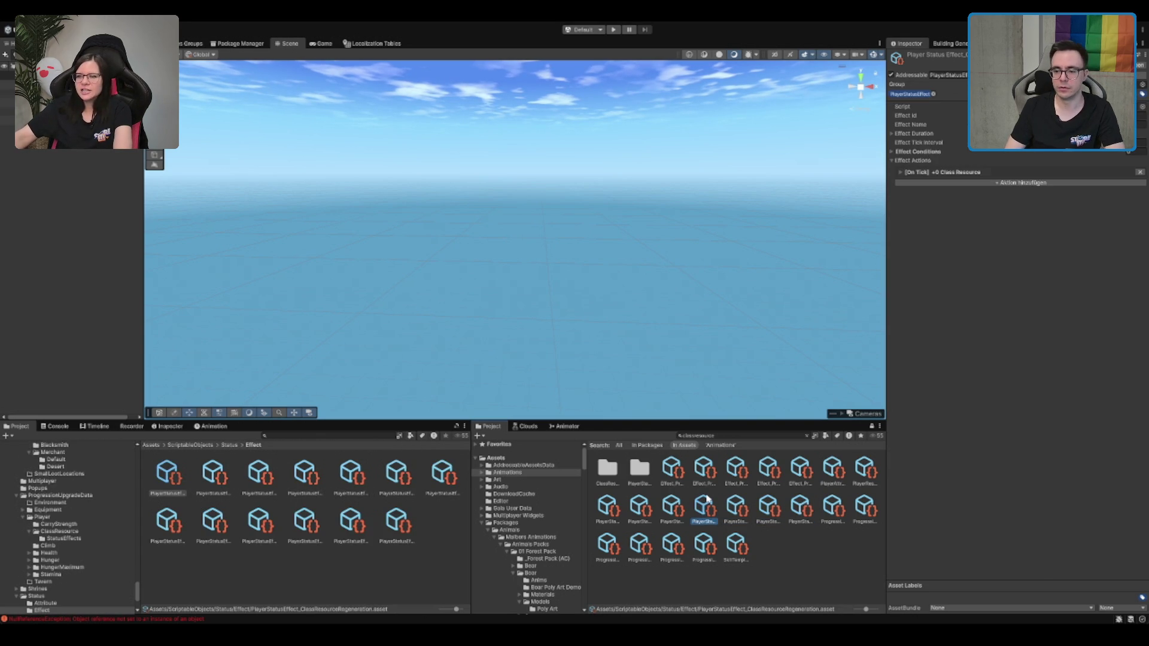
key(Right)
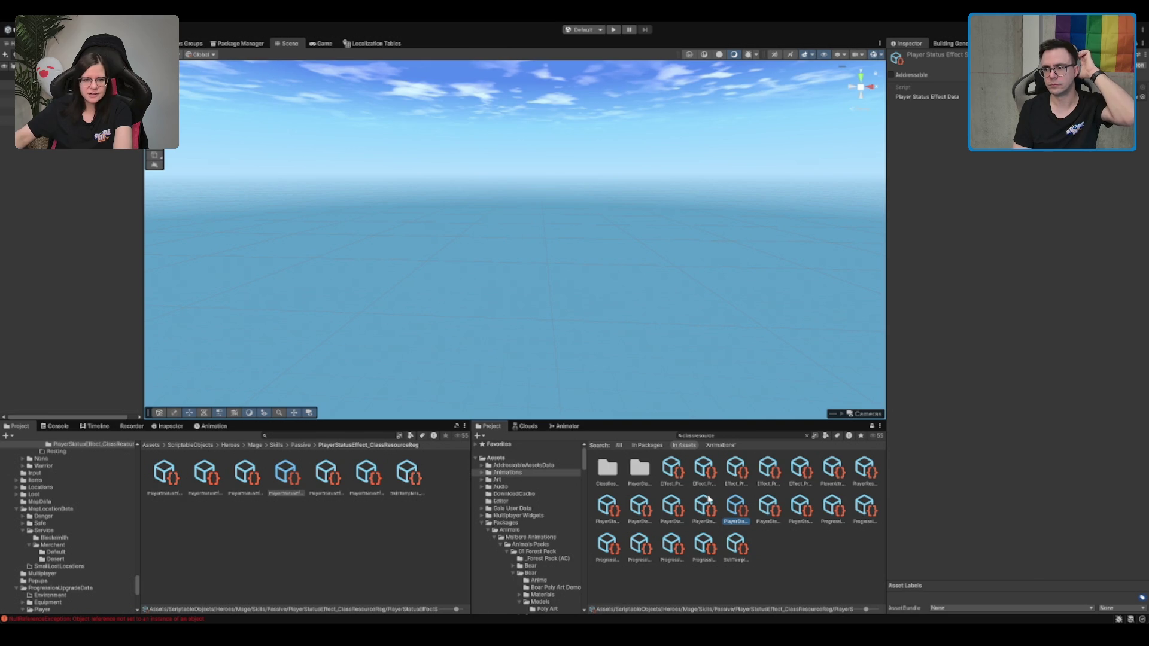
key(Right)
key(Right)
key(Right)
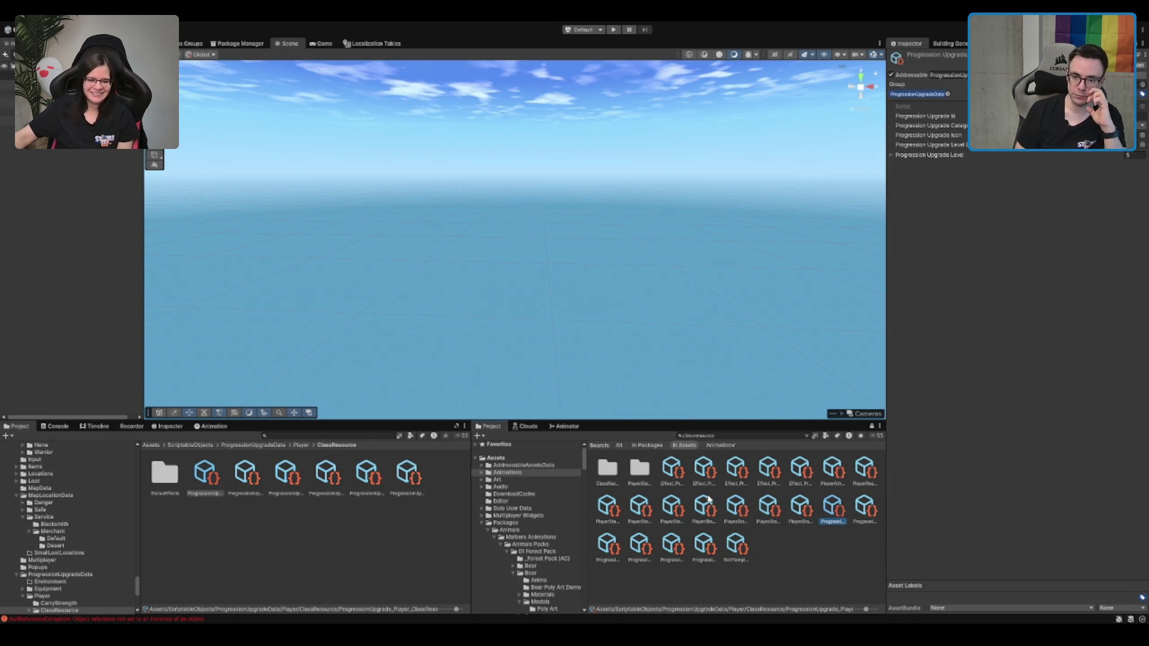
key(Right)
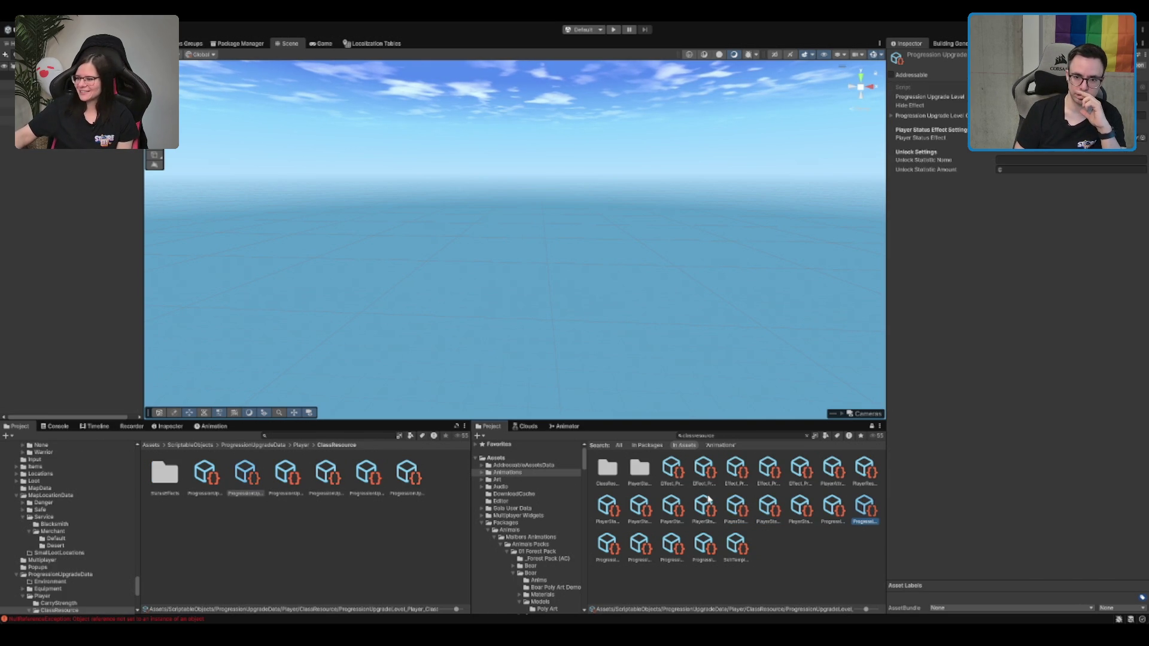
key(Right)
key(Right)
key(Right)
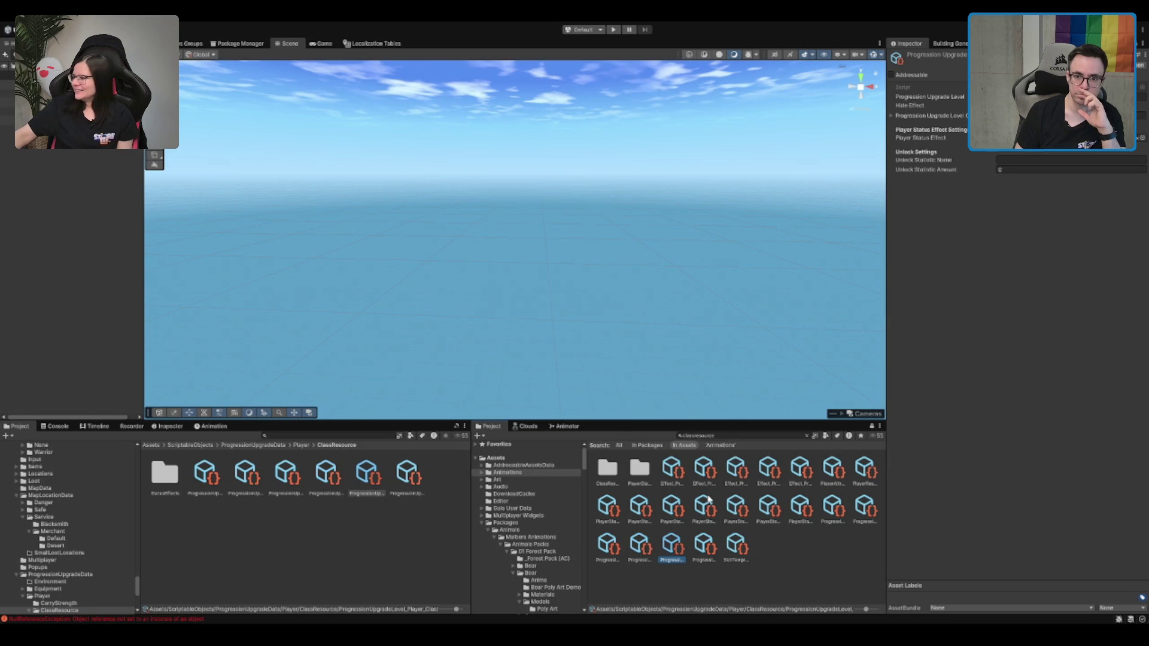
key(Left)
key(Left)
key(Left)
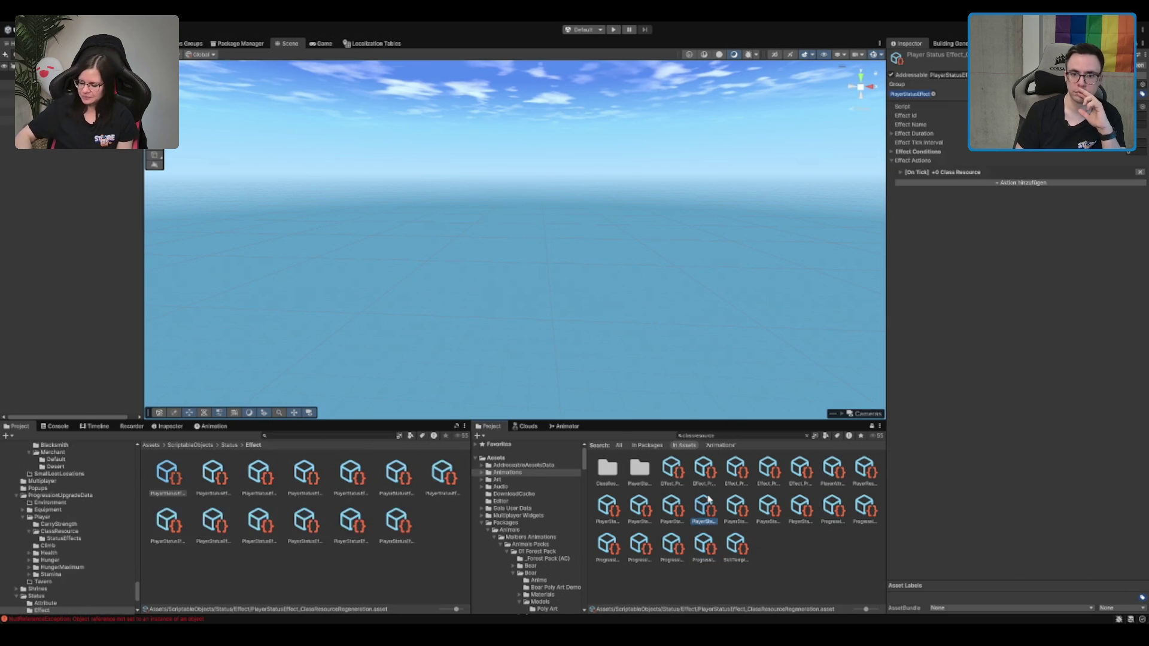
key(Right)
key(Right)
key(Right)
key(Left)
key(Left)
key(Left)
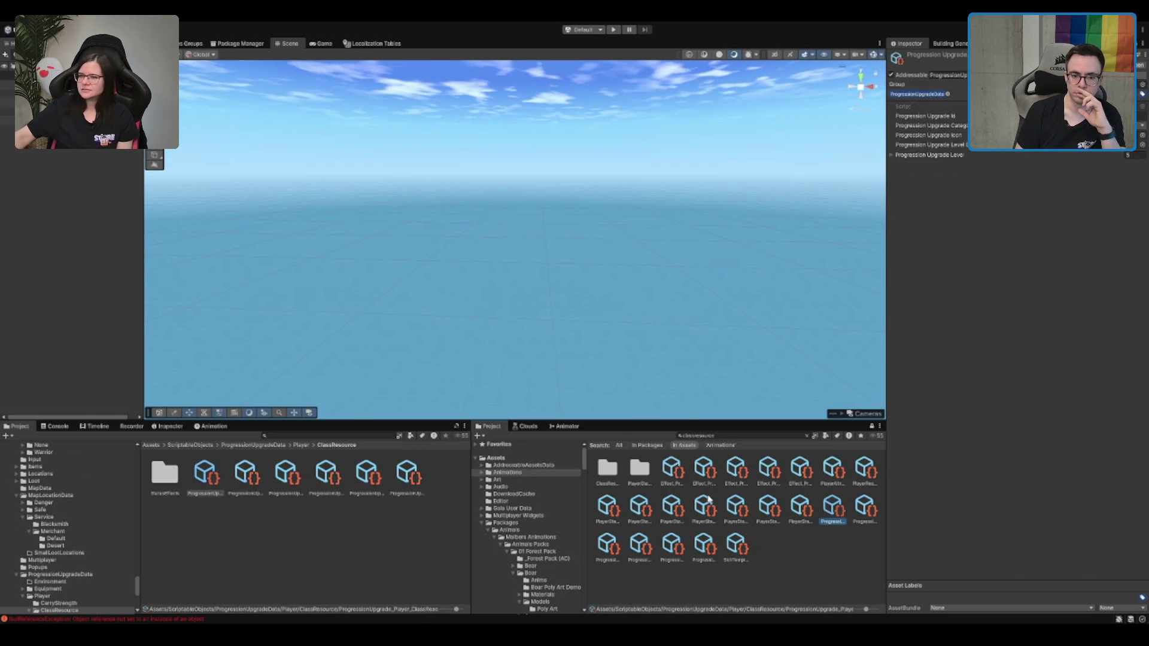
key(Left)
key(Left)
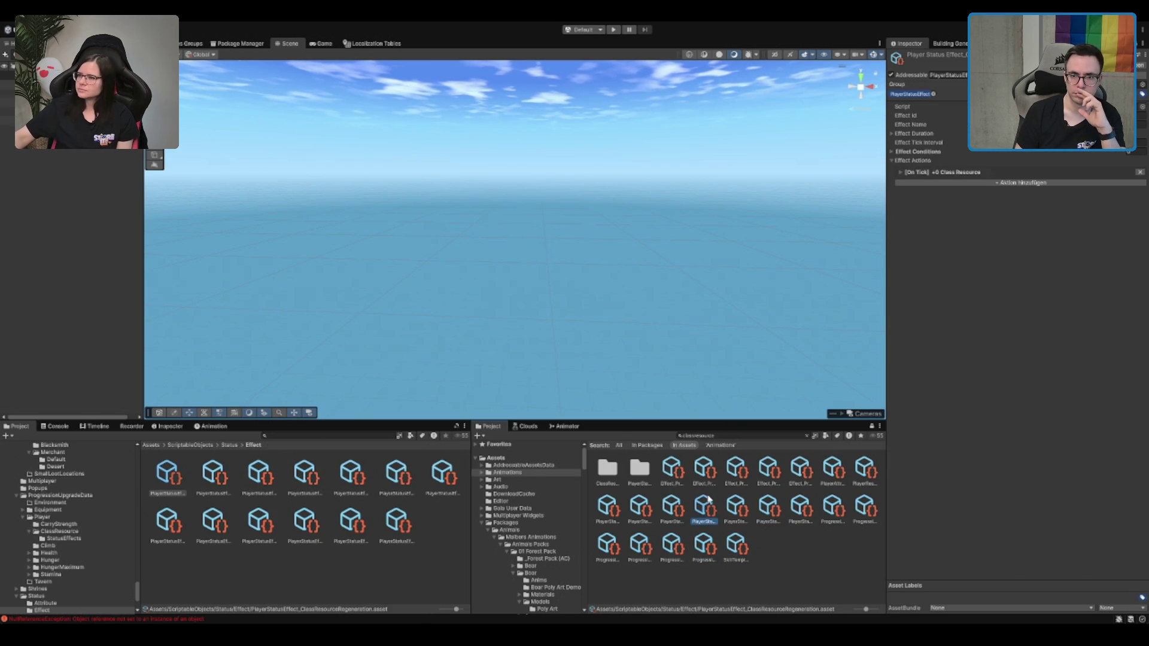
key(Right)
key(Left)
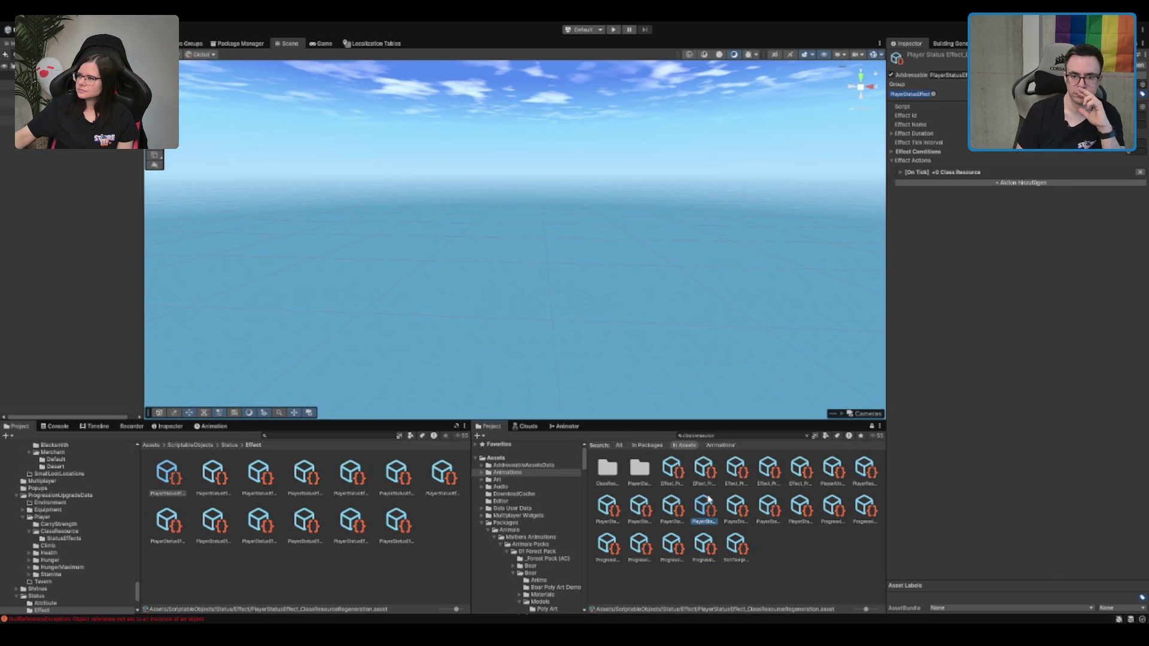
Expand the On Tick Resource Change action, then open the Status > Attribute folder
click(955, 173)
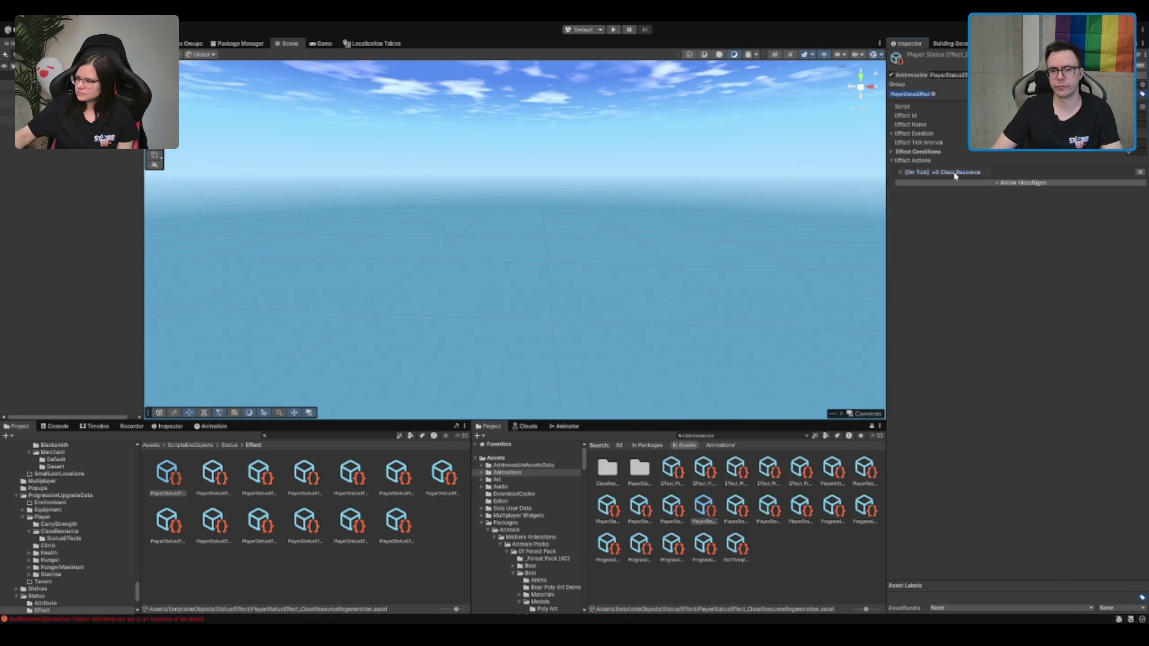
click(955, 174)
click(692, 510)
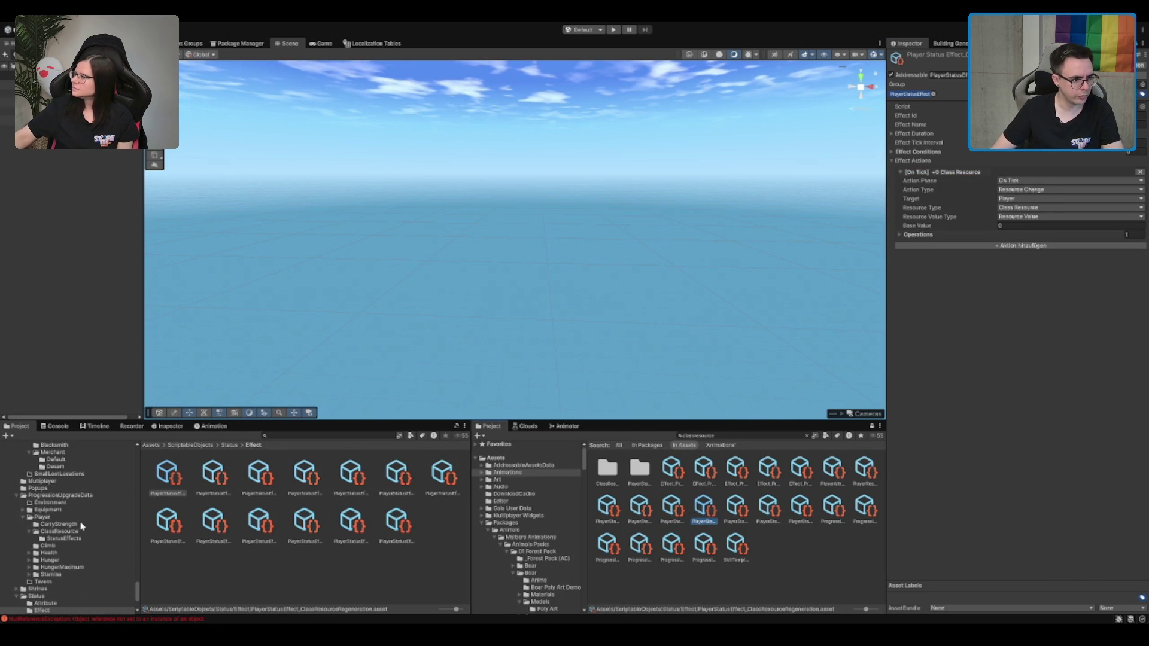
scroll(82, 526, down, 2)
scroll(83, 527, down, 2)
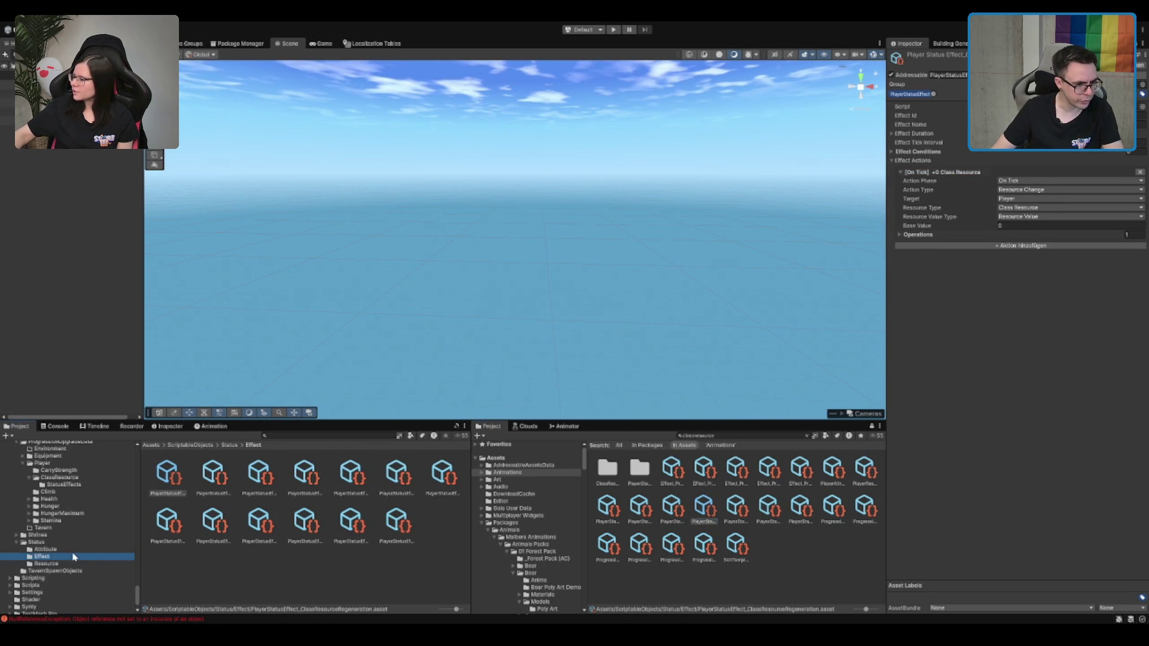
click(47, 549)
Review the attribute assets, from HealthRegeneration and LockPickLuckChance to ShoveStrength and ClassResourceRegeneration
click(349, 471)
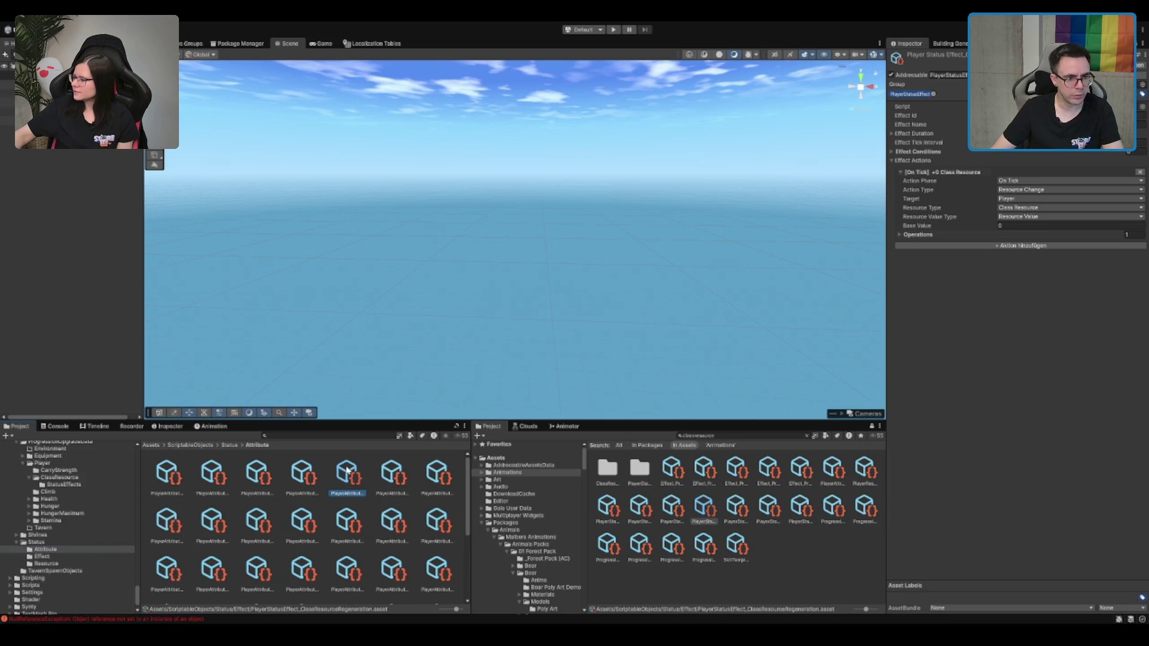
key(Right)
key(Right)
key(Right)
key(Right)
key(Right)
key(Right)
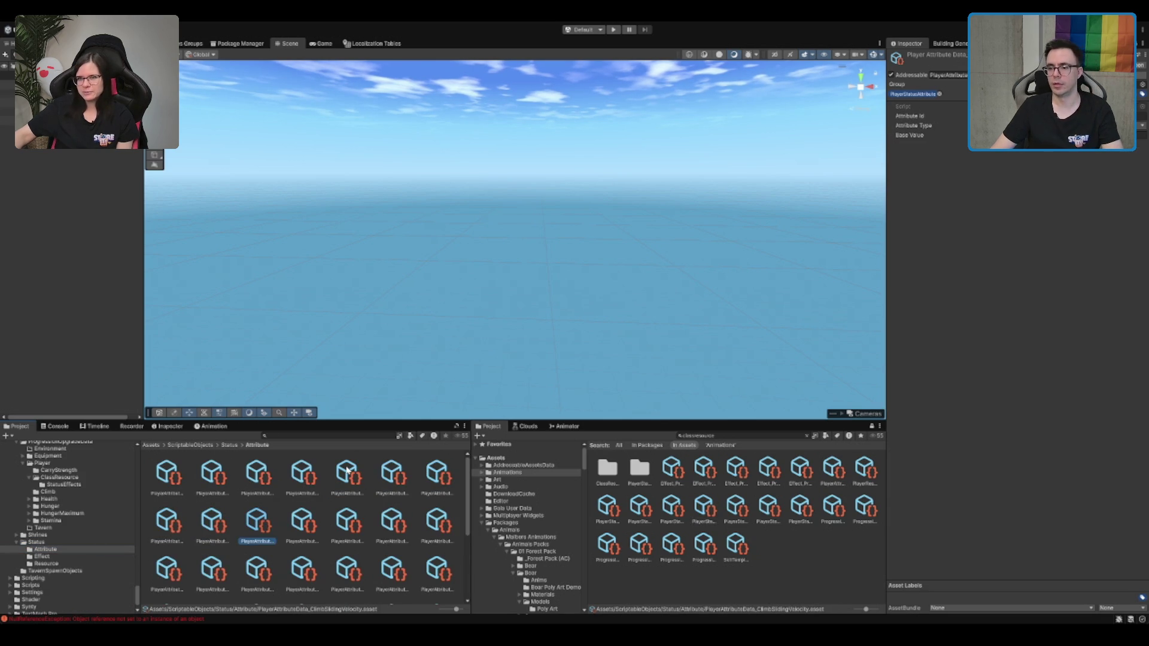
key(Left)
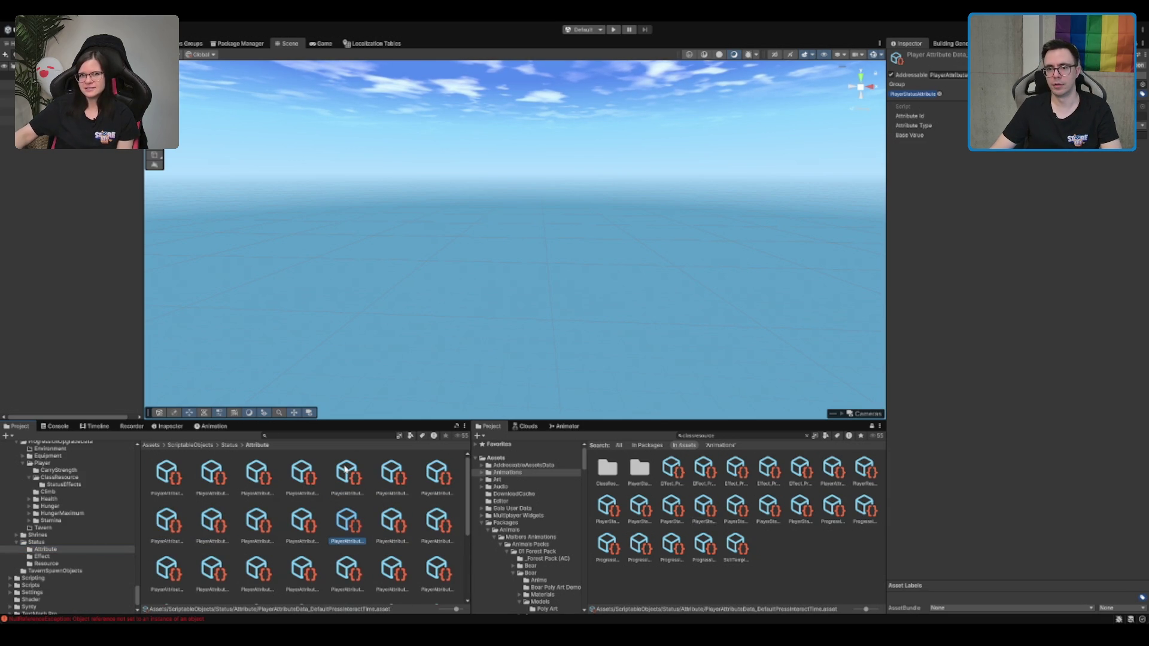
key(Right)
key(Right)
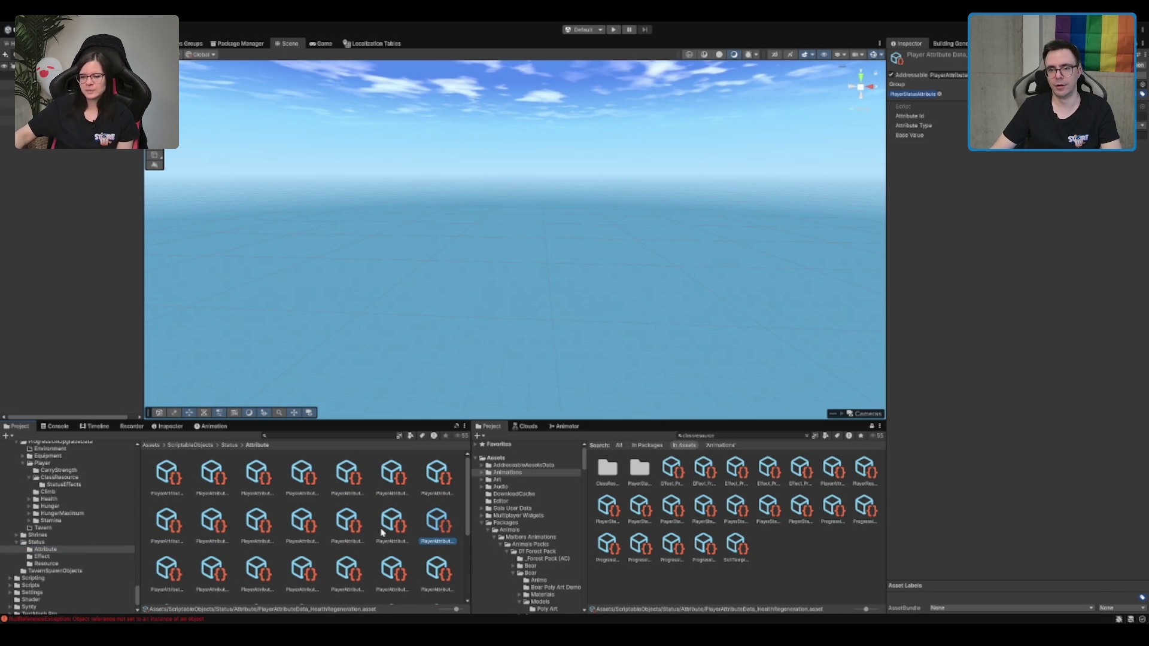
key(Right)
key(Right)
key(Right)
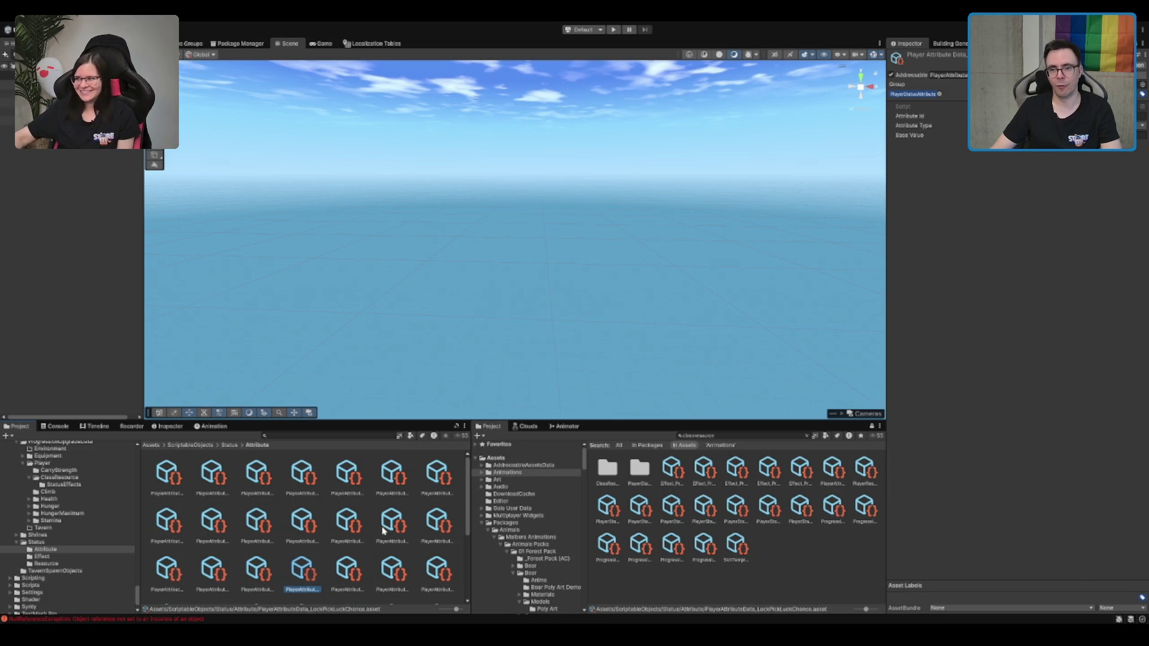
key(Right)
key(Right)
key(Right)
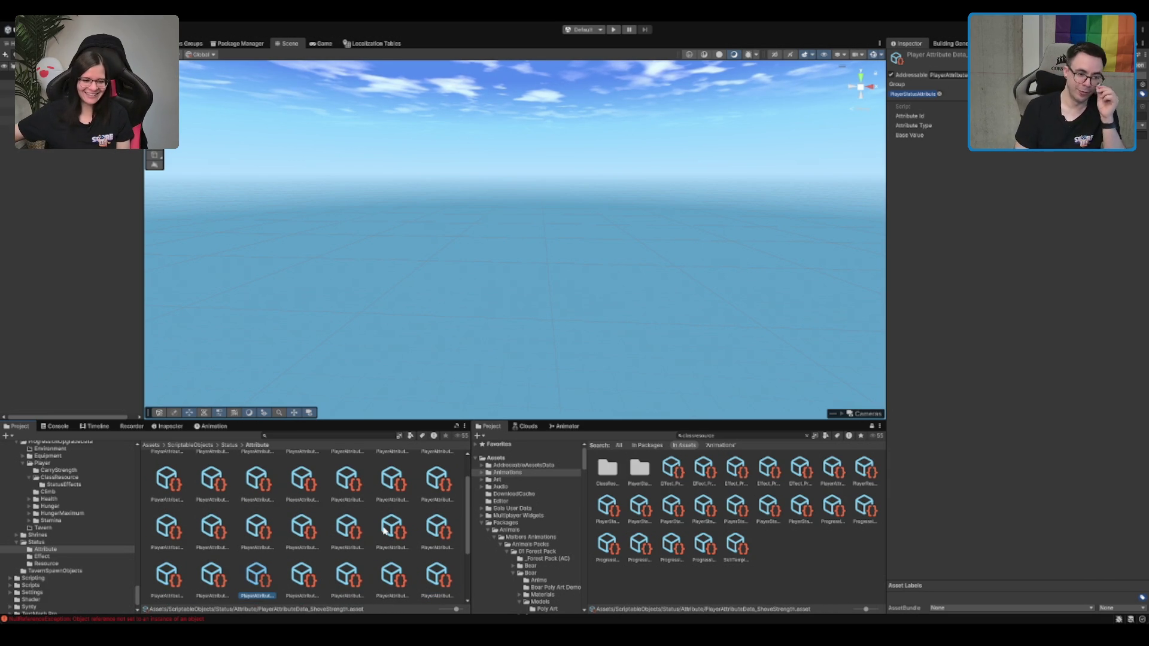
key(Up)
key(Down)
key(Up)
key(Up)
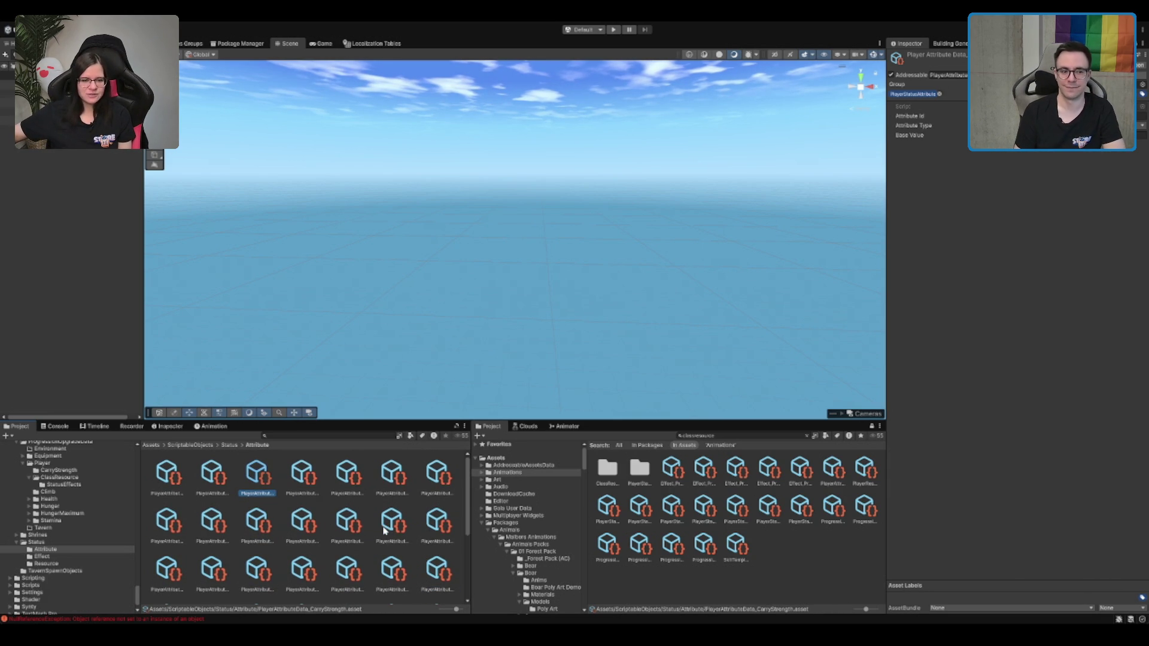
key(Left)
key(Right)
key(Right)
key(Right)
key(Left)
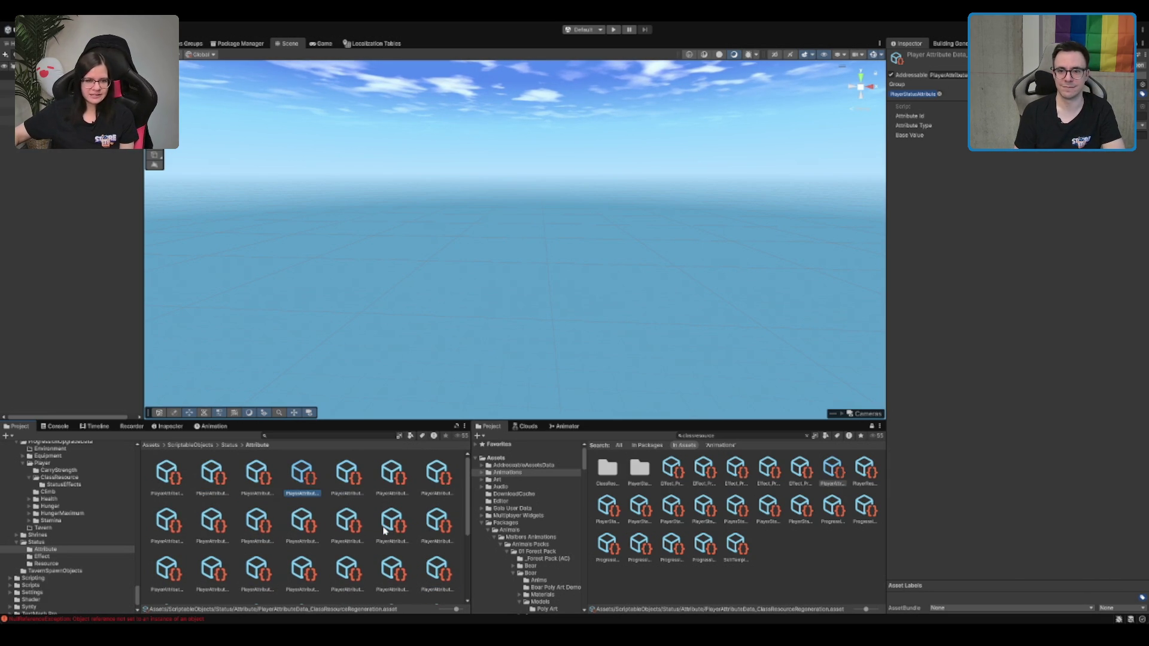
key(Right)
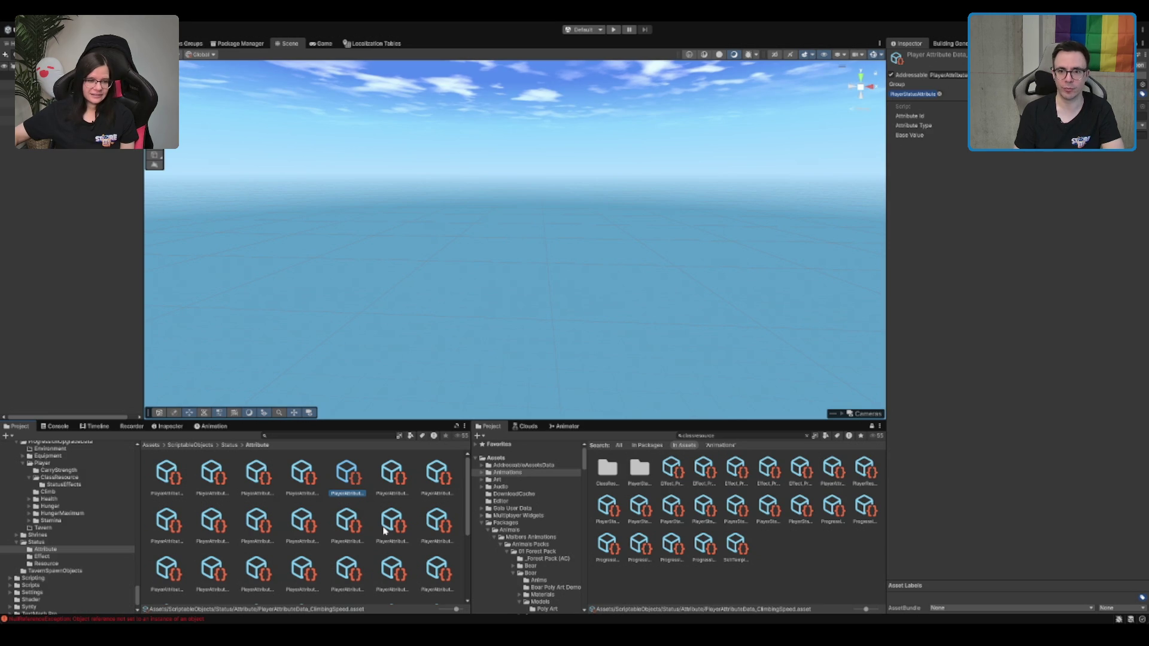
key(Left)
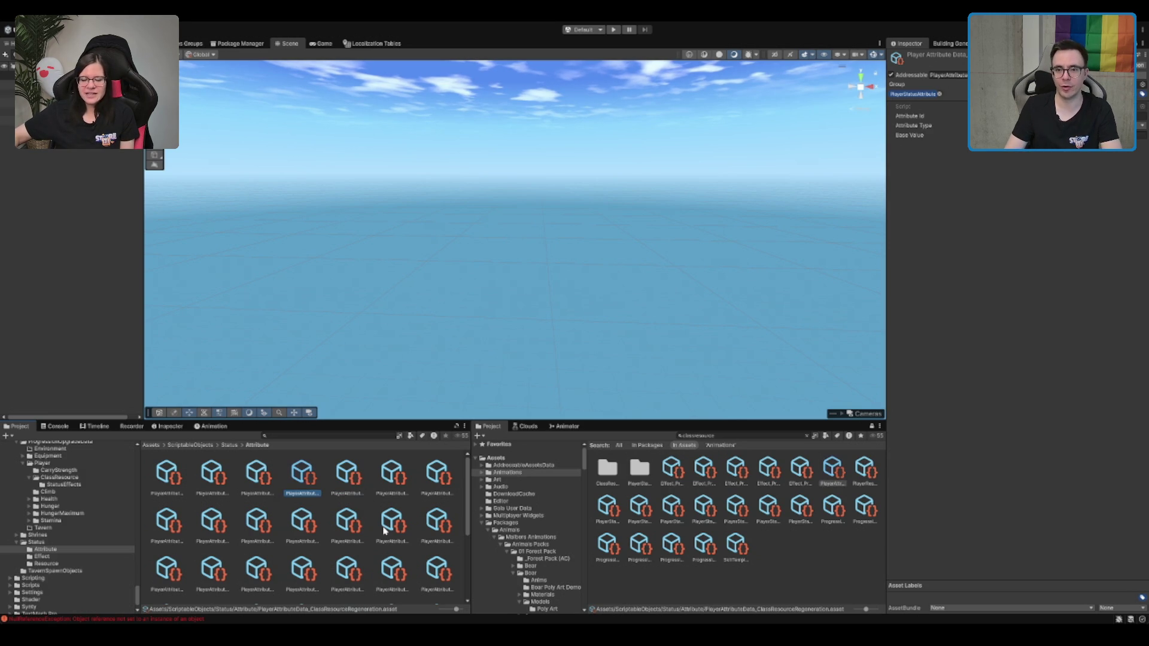
Bring up PlayerResourceData_ClassResource, showing Base Minimum 0 and Base Maximum 100
click(993, 165)
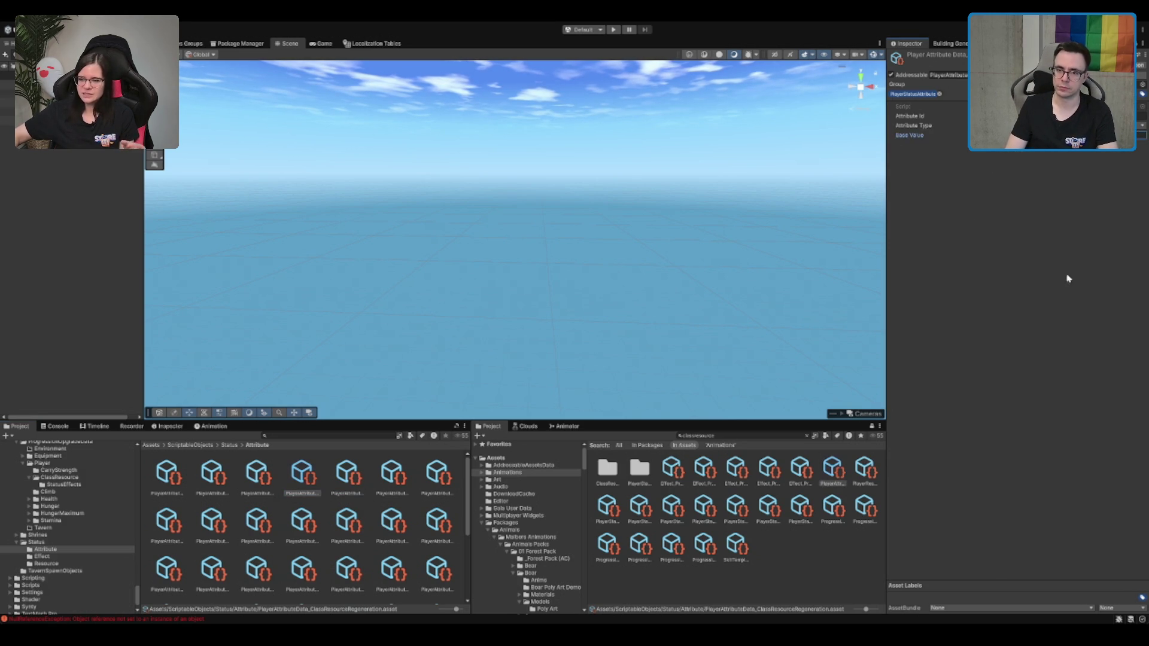
click(1124, 166)
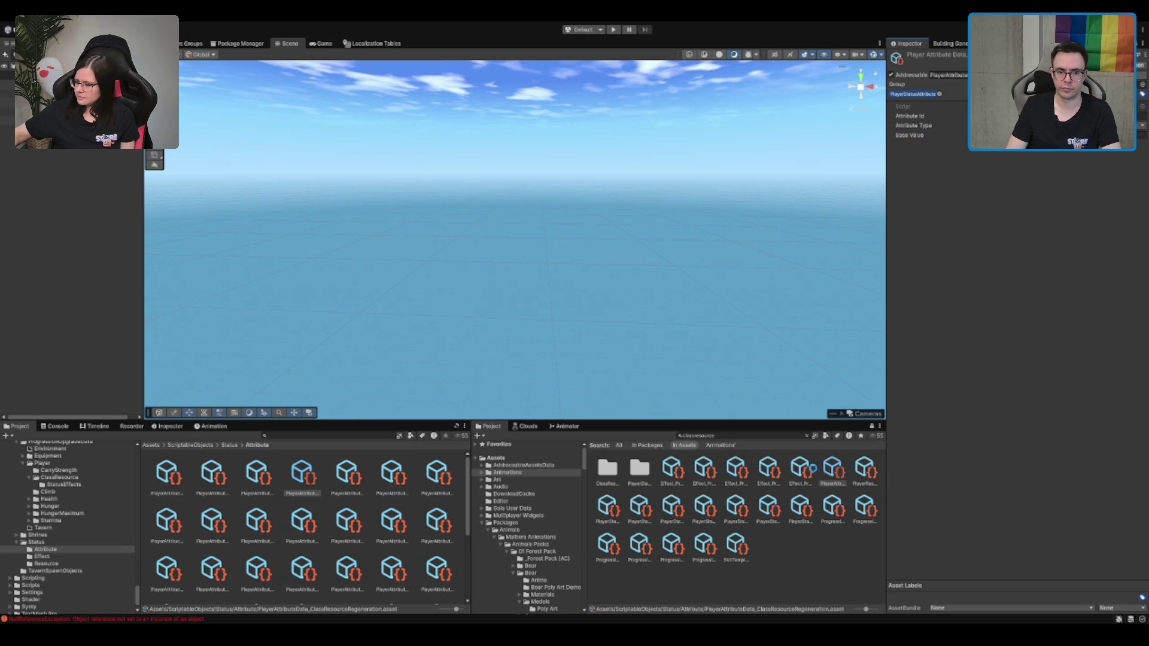
click(673, 469)
key(Right)
key(Right)
key(Right)
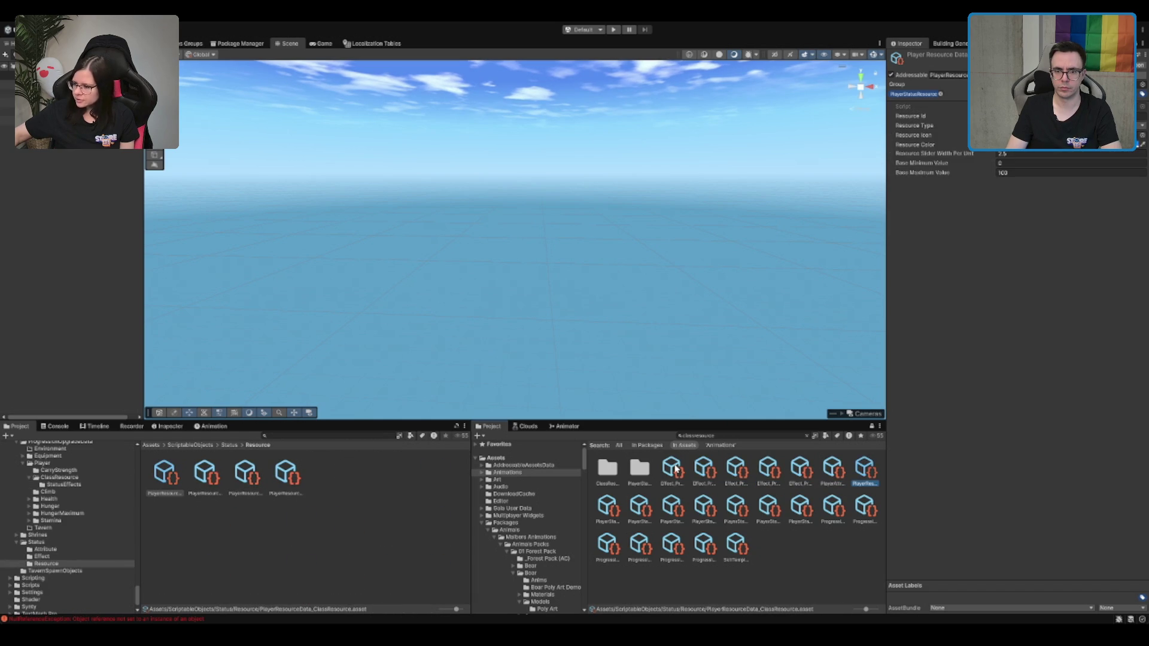
Browse the player status effects, including the +1 Class Resource Regeneration and 1.25 regeneration effects
key(Right)
key(Right)
key(Right)
key(Left)
key(Left)
key(Left)
key(Right)
key(Right)
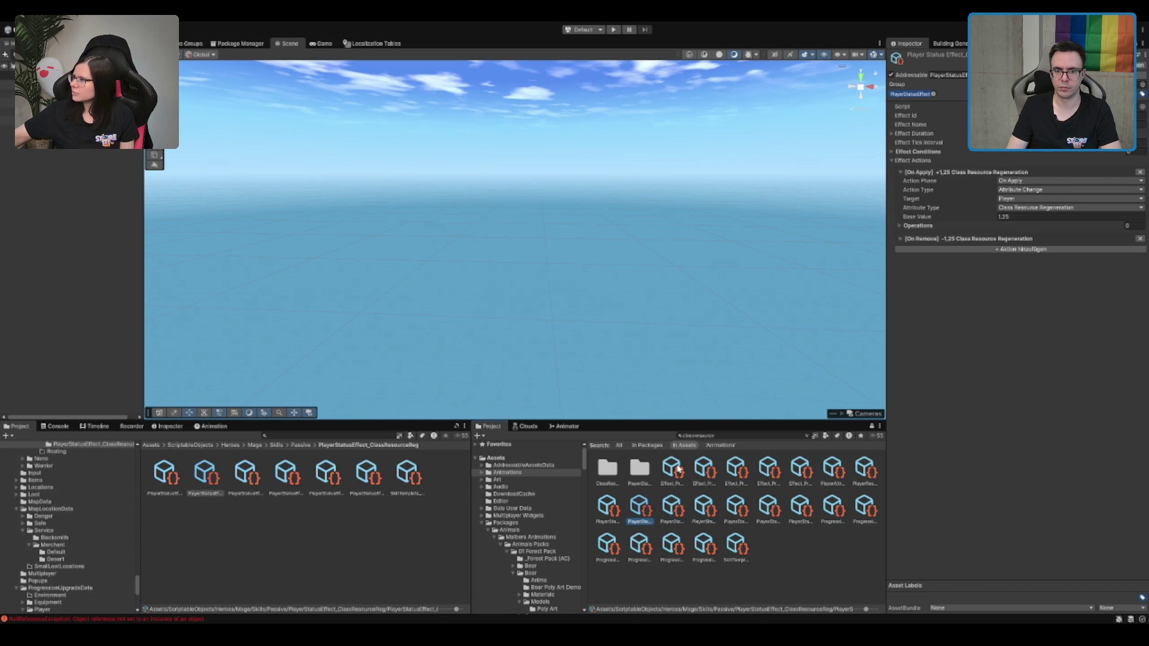
key(Left)
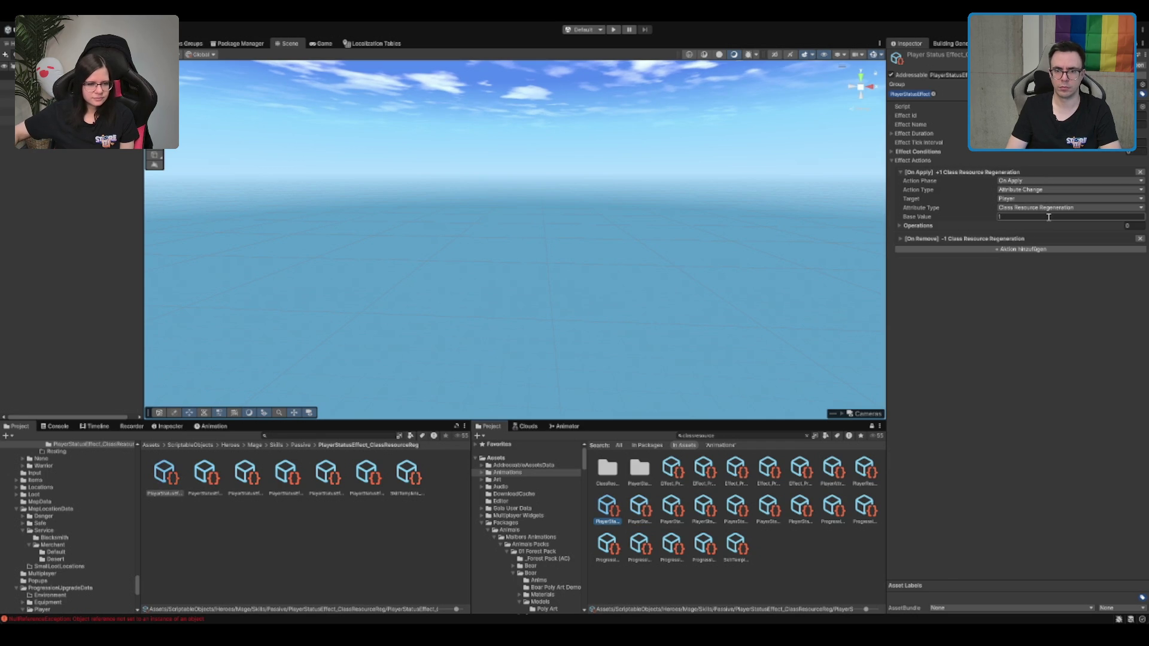
key(Left)
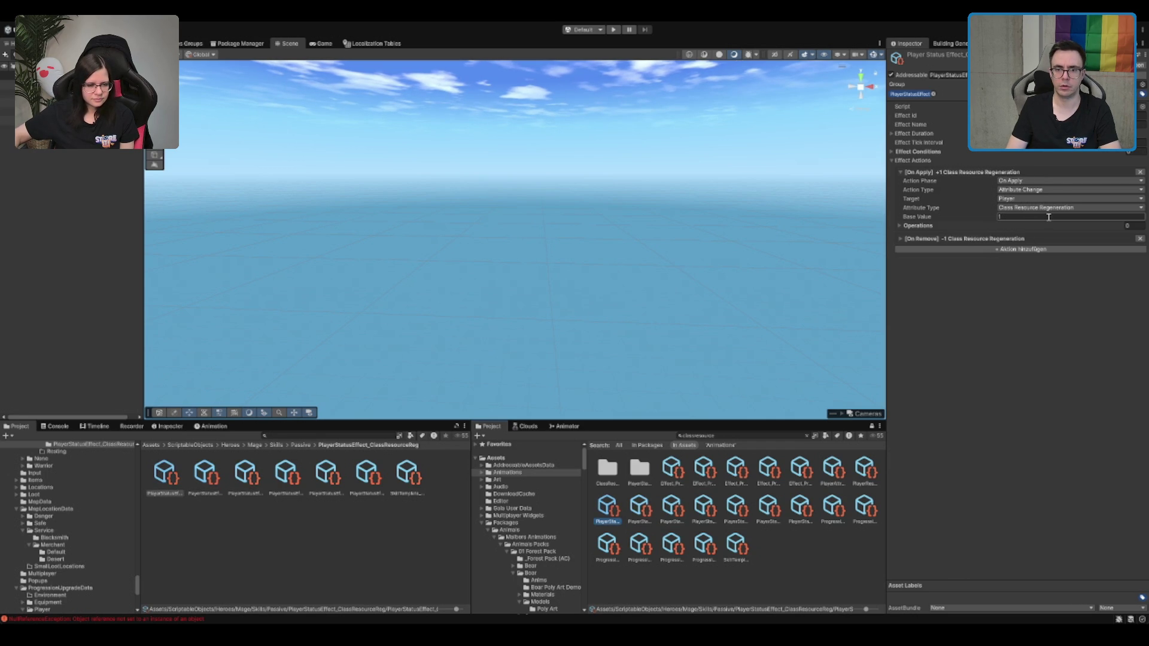
key(Right)
Change the +1.5 Stamina Regeneration effect's Base Value to 3
click(1048, 216)
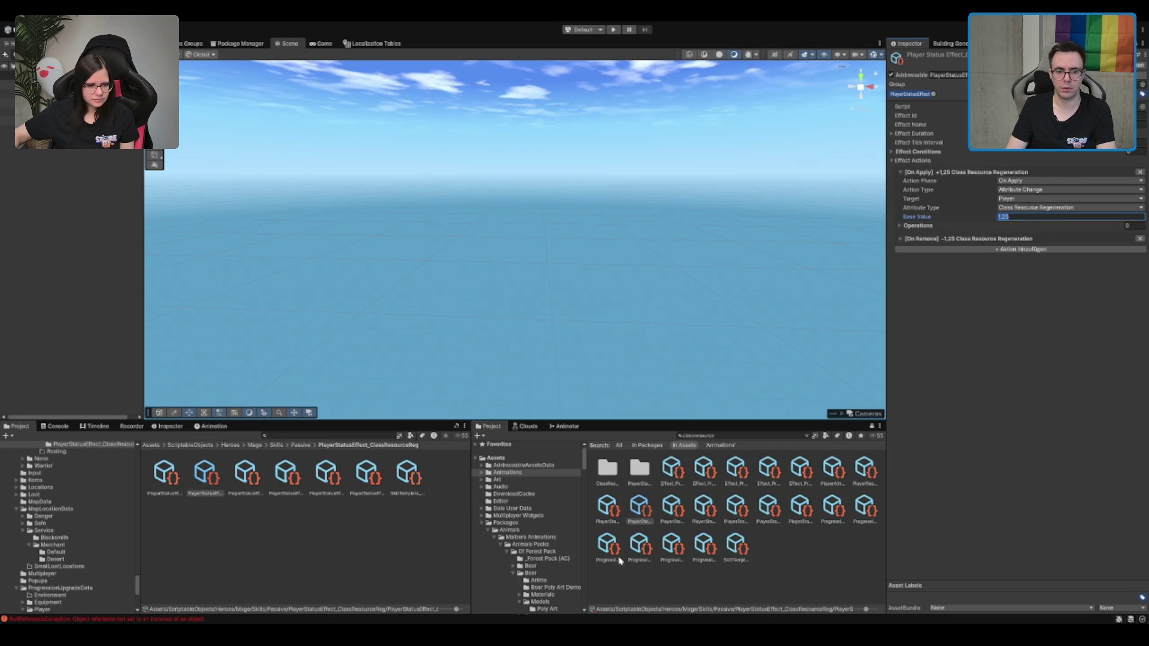
click(679, 502)
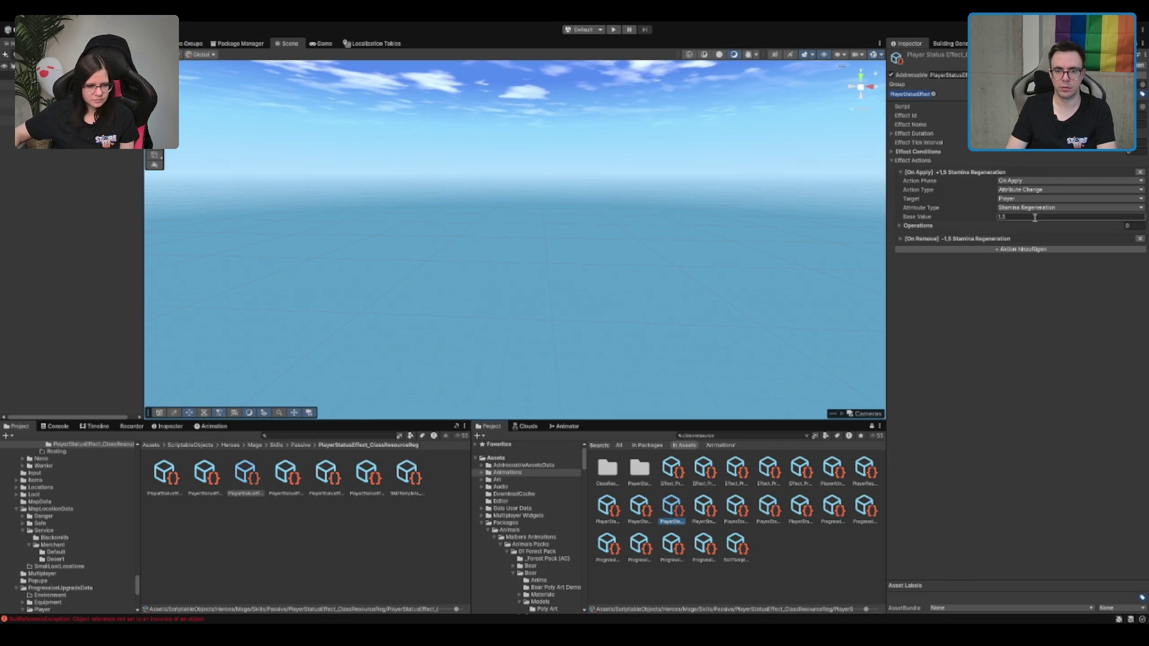
text(3)
key(Return)
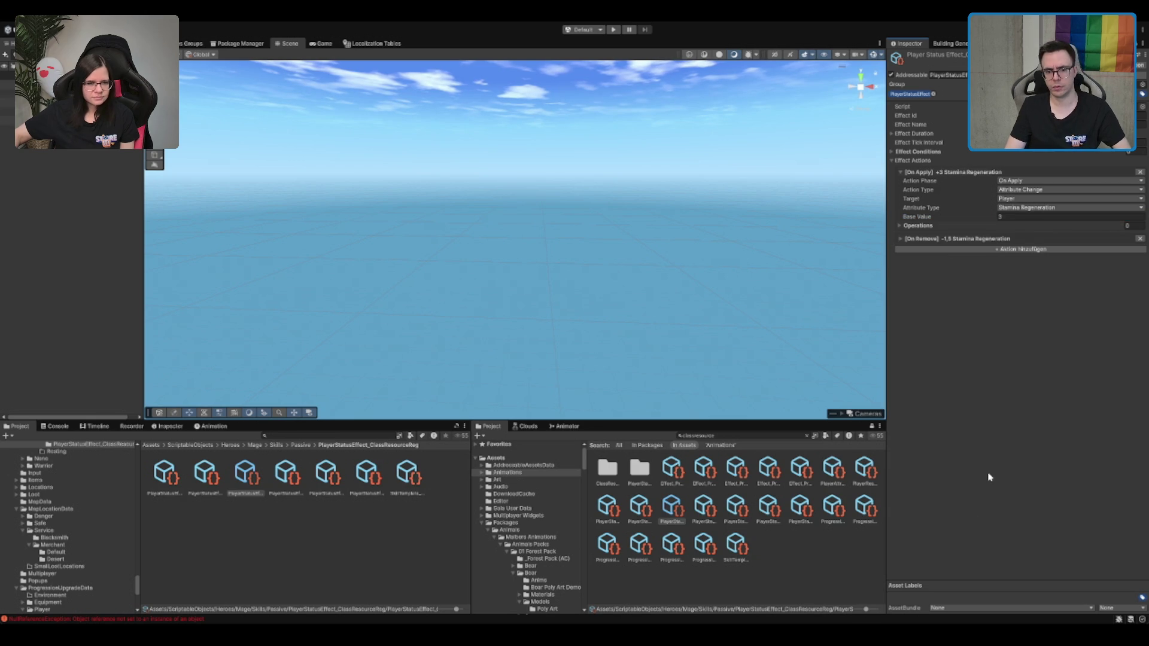
Reopen the +1 Class Resource Regeneration effect from the ClassResource status effects folder
click(670, 470)
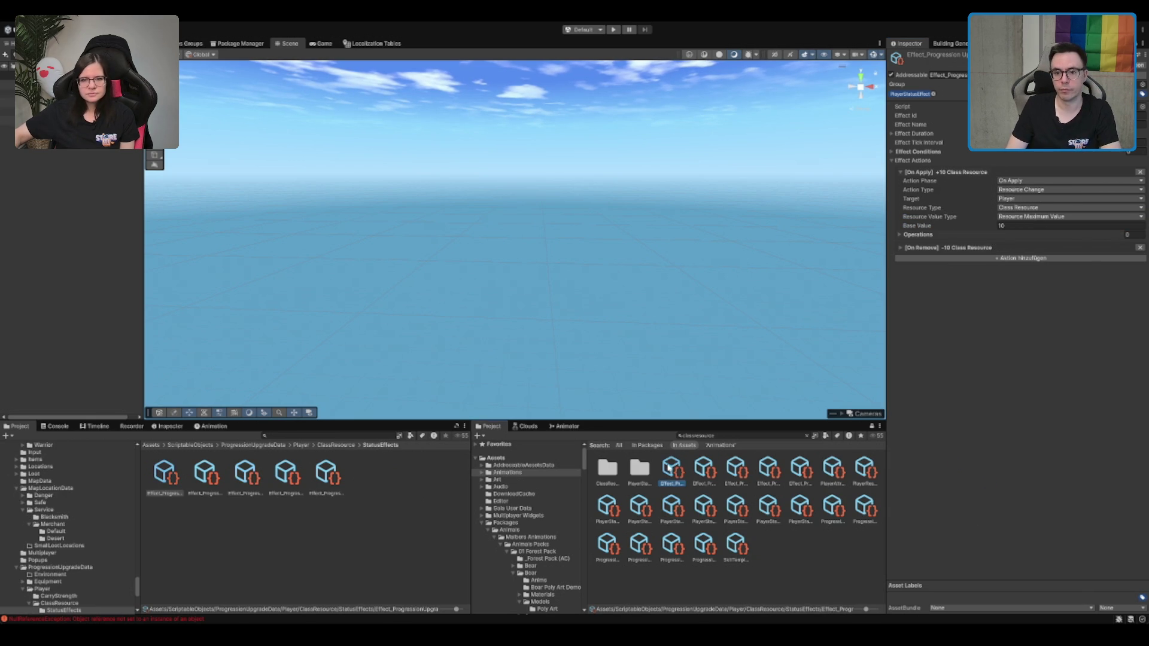
key(Right)
key(Right)
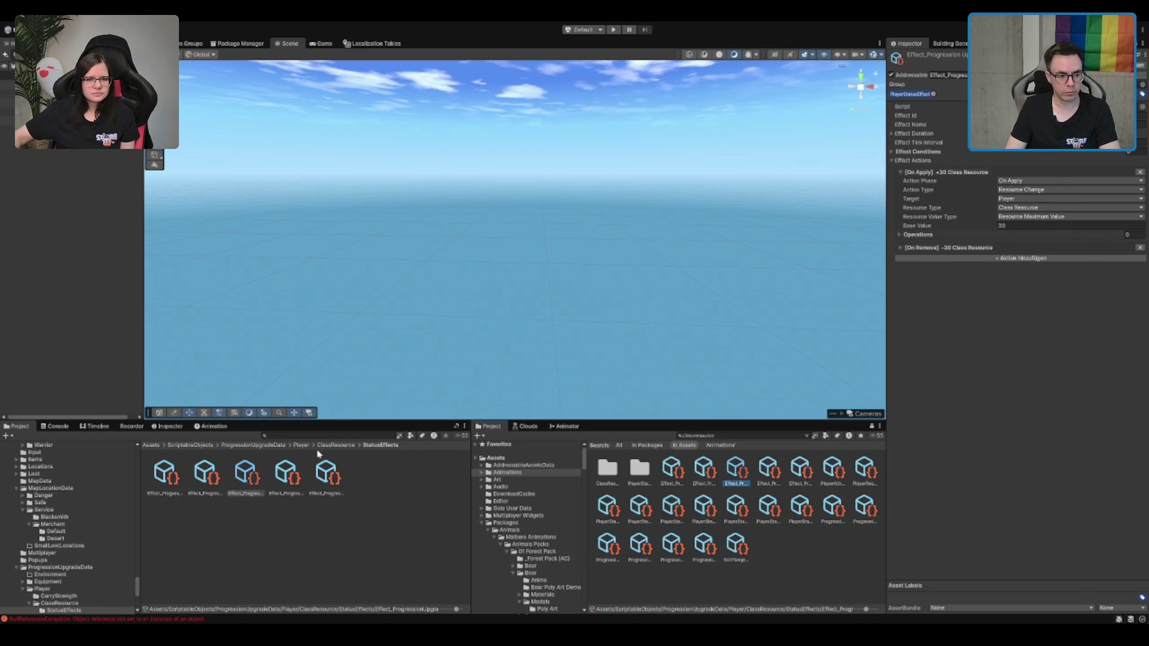
click(309, 540)
scroll(96, 528, down, 3)
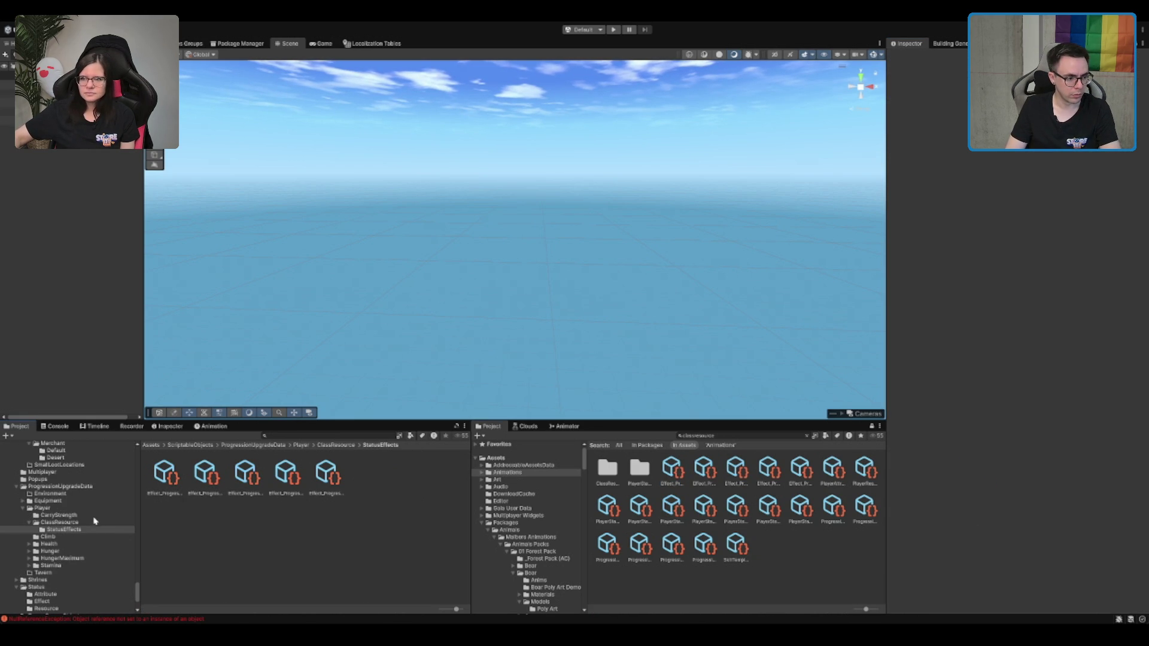
click(94, 522)
click(616, 513)
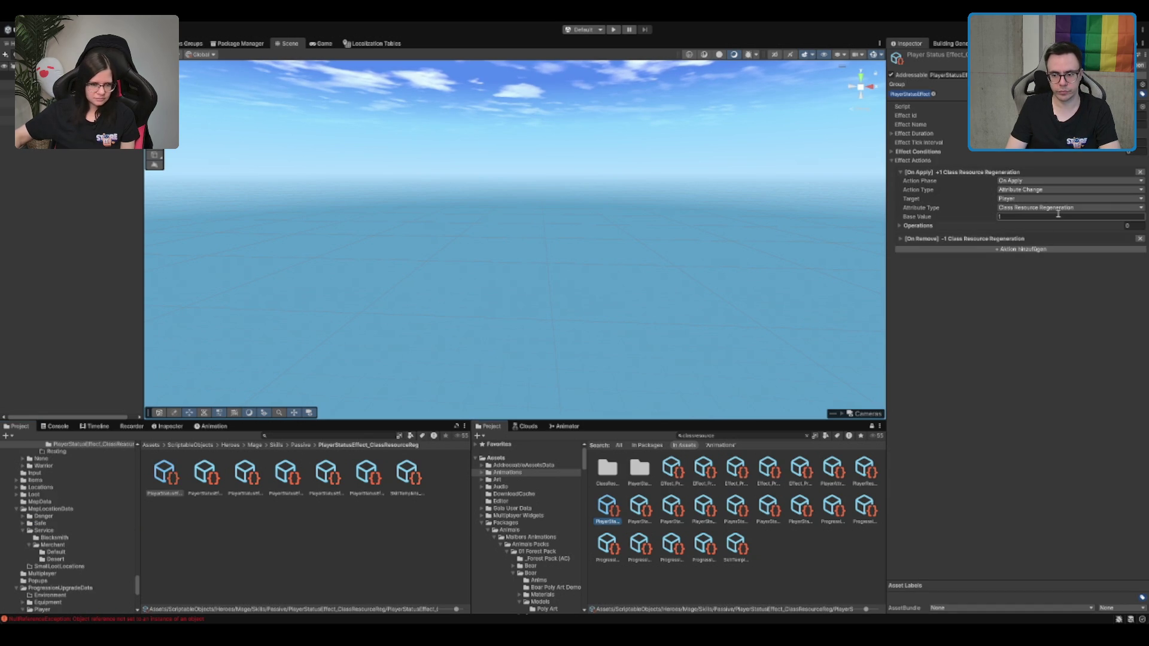
click(975, 521)
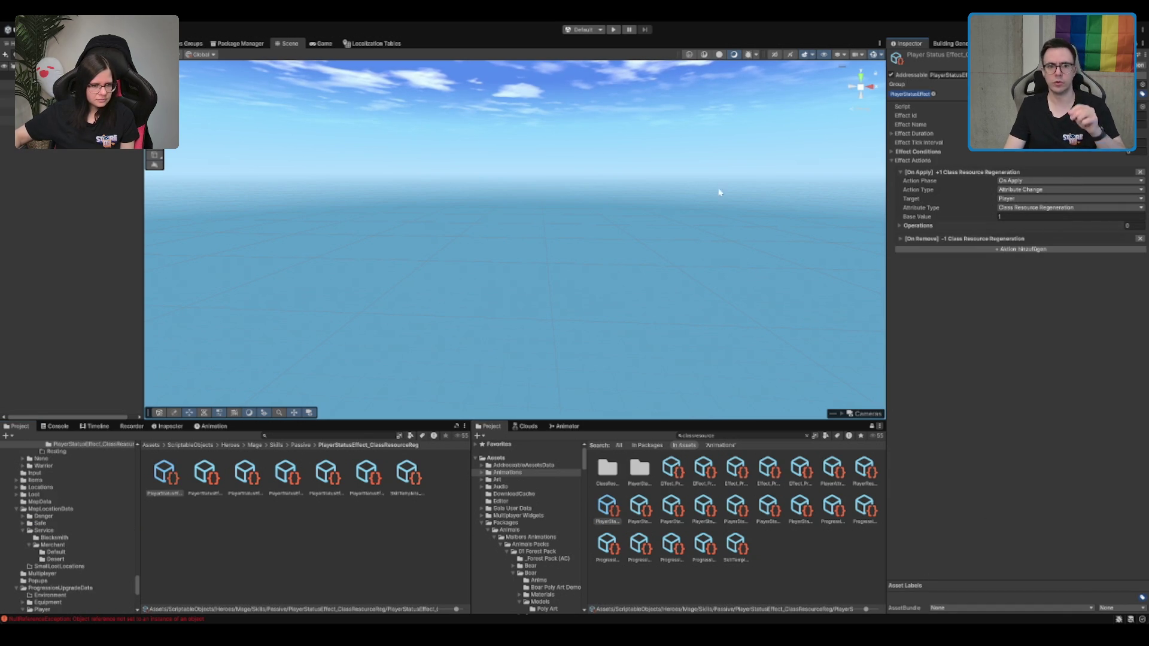
drag(663, 189, 663, 198)
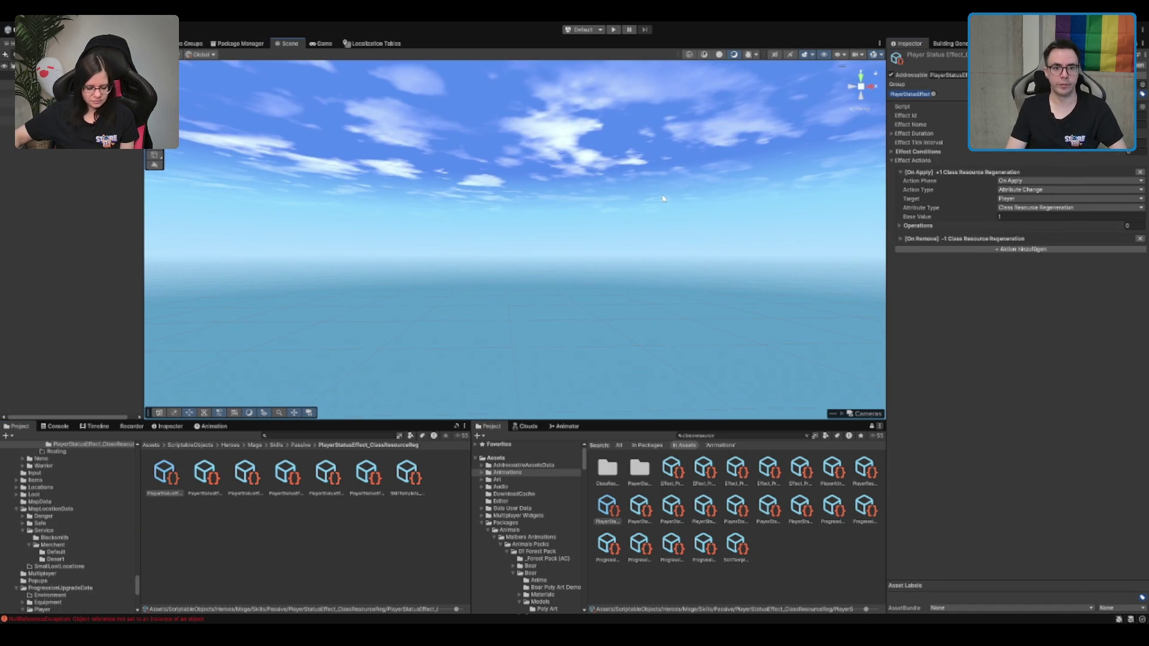
Start a single-player game and walk the character through the door into the tavern
click(622, 29)
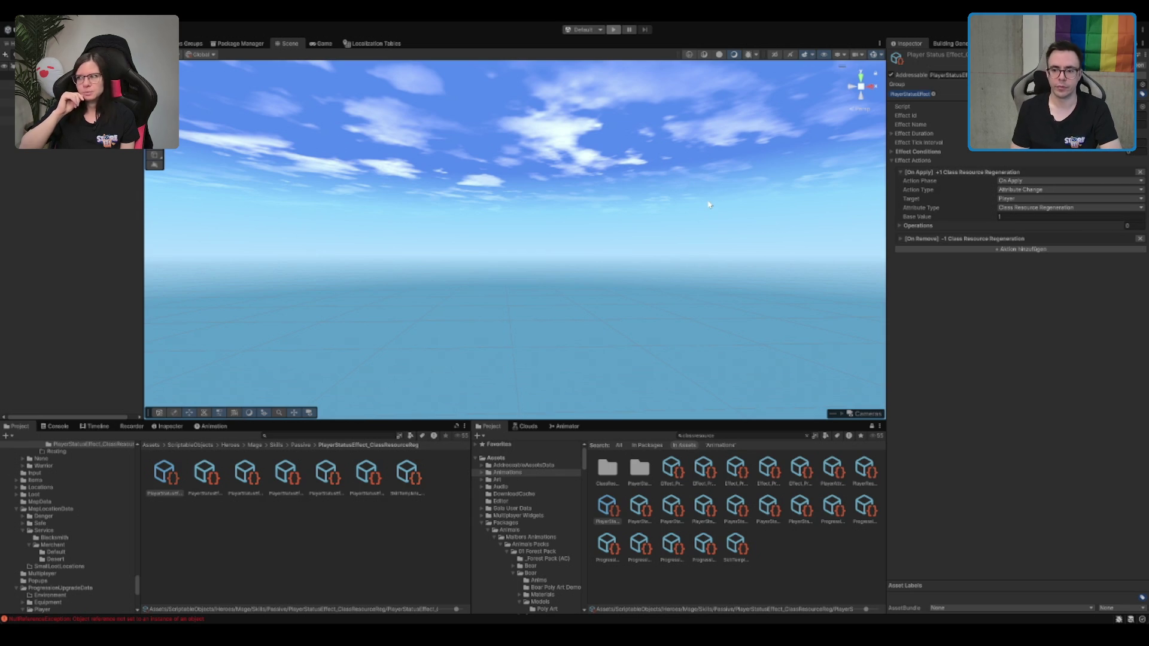
key(ctrl+p)
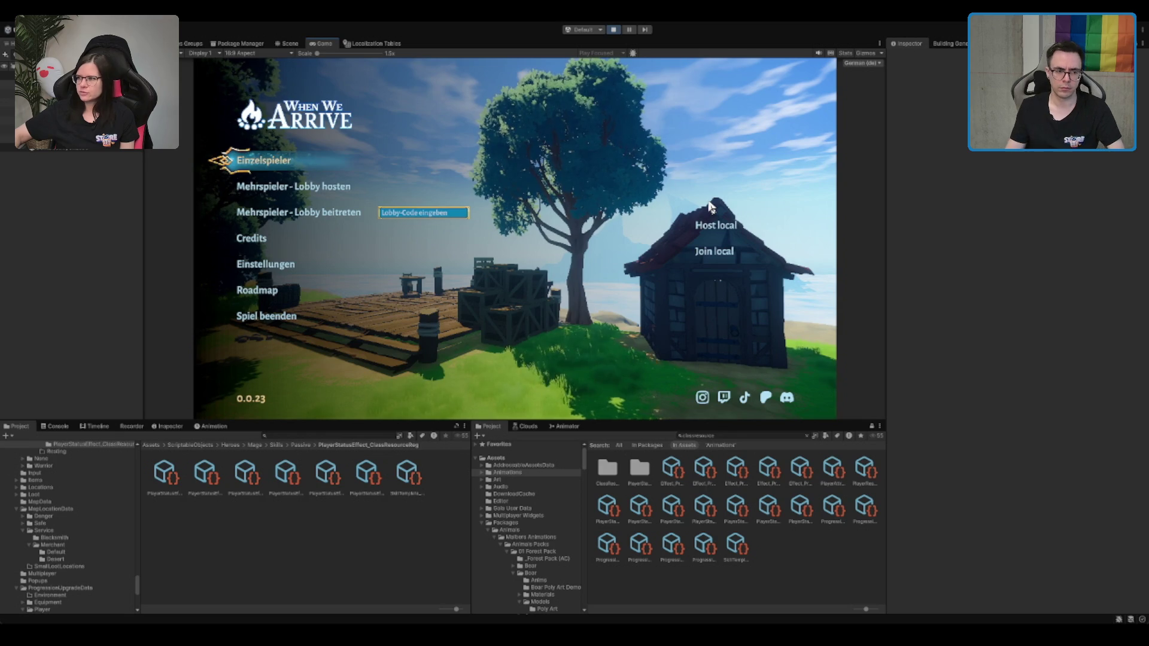
click(263, 160)
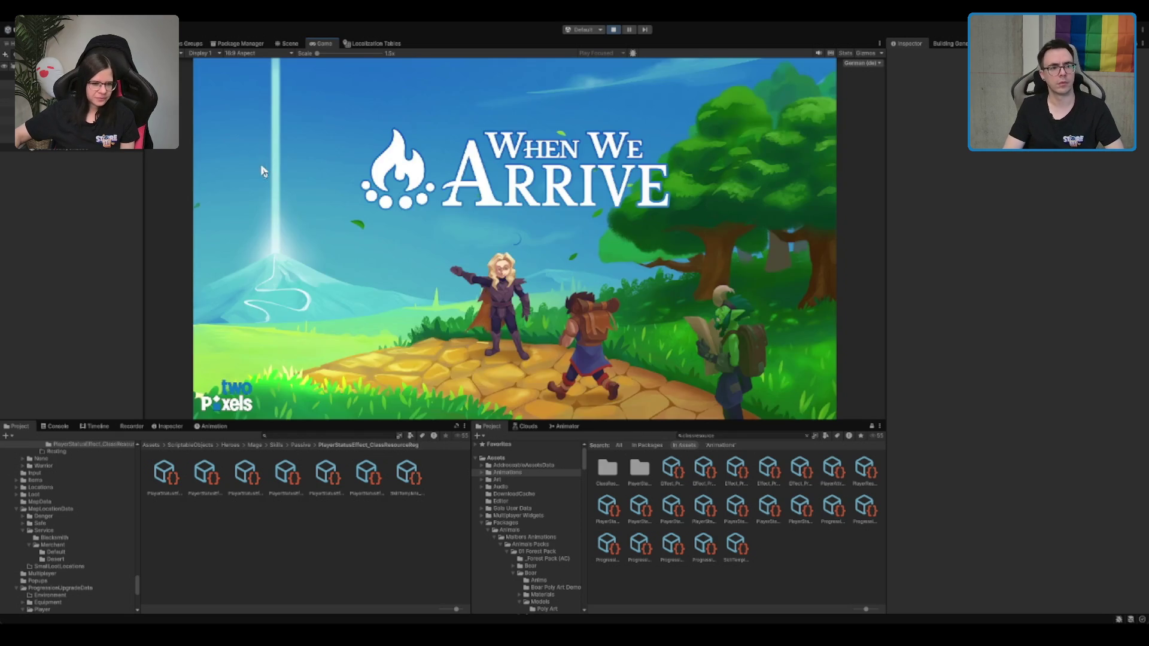
key(w)
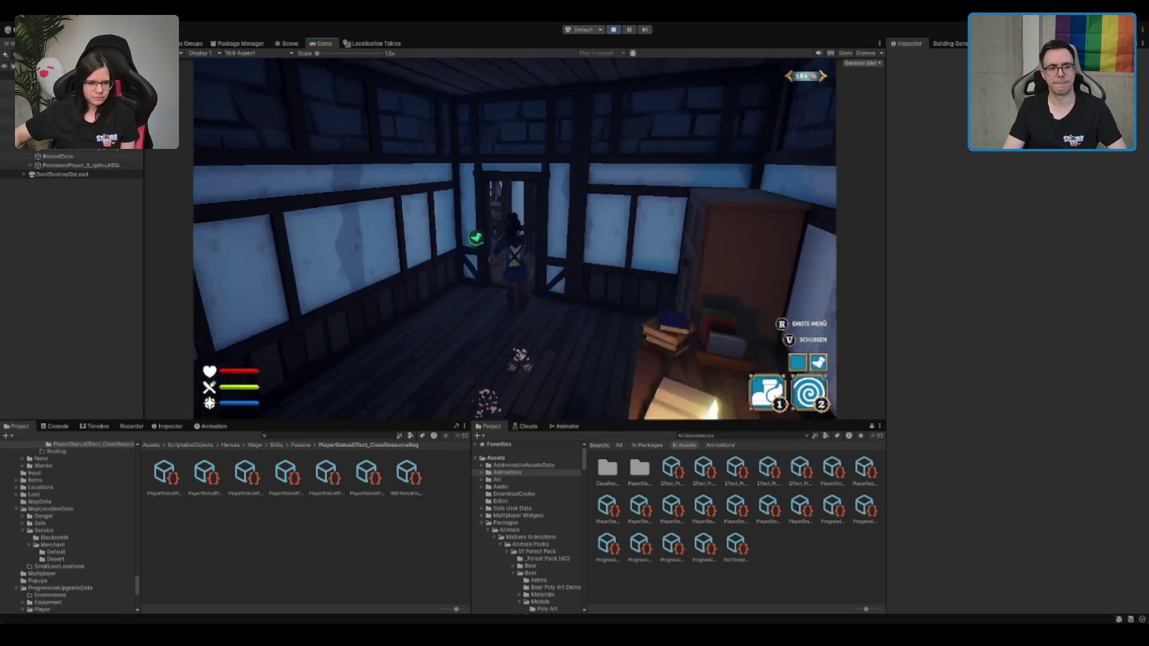
key(e)
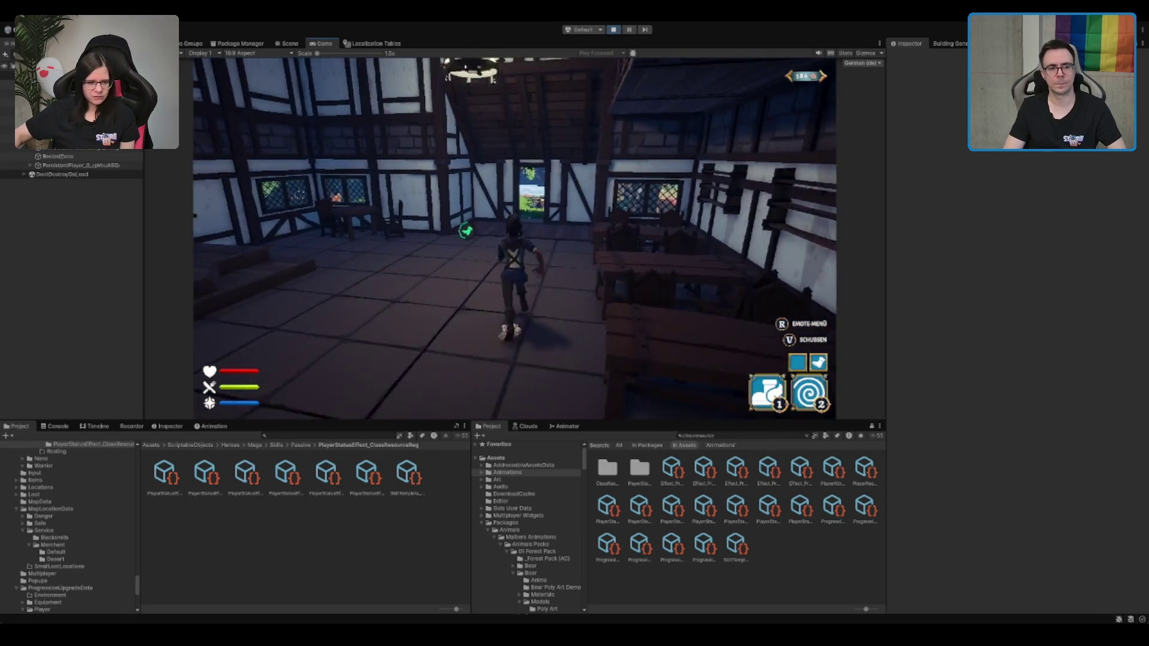
Teleport twice with the skill key 2, walk toward the village, then stop the game
key(2)
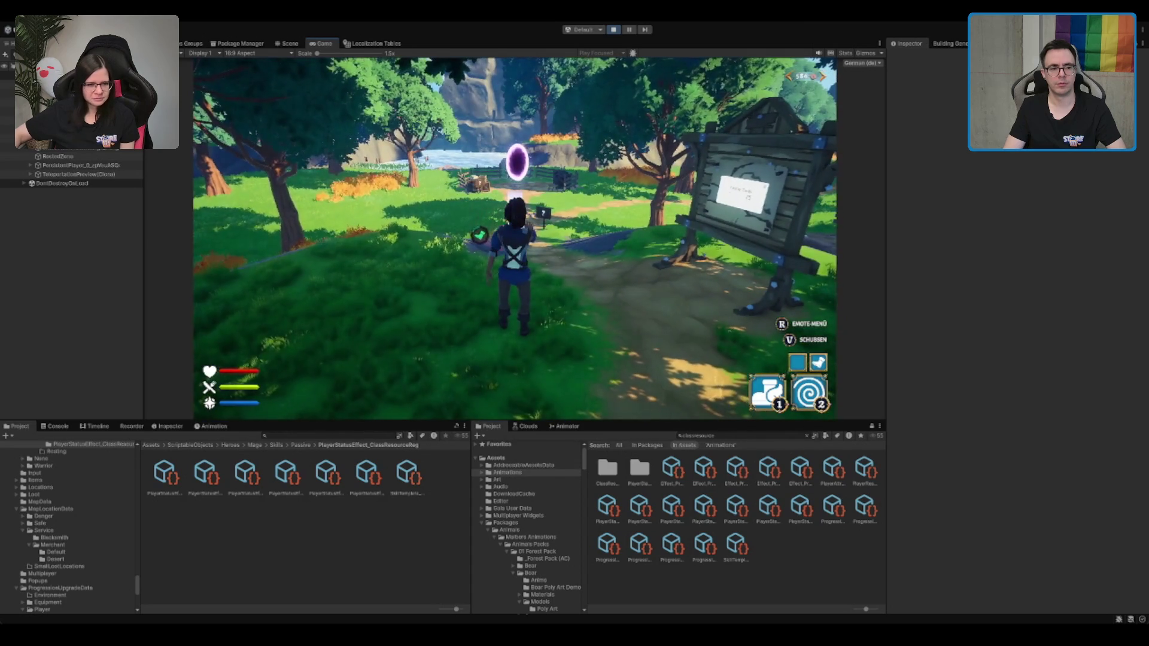
key(2)
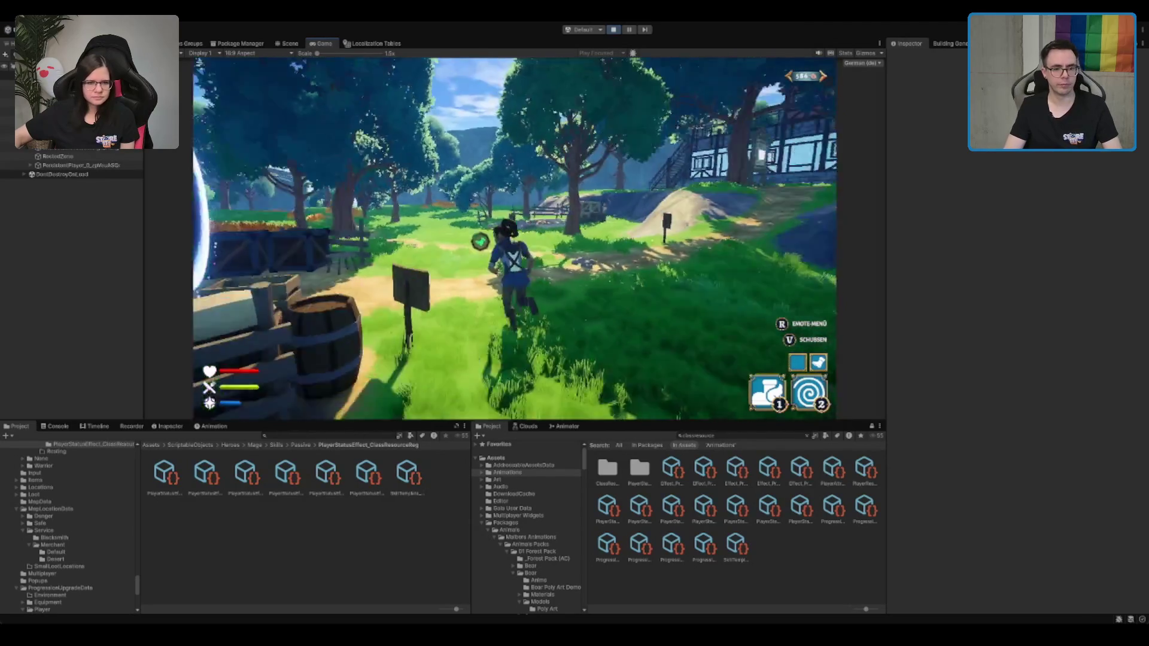
key(2)
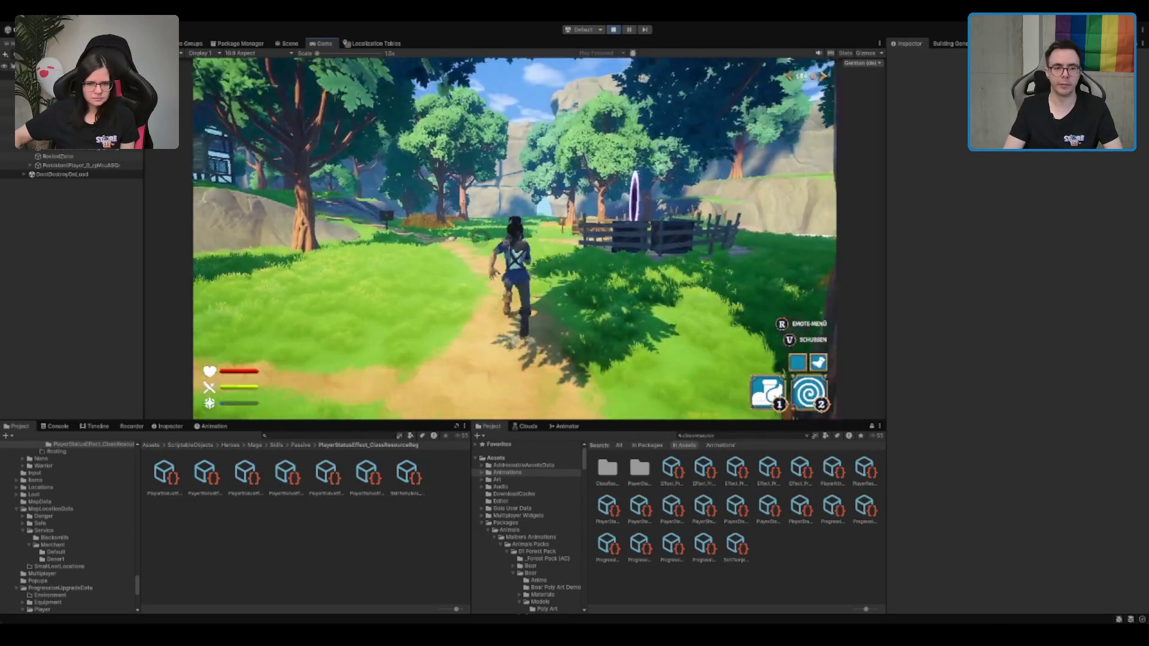
key(w)
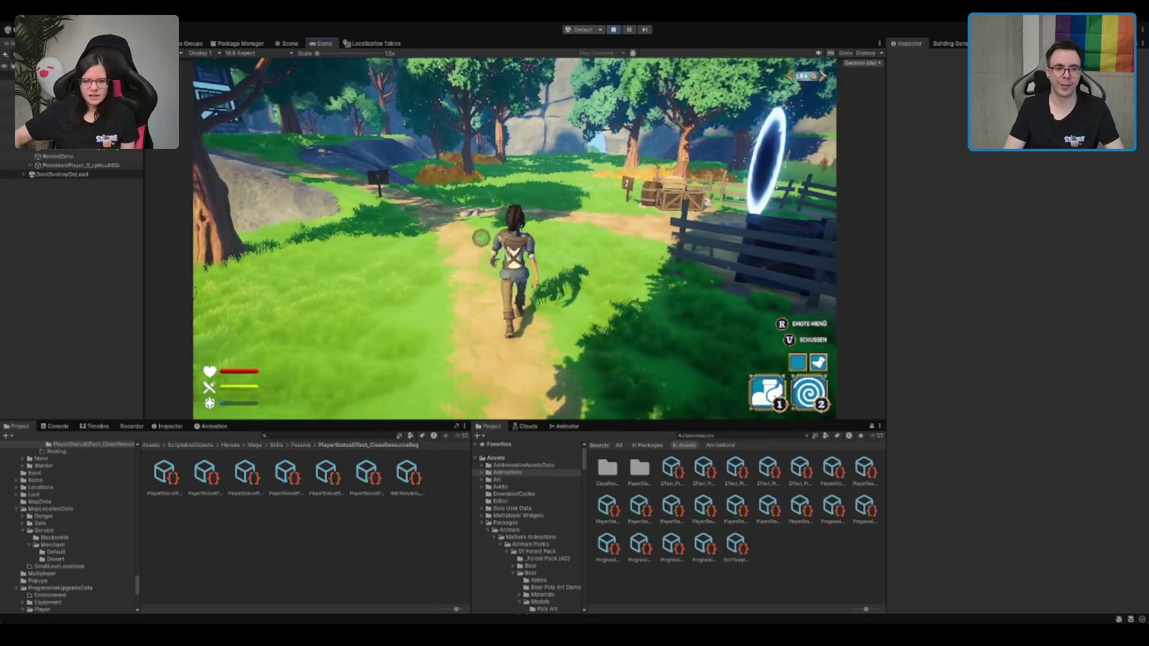
key(w)
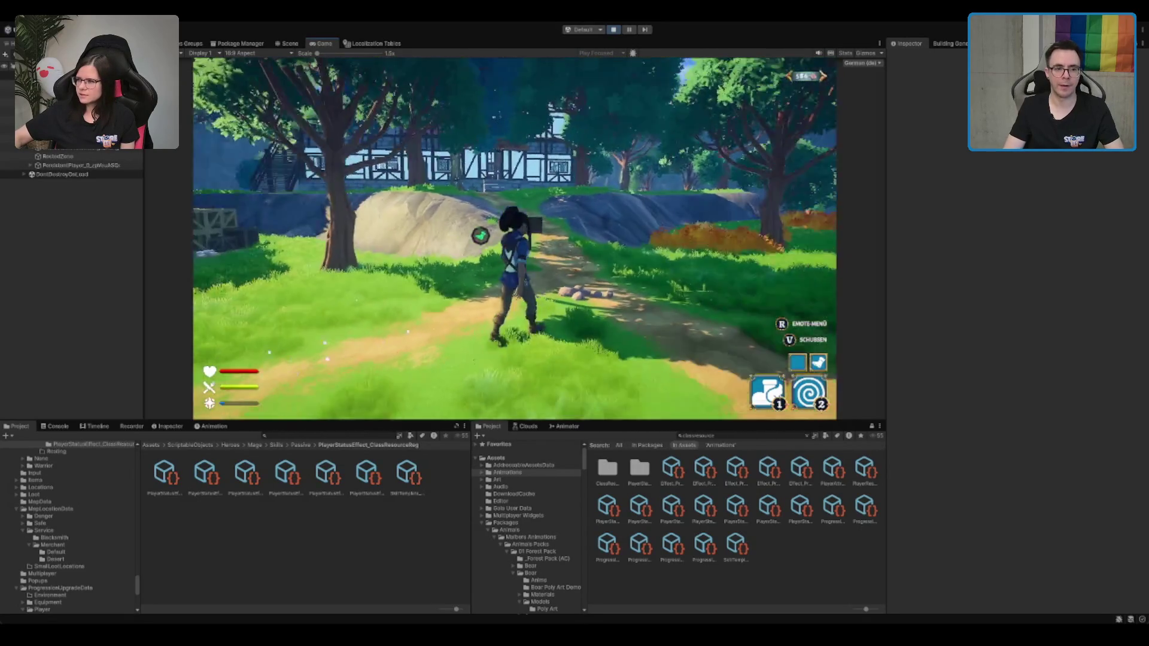
key(ctrl+p)
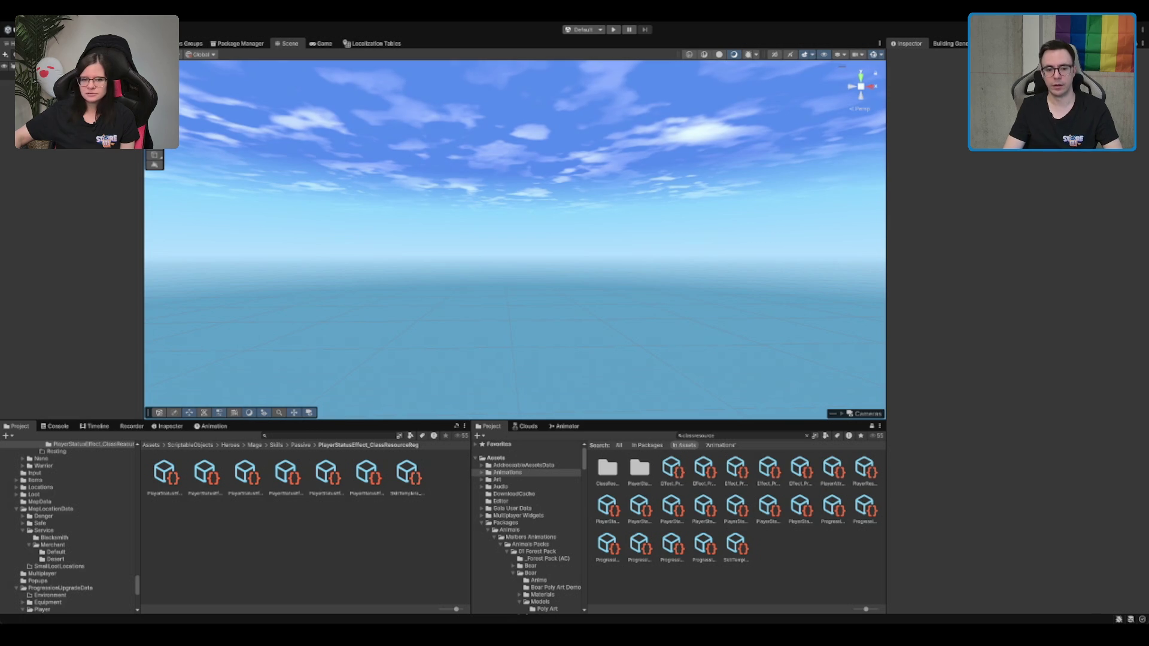
Browse to Scenes/MapTiles/Forest/Forest_DestroyedVillage, select its TerrainScene, and enlarge the scene view
click(514, 522)
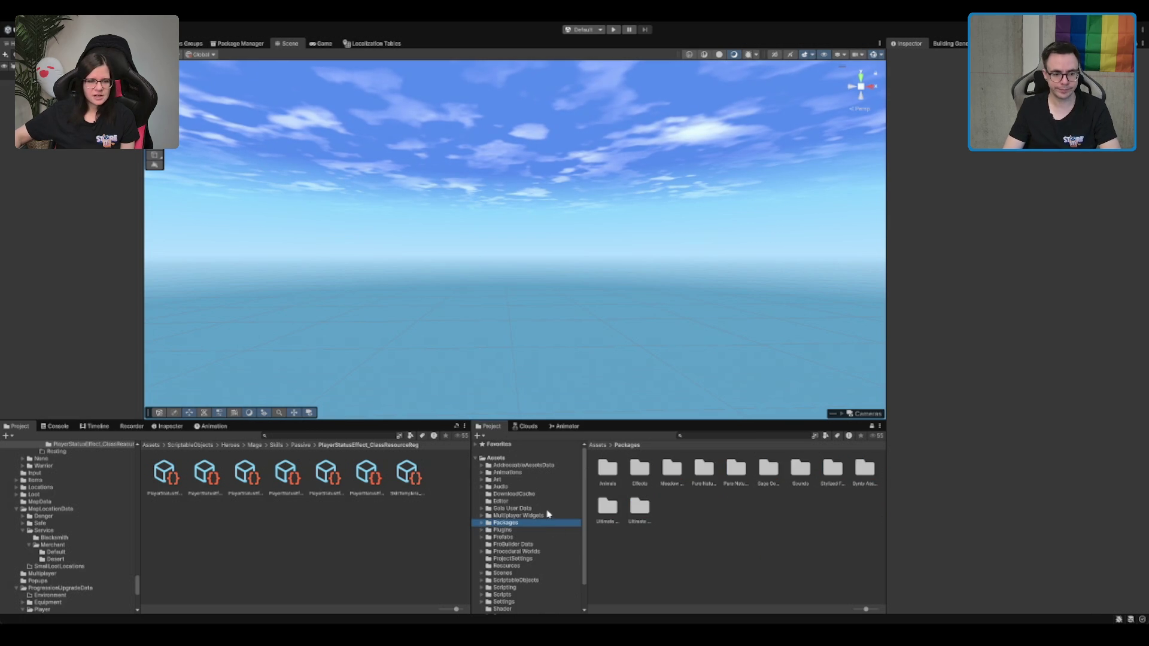
double_click(521, 574)
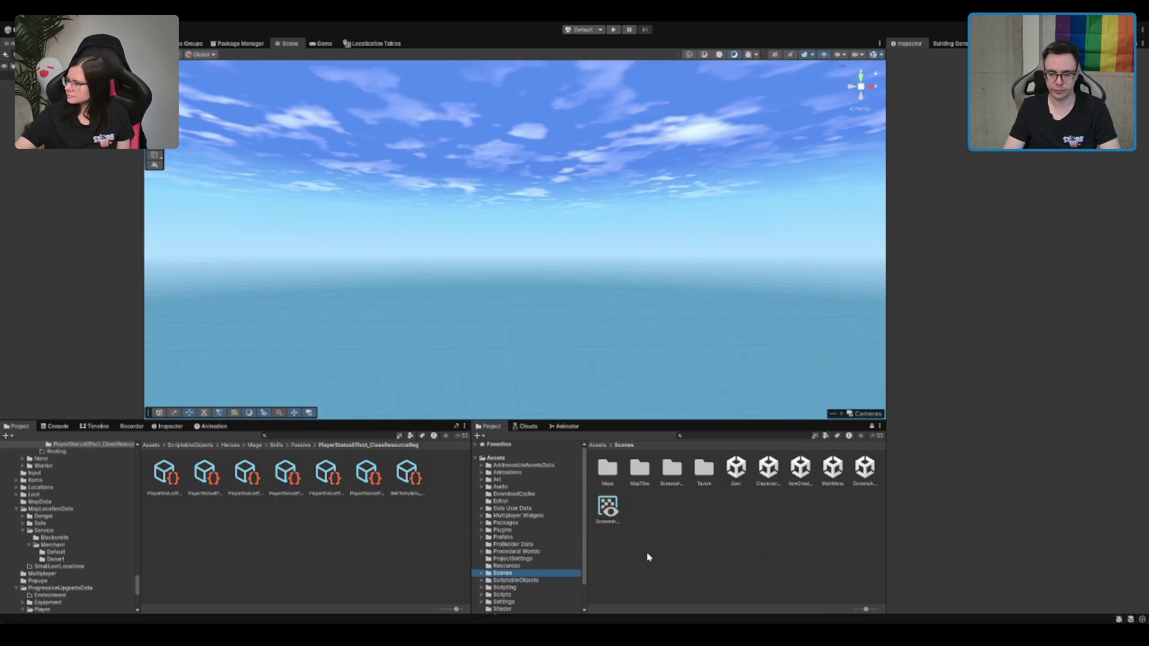
key(Down)
key(Down)
key(Down)
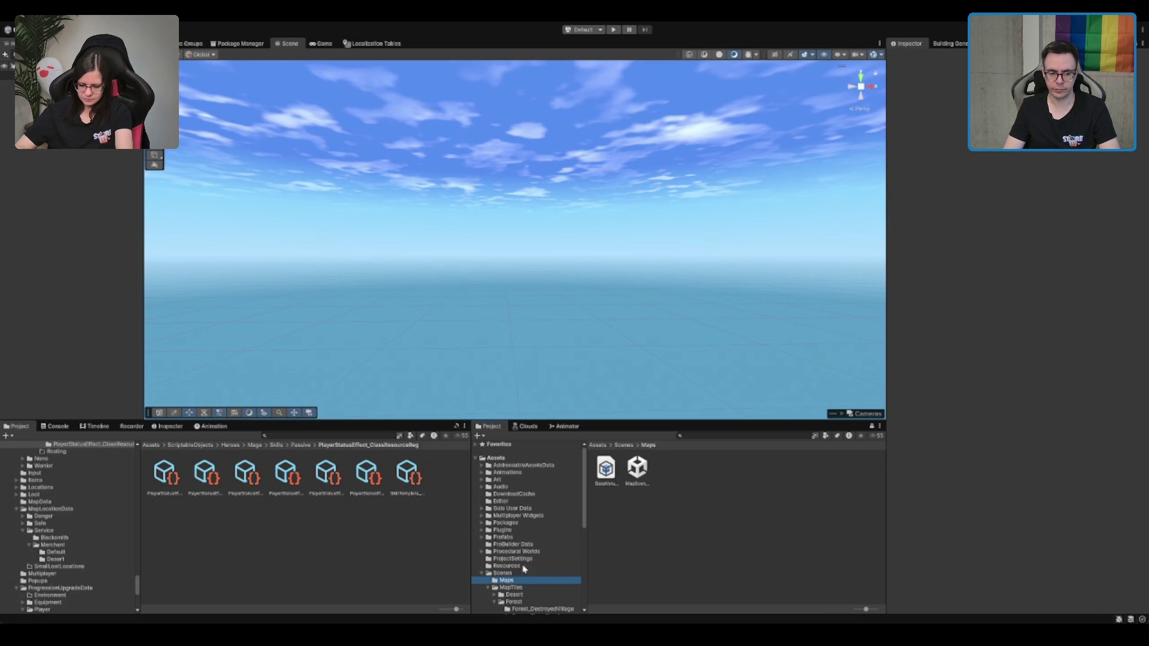
key(Down)
scroll(531, 562, down, 3)
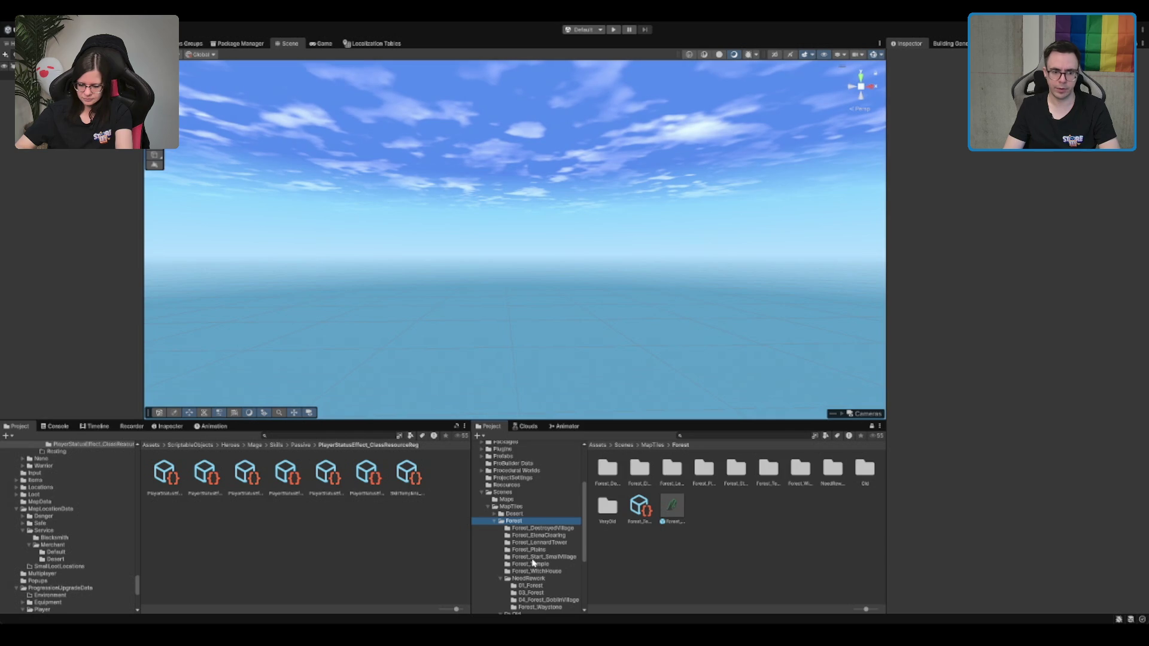
double_click(552, 577)
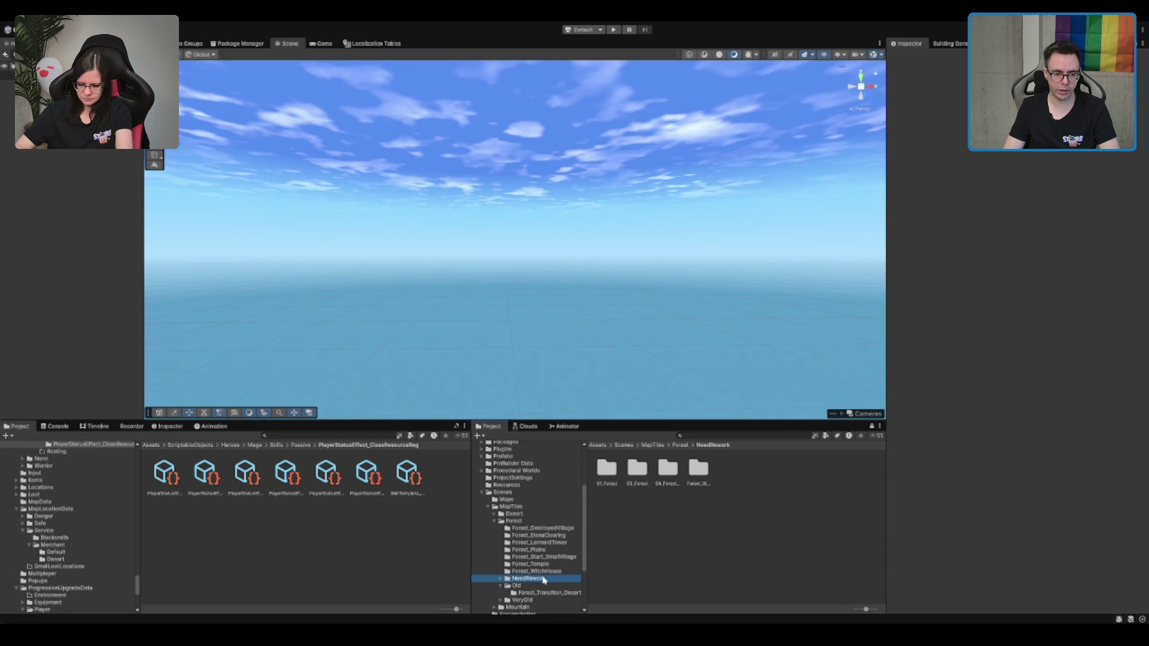
double_click(516, 585)
click(562, 528)
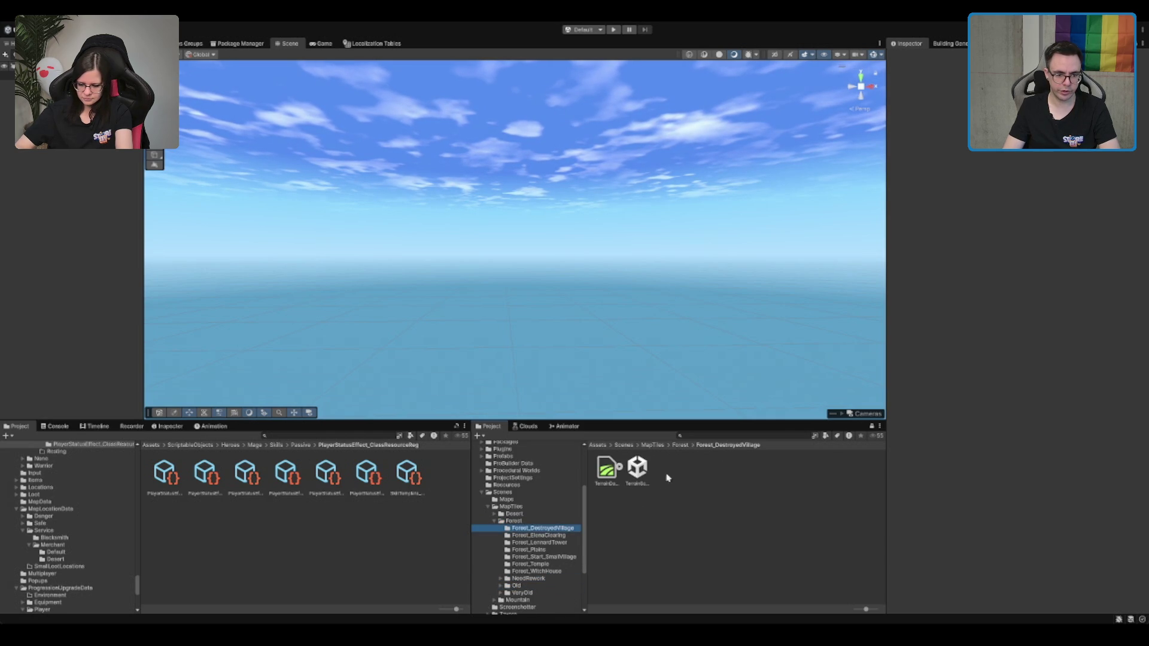
click(637, 469)
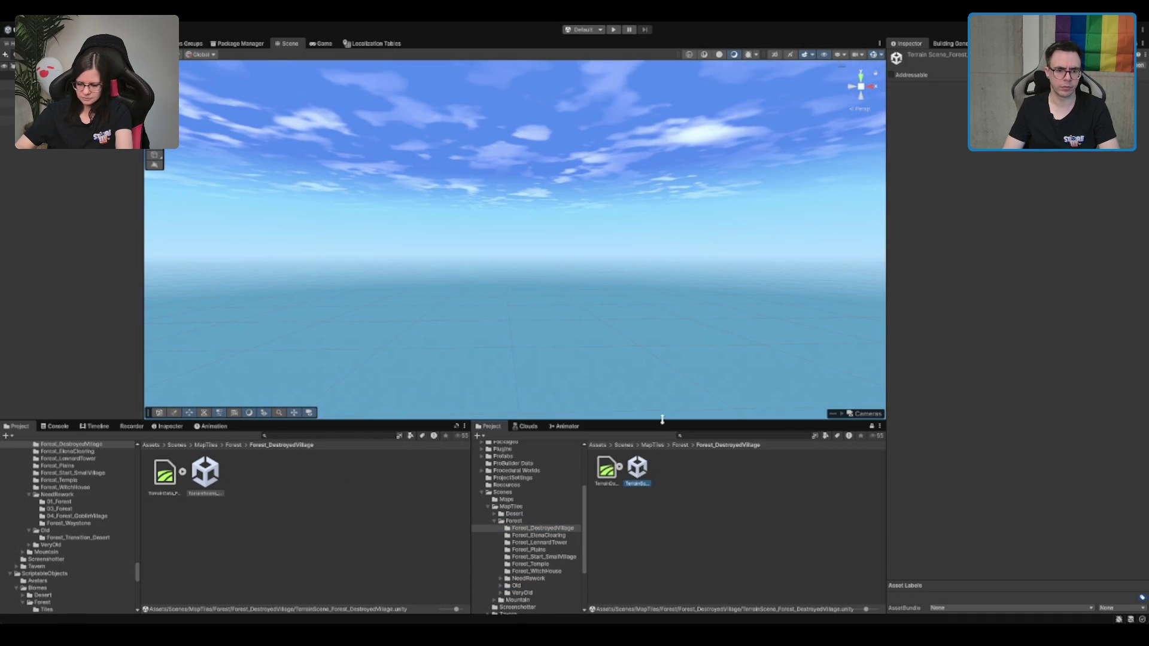
drag(662, 419, 654, 466)
shift+click(60, 120)
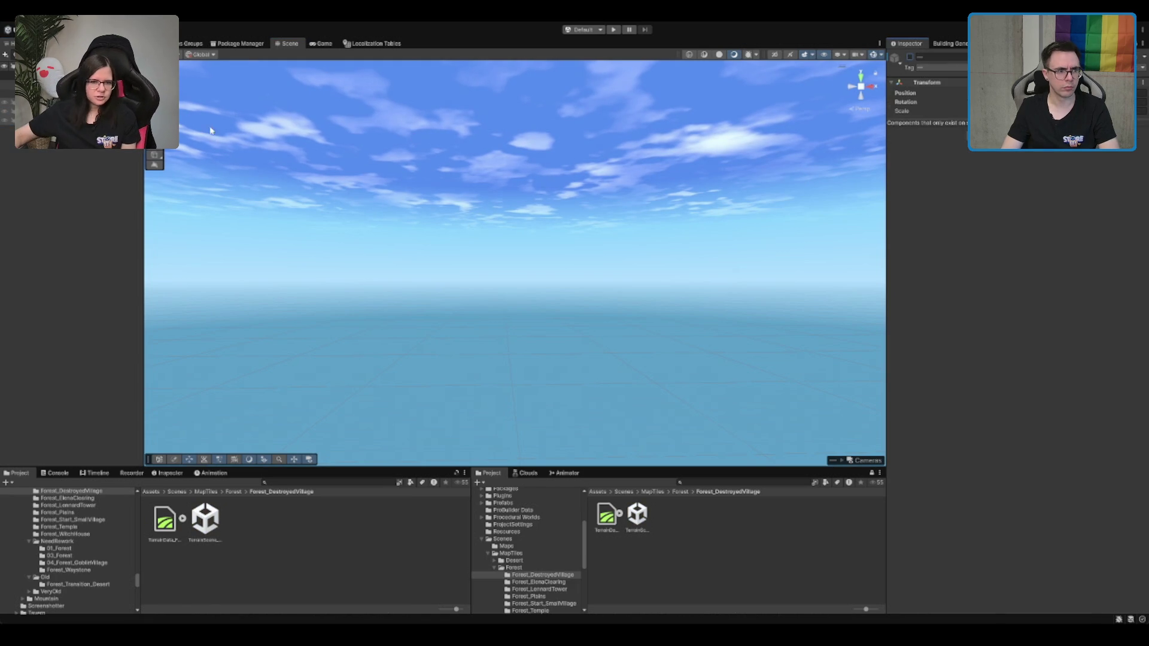
Delete and undo-restore the selected village terrain objects, then view the water and rock
key(Delete)
key(ctrl+z)
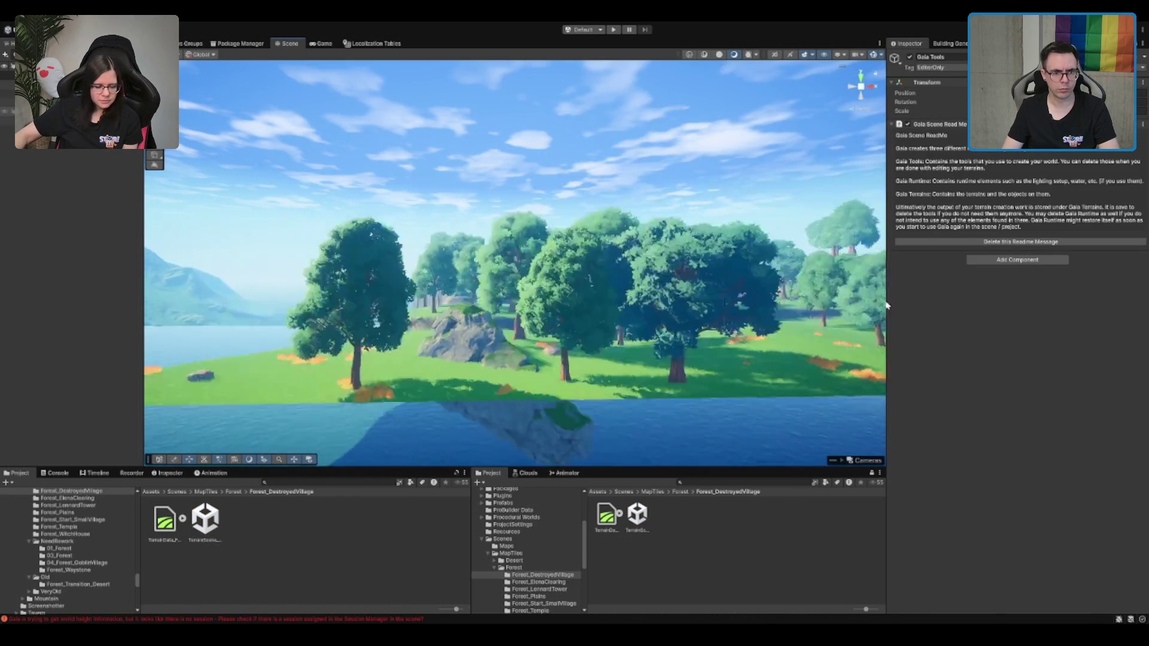
scroll(655, 326, up, 5)
scroll(655, 326, down, 5)
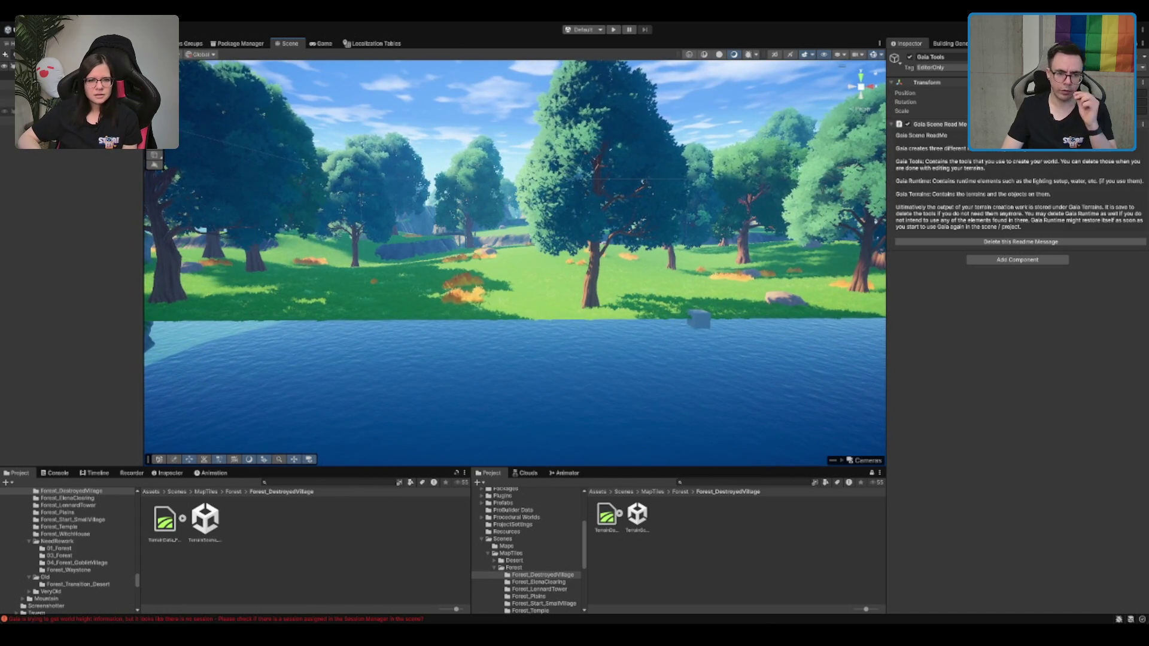
scroll(646, 225, up, 5)
scroll(646, 224, up, 5)
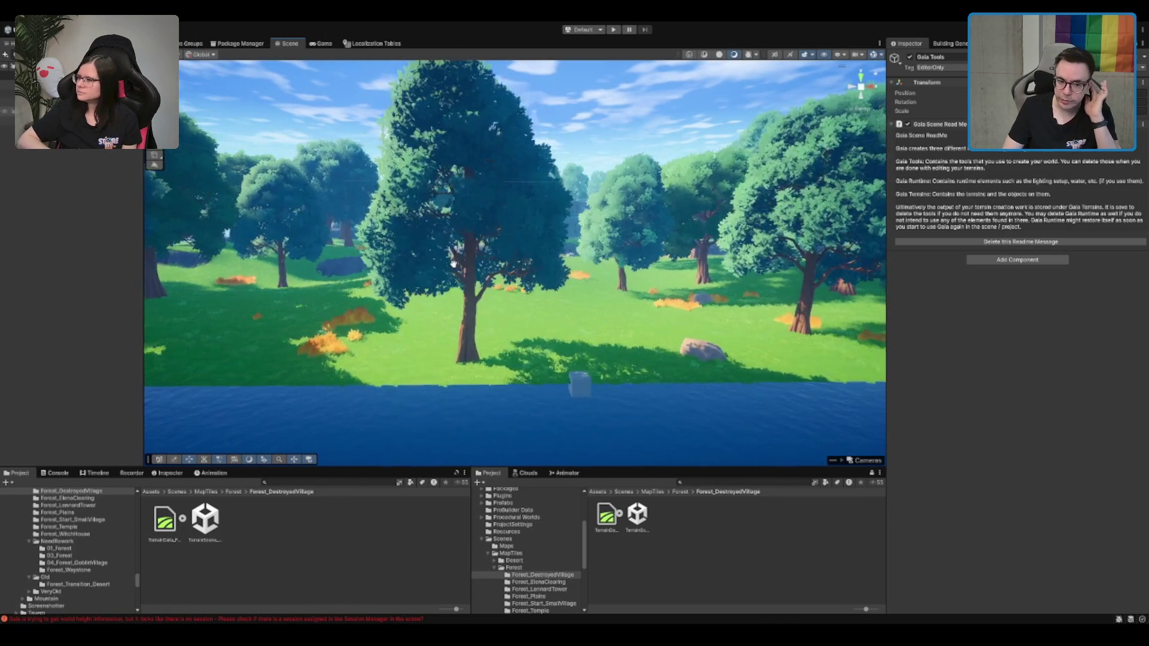
mouse_move(141, 277)
mouse_down()
mouse_move(600, 362)
mouse_move(559, 300)
mouse_move(757, 231)
mouse_up()
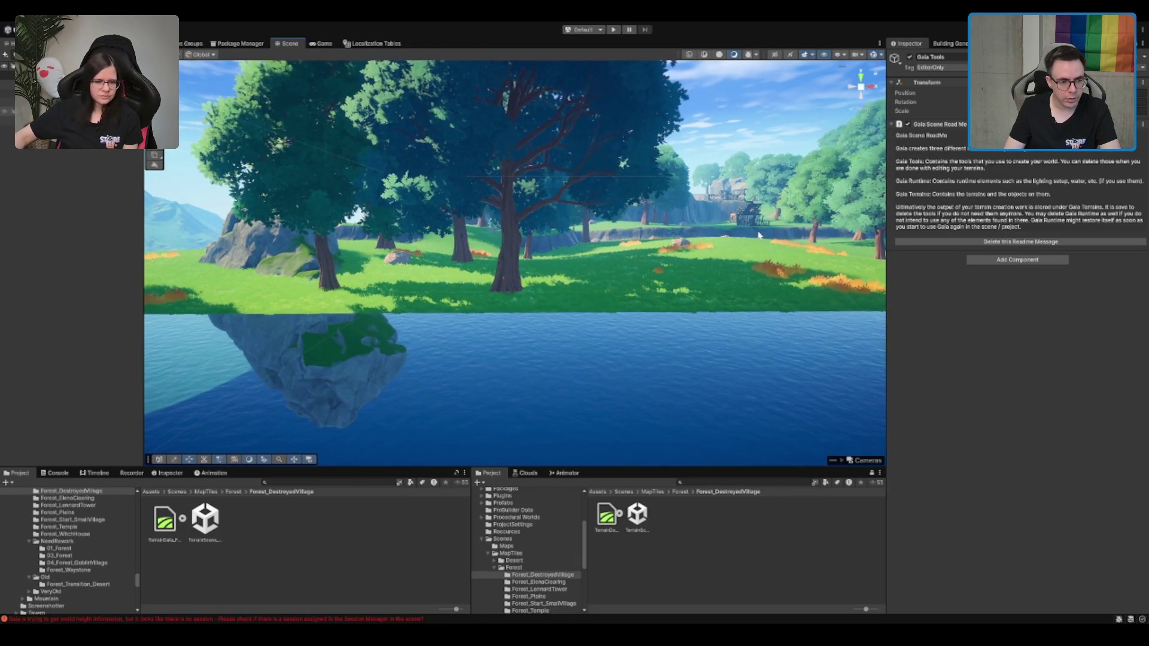
scroll(688, 359, up, 2)
scroll(557, 598, down, 3)
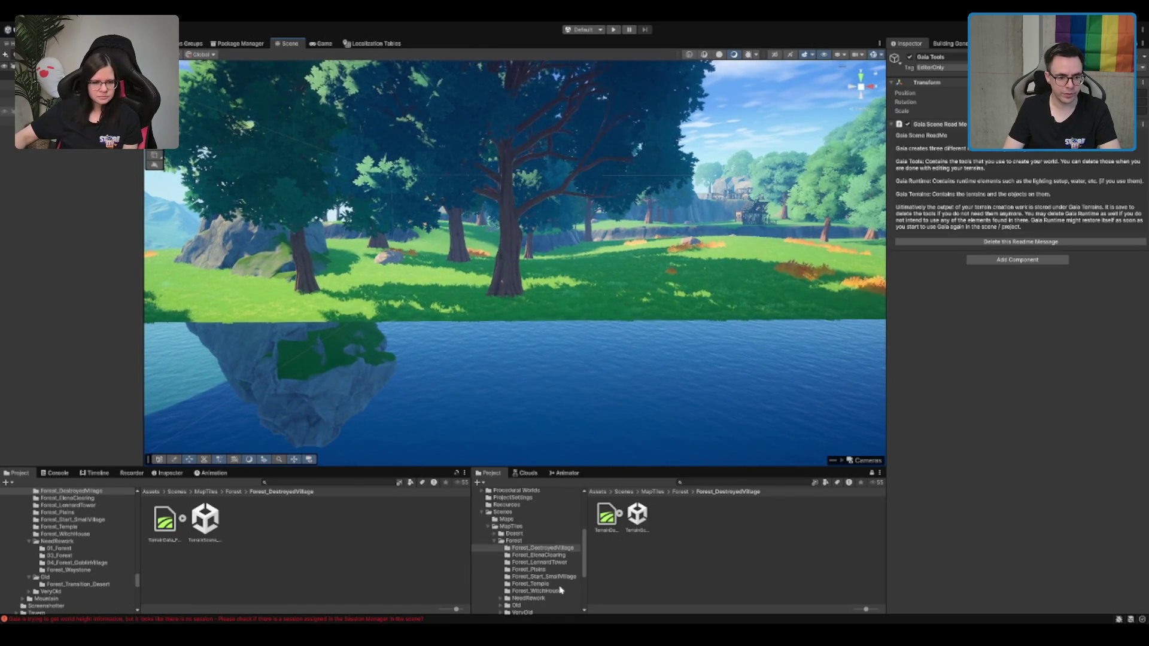
Load the NeedRework 03_Forest TerrainScene and look along its forest path
click(538, 579)
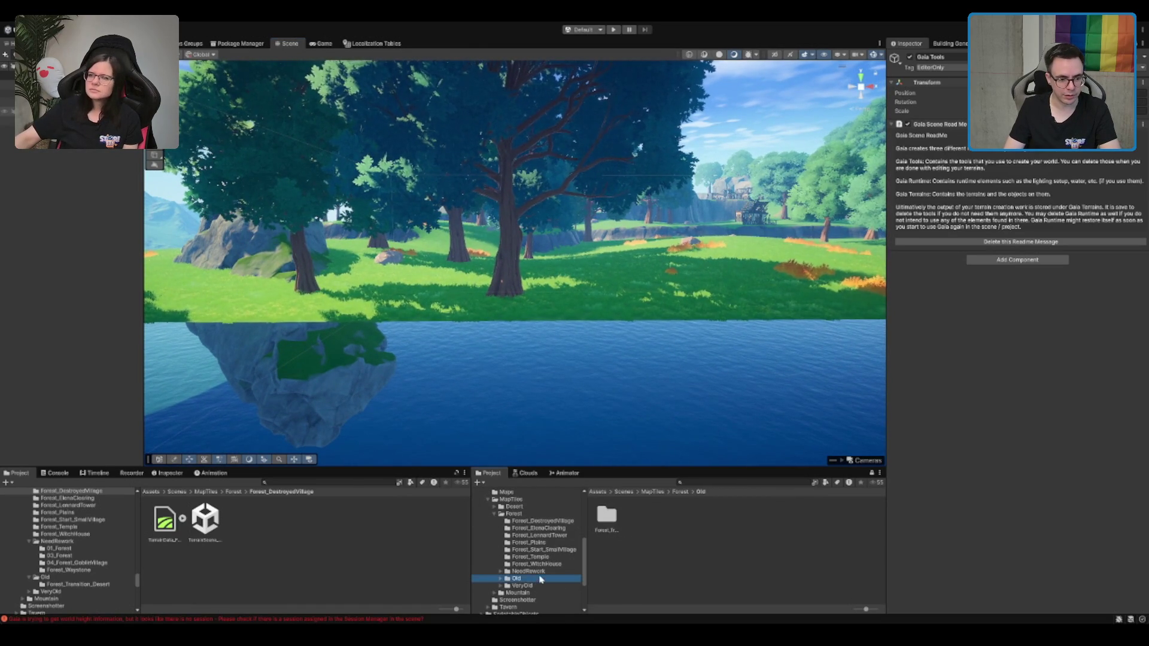
click(528, 571)
click(500, 571)
click(531, 585)
click(639, 519)
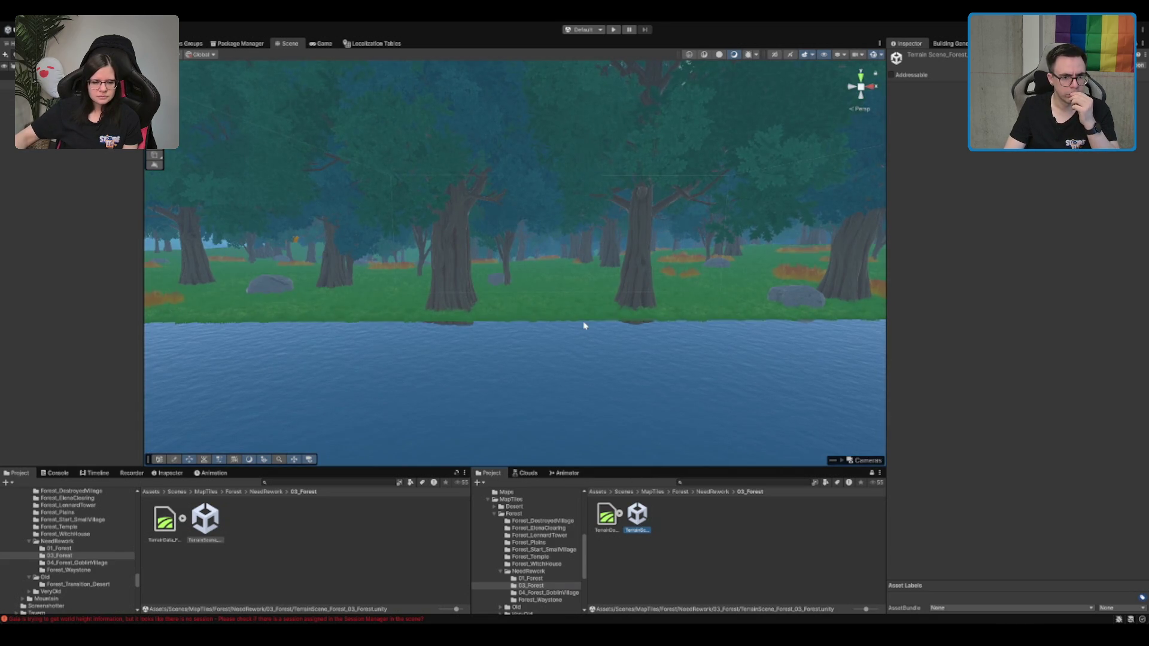
mouse_move(692, 299)
mouse_down()
mouse_move(133, 287)
mouse_move(333, 302)
mouse_move(667, 174)
mouse_move(659, 505)
mouse_up()
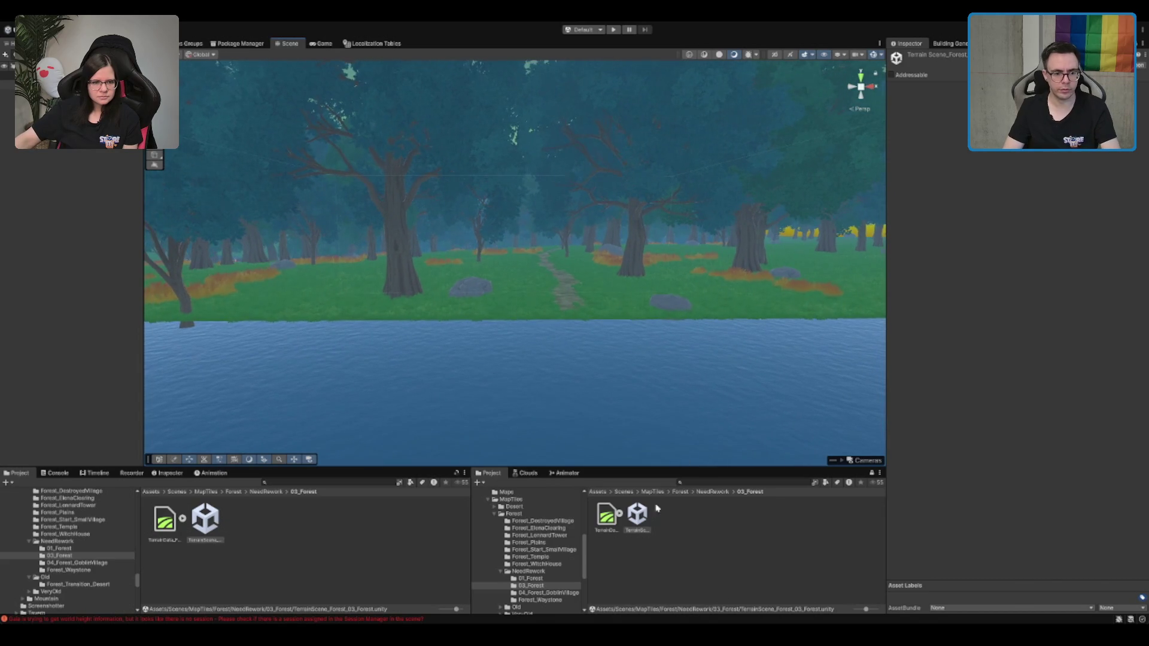
double_click(545, 573)
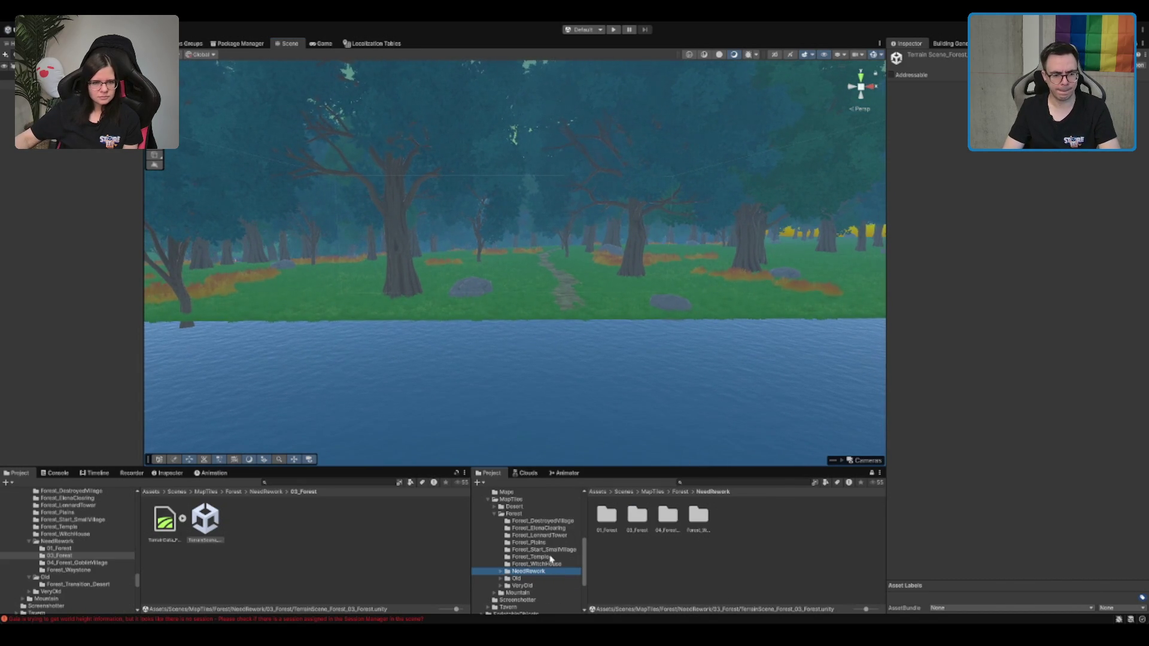
Reload the Forest_DestroyedVillage TerrainScene and raise the camera to overlook the forest
click(541, 520)
double_click(637, 514)
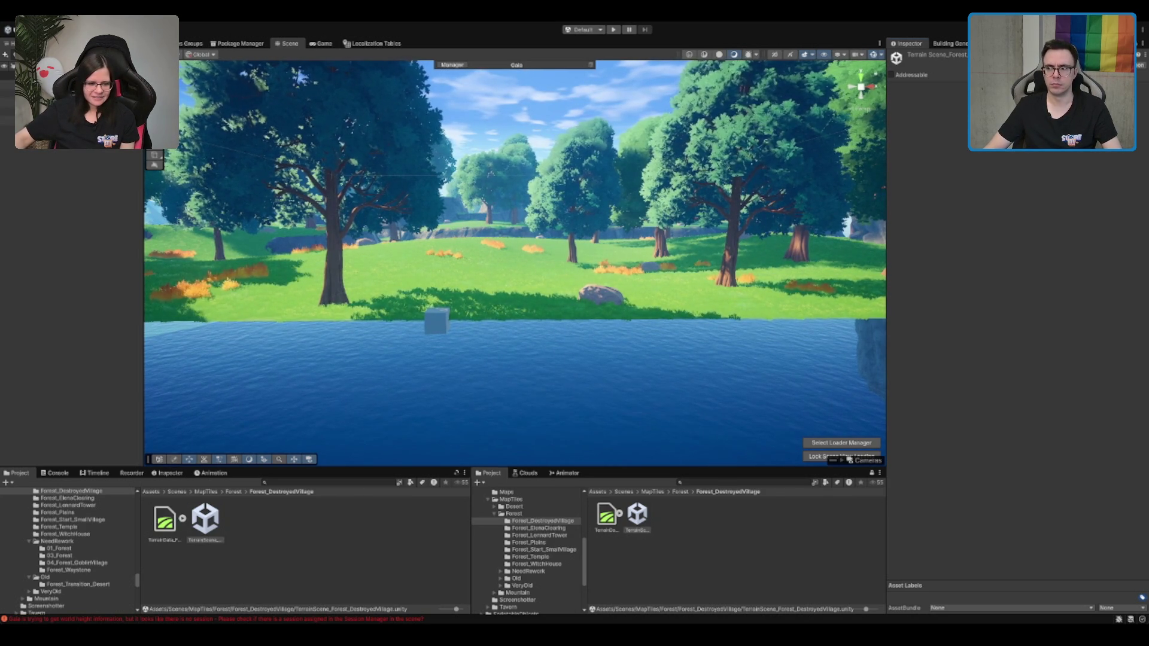
click(805, 546)
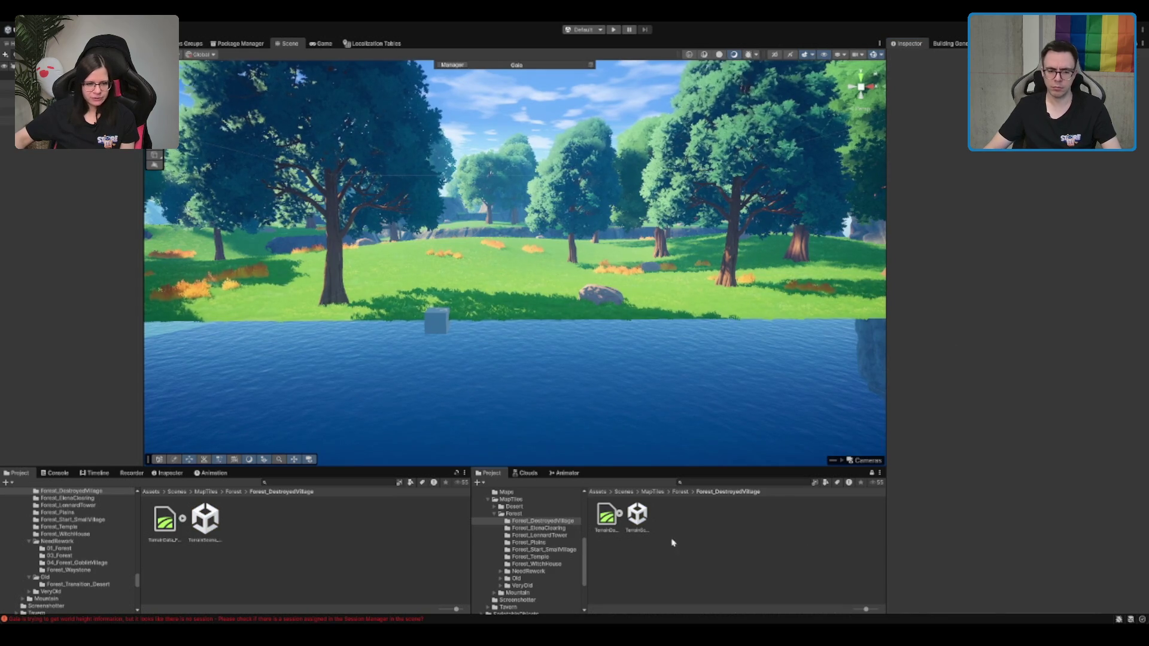
scroll(621, 276, up, 1)
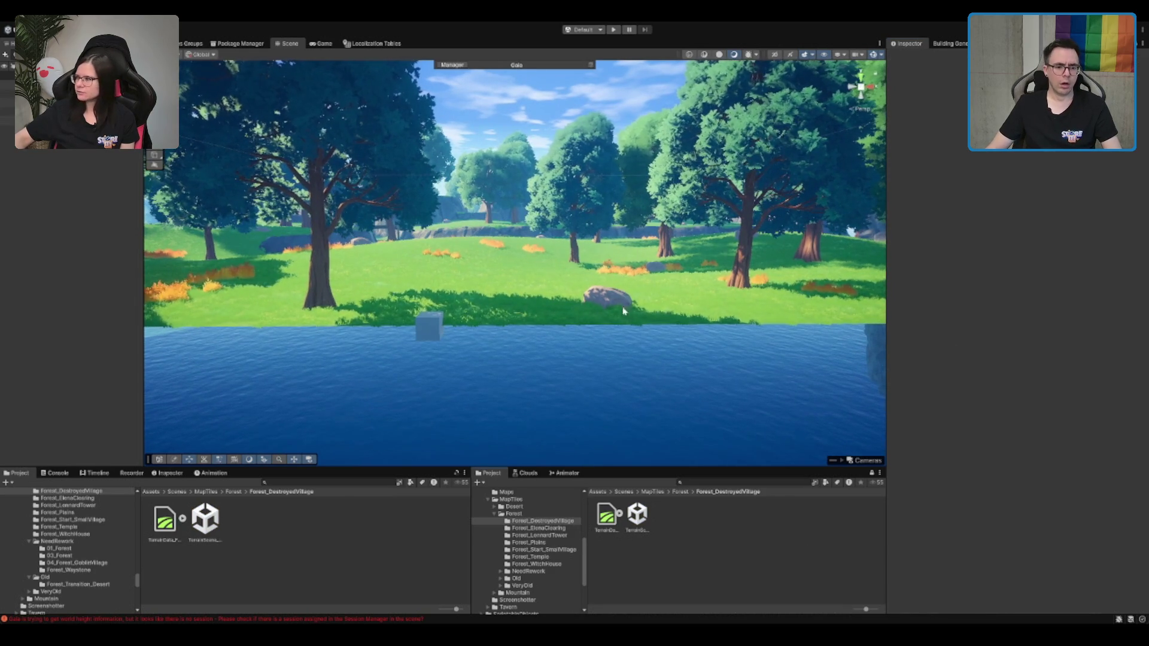
drag(668, 247, 443, 216)
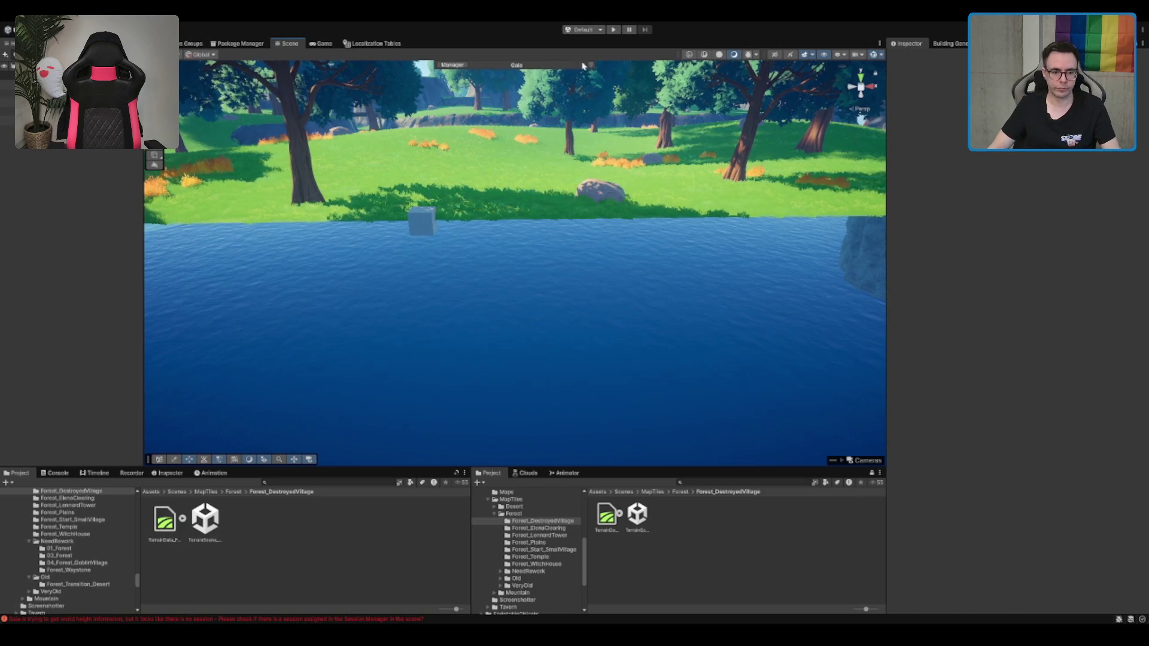
drag(366, 79, 584, 238)
Clear the spawned trees from the Forest_Biome spawner under the Session Manager
click(59, 120)
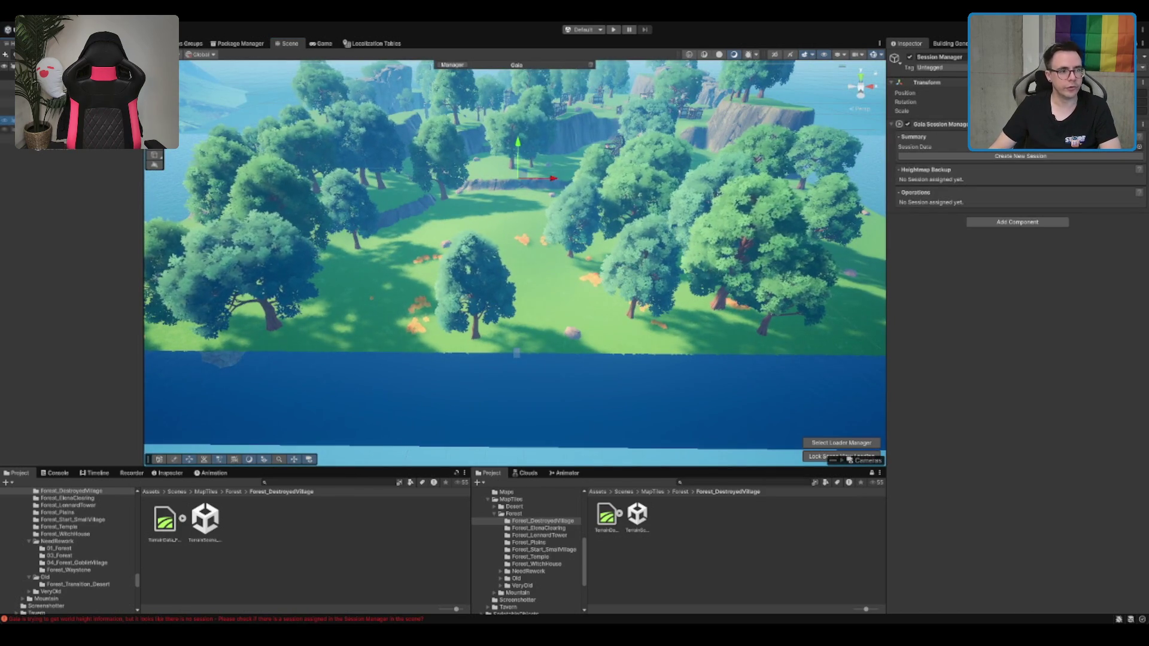
key(Down)
key(Right)
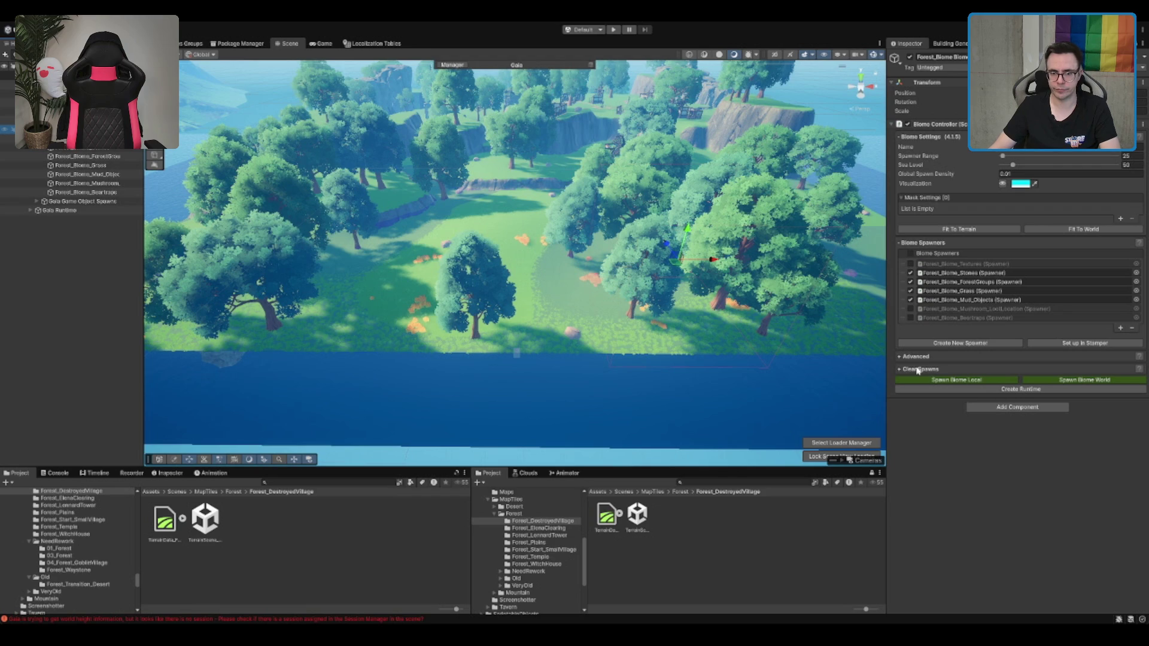
key(Down)
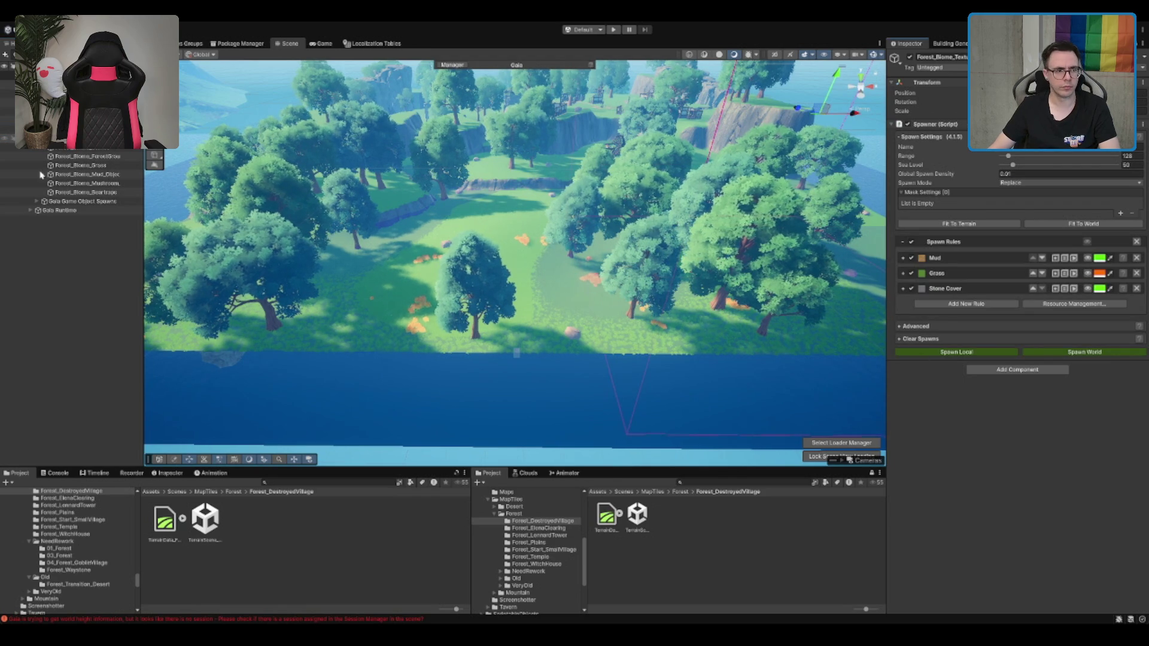
key(Up)
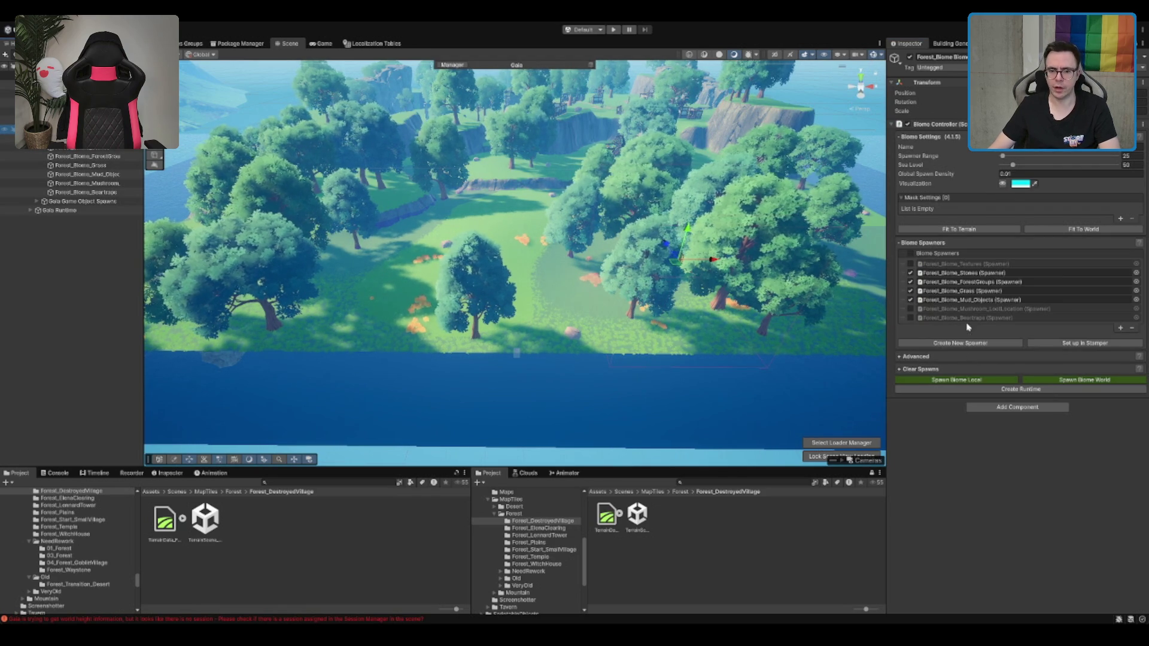
click(917, 370)
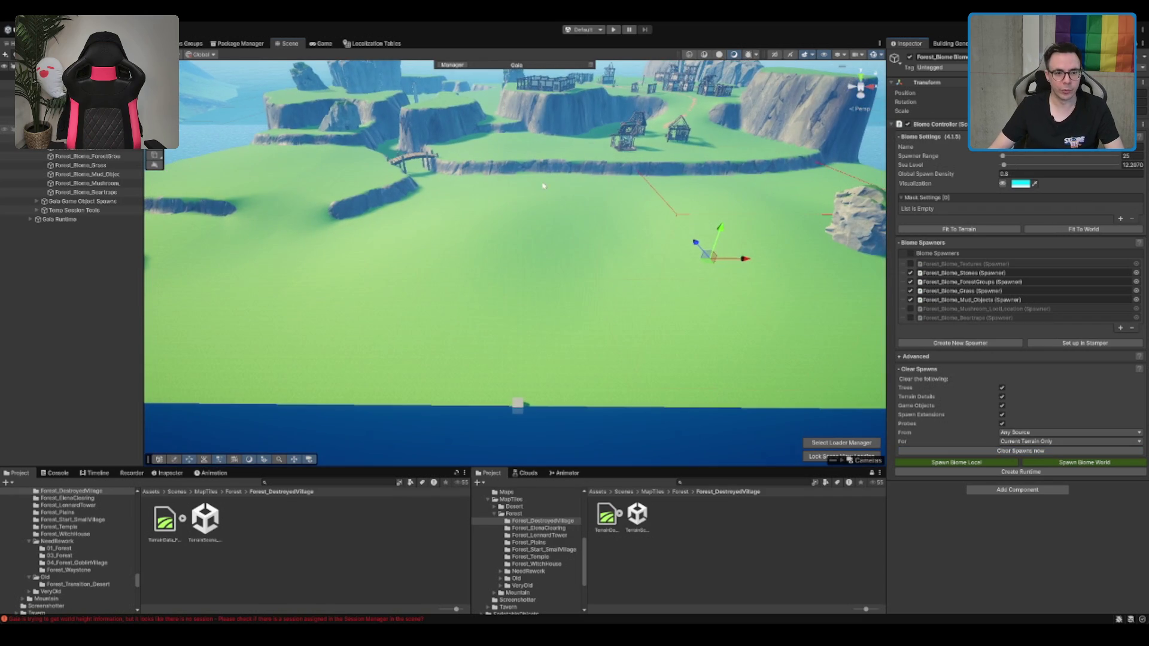
Reselect the village terrain and cycle its tools through Paint Trees and Transform
click(494, 208)
mouse_move(494, 208)
mouse_down()
mouse_move(603, 381)
mouse_move(646, 335)
mouse_up()
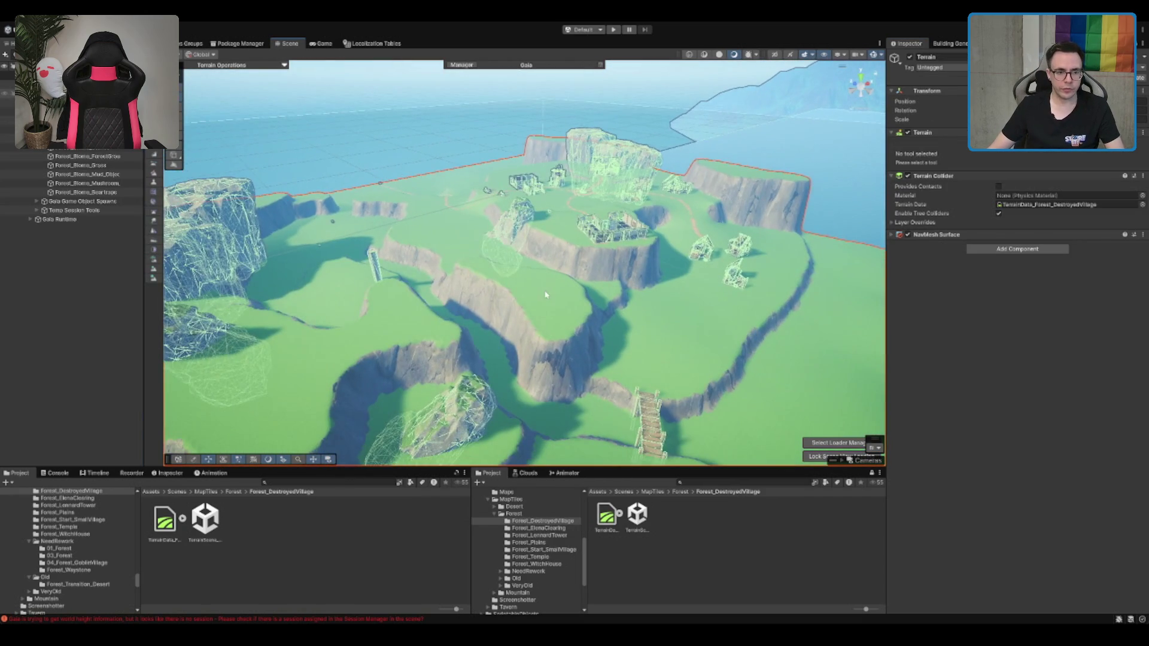
click(703, 206)
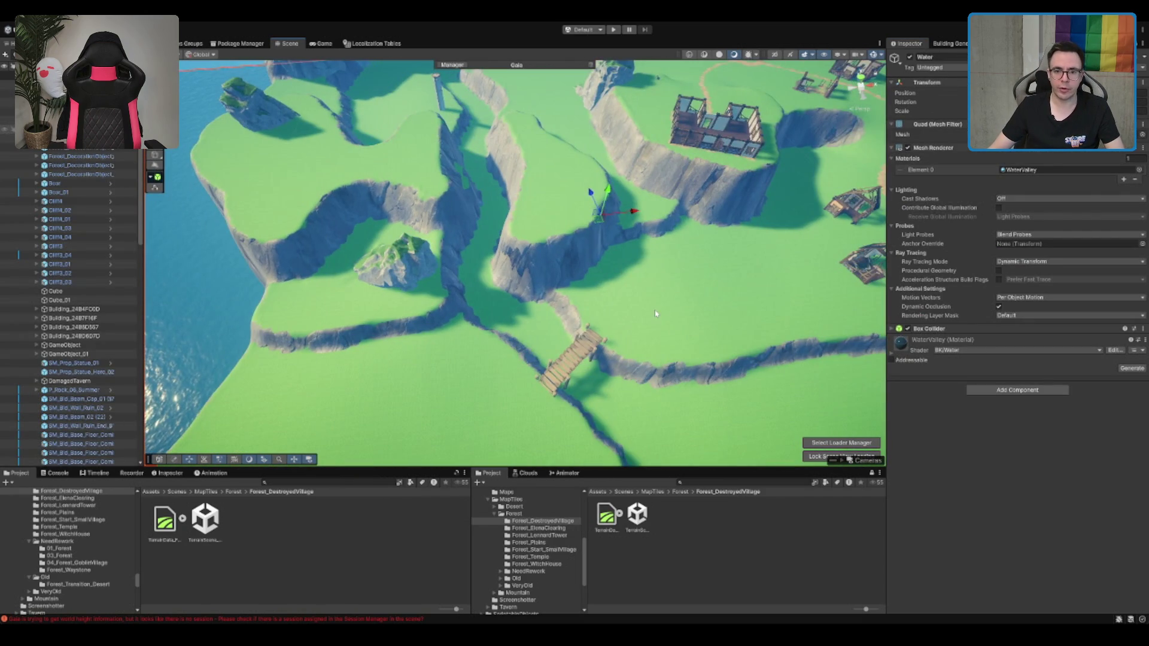
click(667, 77)
click(1020, 153)
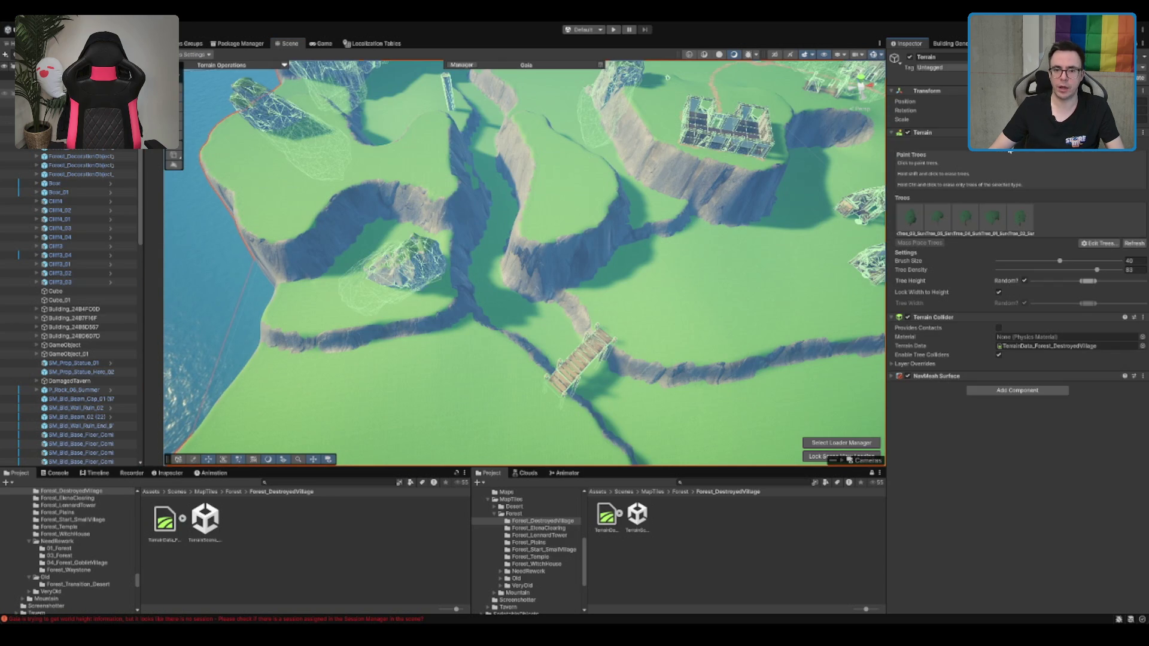
click(1010, 152)
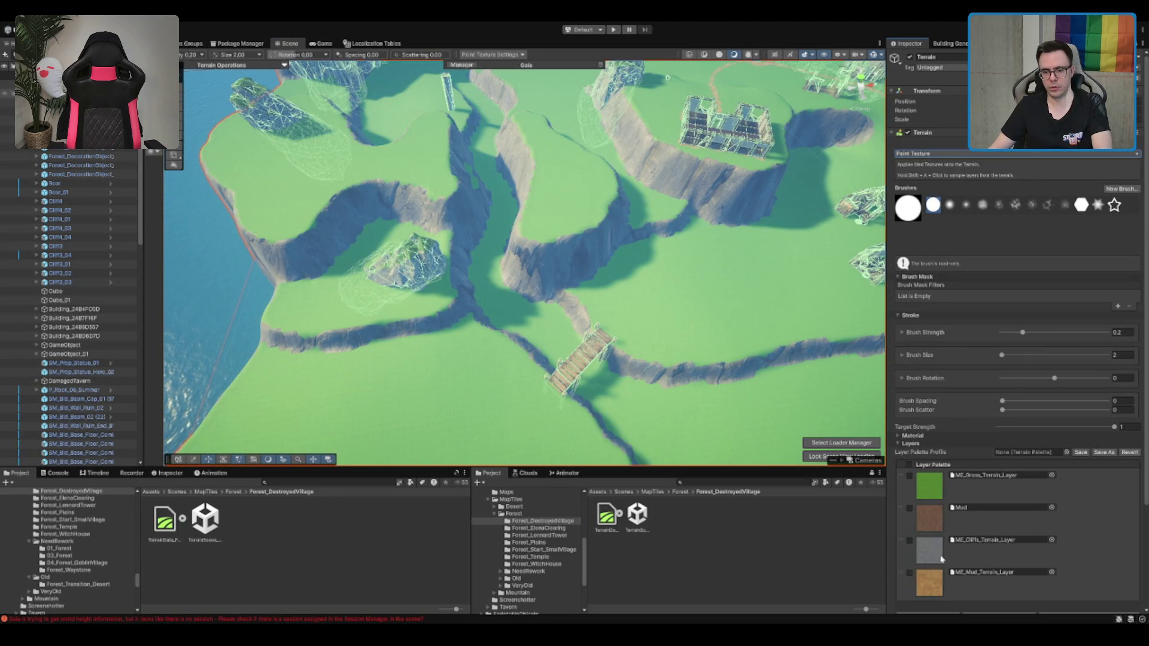
Choose the mud texture layer with a soft-edged brush at Brush Size 3
click(990, 583)
drag(688, 340, 604, 265)
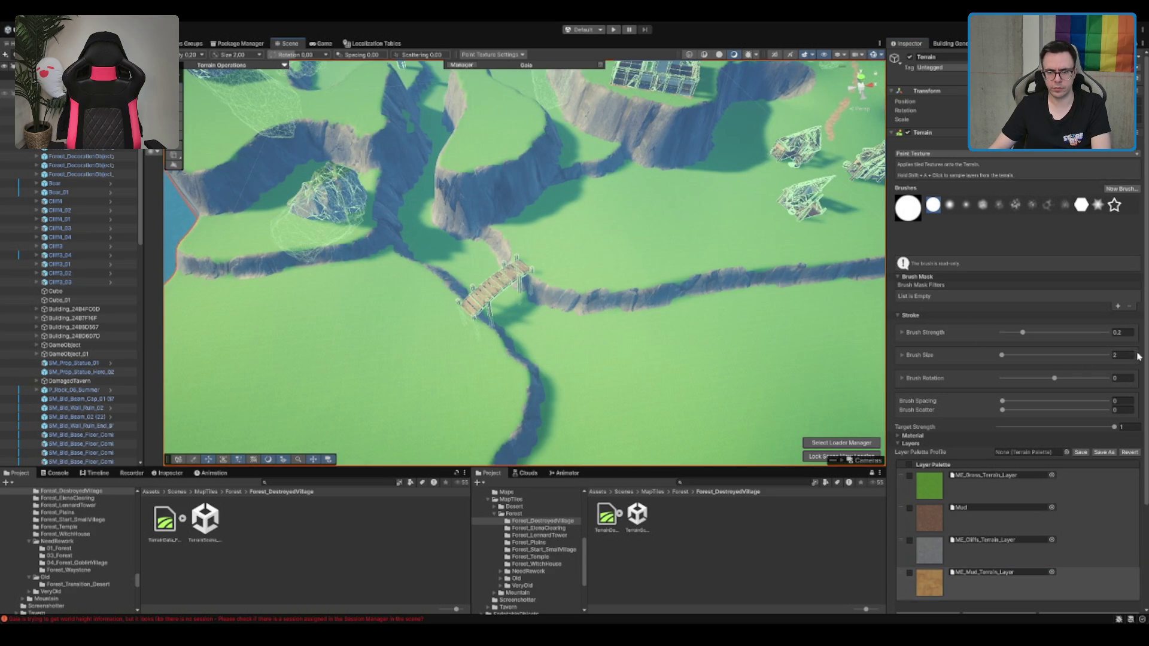
click(1130, 357)
text(3)
click(949, 204)
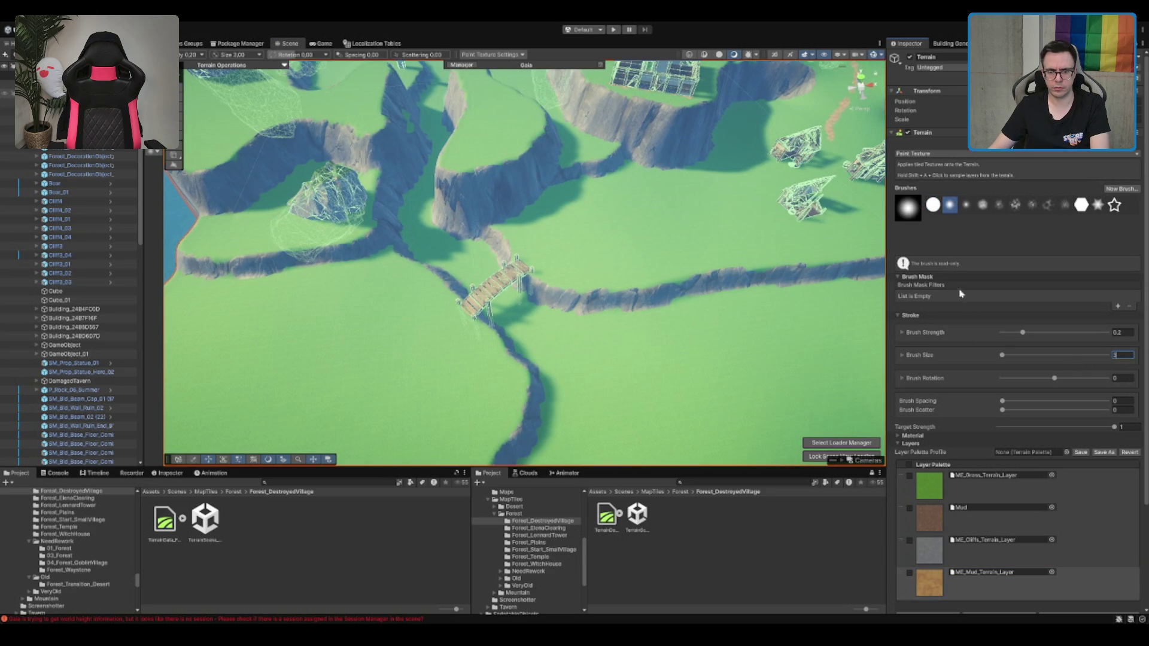
scroll(512, 318, up, 3)
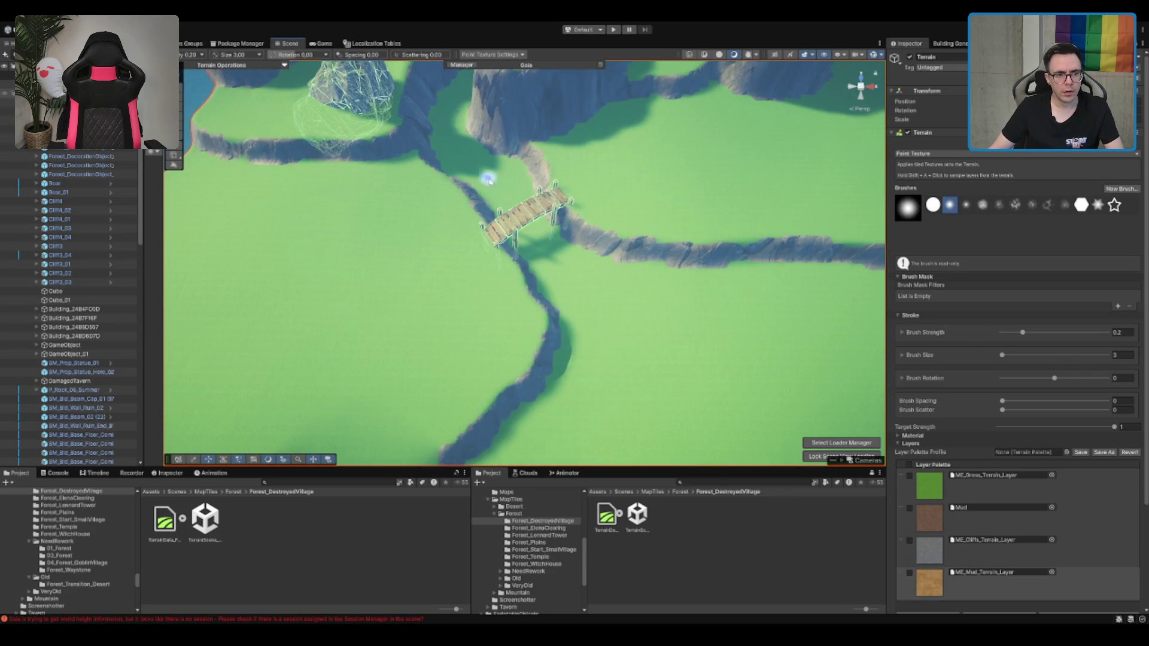
drag(487, 178, 634, 437)
Paint mud down the green valley, just below the bridge, and along a path from it
mouse_move(529, 187)
mouse_down()
mouse_move(512, 204)
mouse_move(516, 236)
mouse_move(549, 288)
mouse_up()
scroll(549, 288, up, 3)
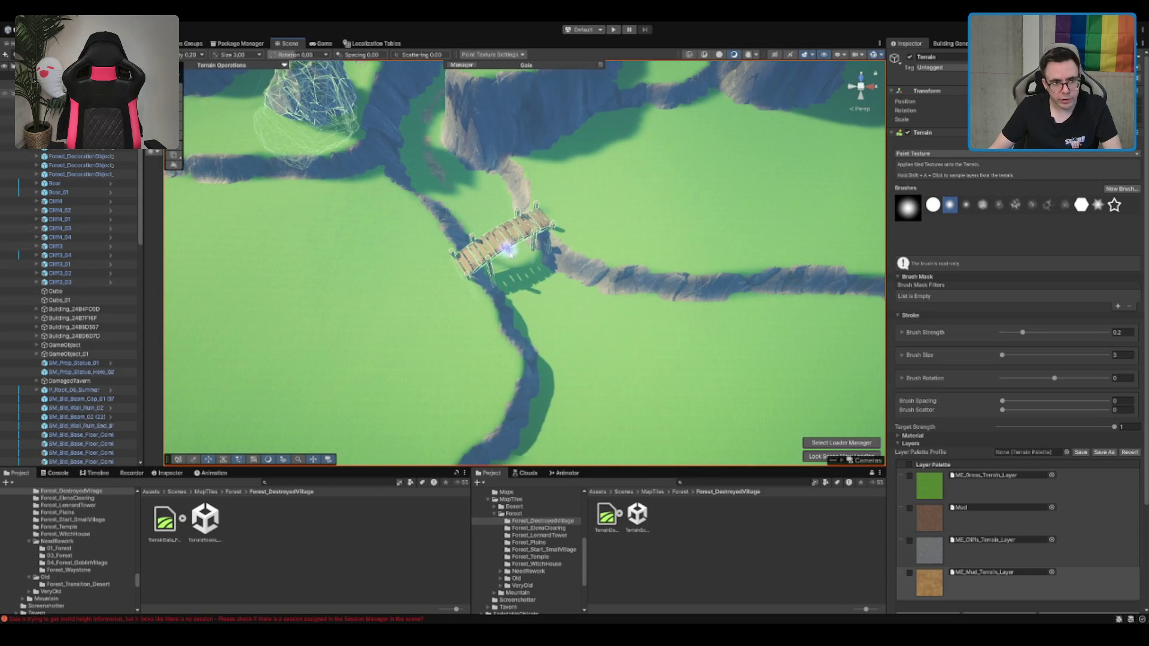
drag(507, 250, 540, 300)
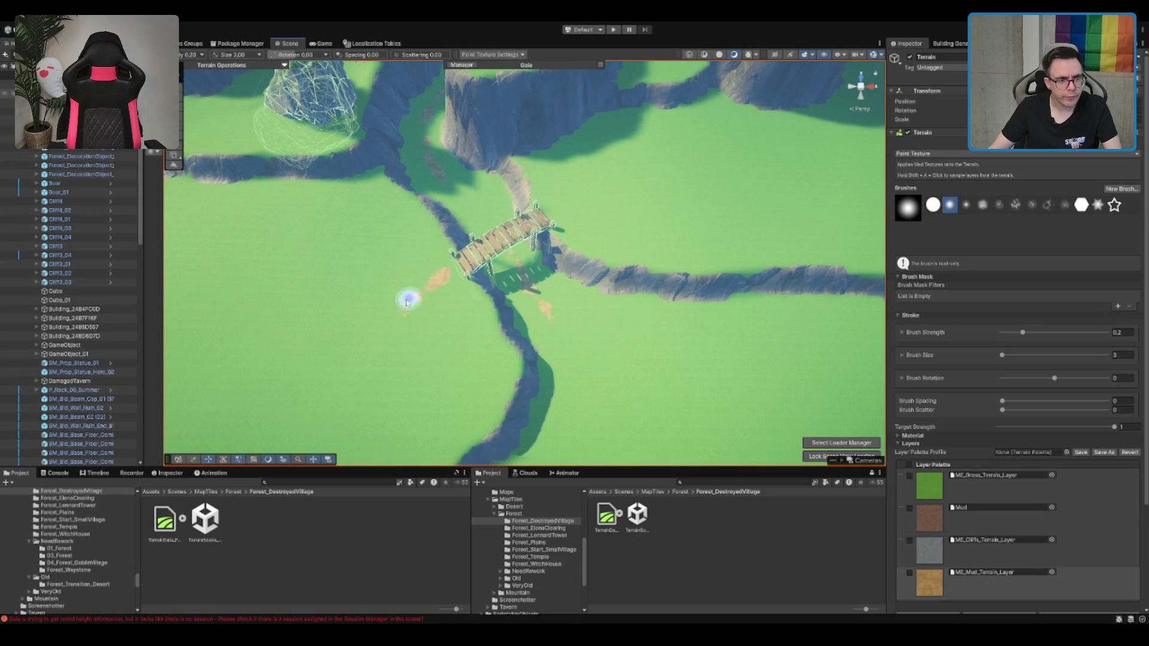
drag(375, 353, 506, 34)
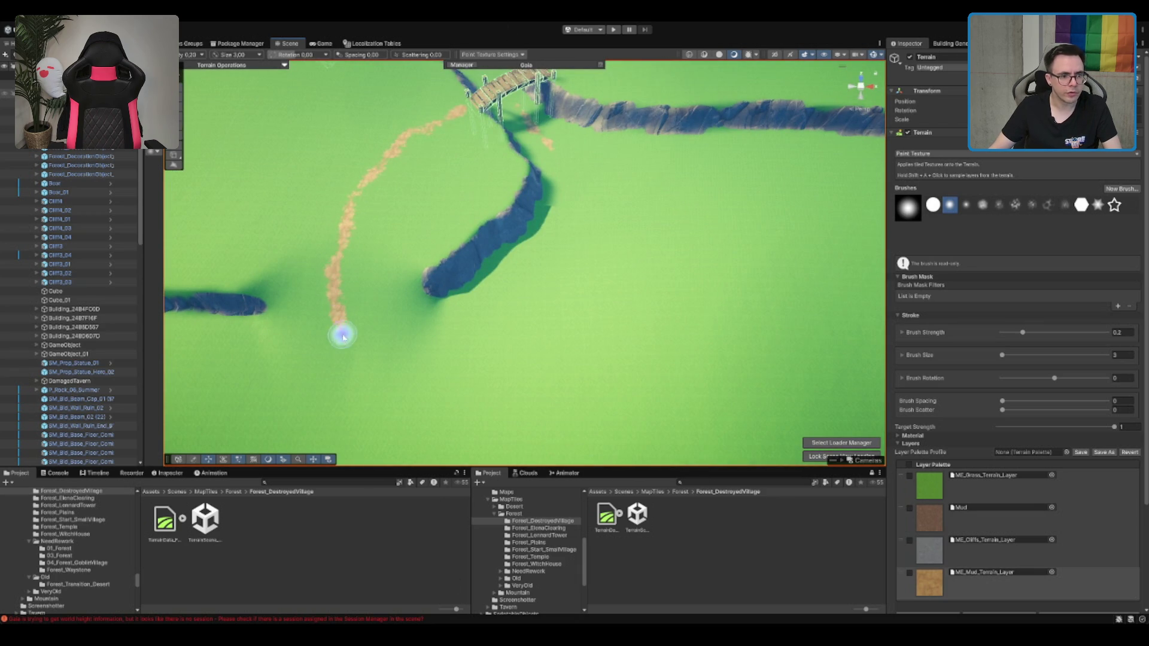
scroll(419, 349, down, 5)
scroll(345, 348, up, 4)
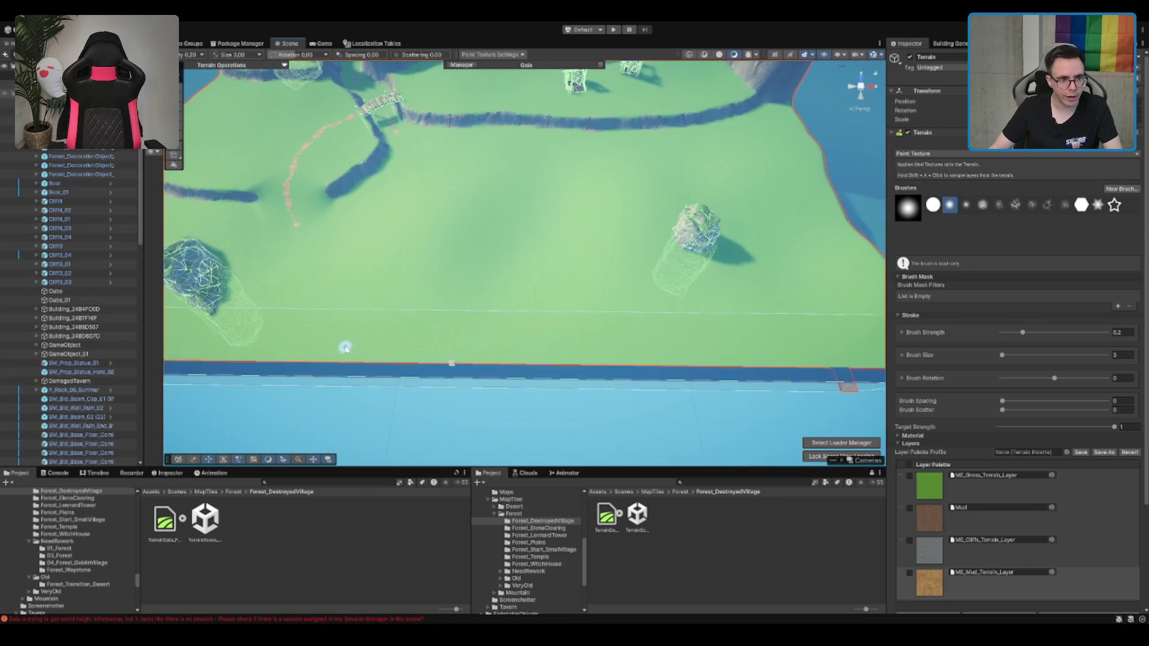
scroll(455, 362, up, 1)
scroll(446, 363, up, 2)
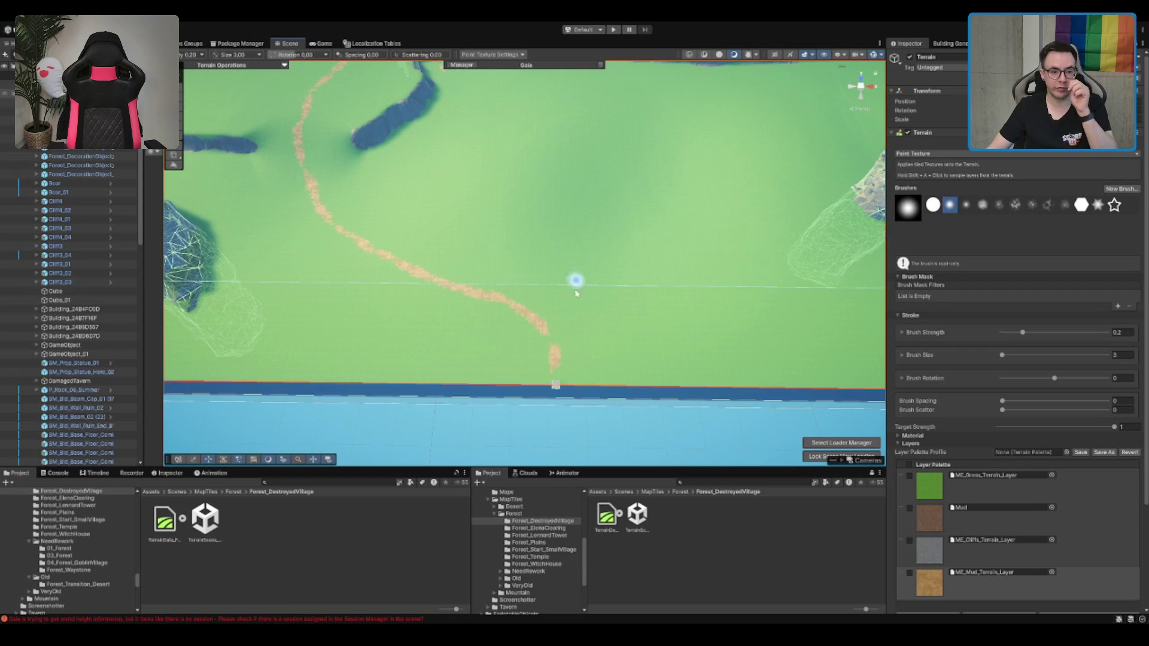
Extend the mud path past the bridge and cliffs toward the ruined buildings
mouse_move(597, 184)
mouse_down()
mouse_move(526, 289)
mouse_move(487, 289)
mouse_move(514, 294)
mouse_move(600, 398)
mouse_move(810, 308)
mouse_up()
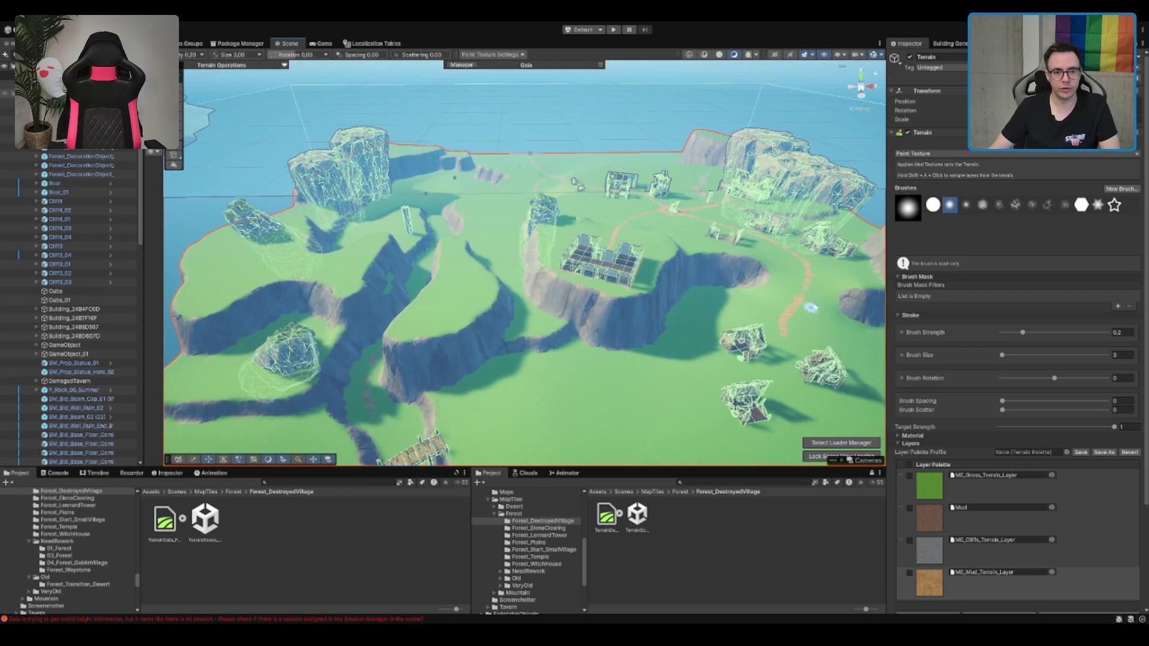
drag(610, 219, 617, 223)
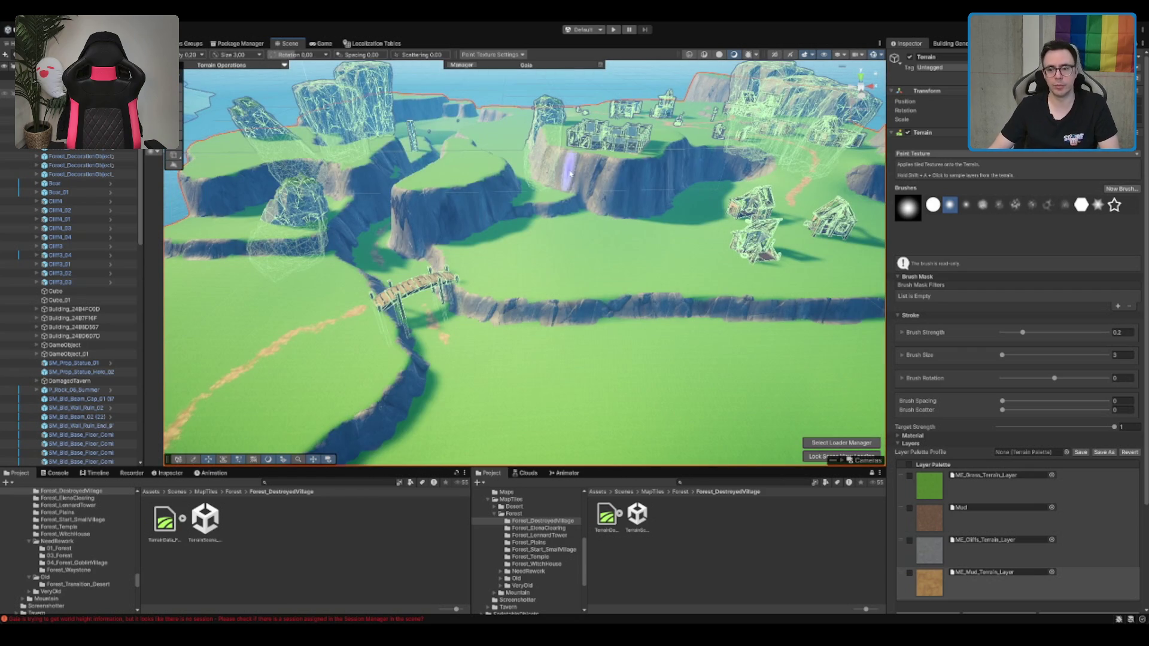
mouse_move(461, 305)
mouse_down()
mouse_move(576, 346)
mouse_move(505, 441)
mouse_move(544, 242)
mouse_up()
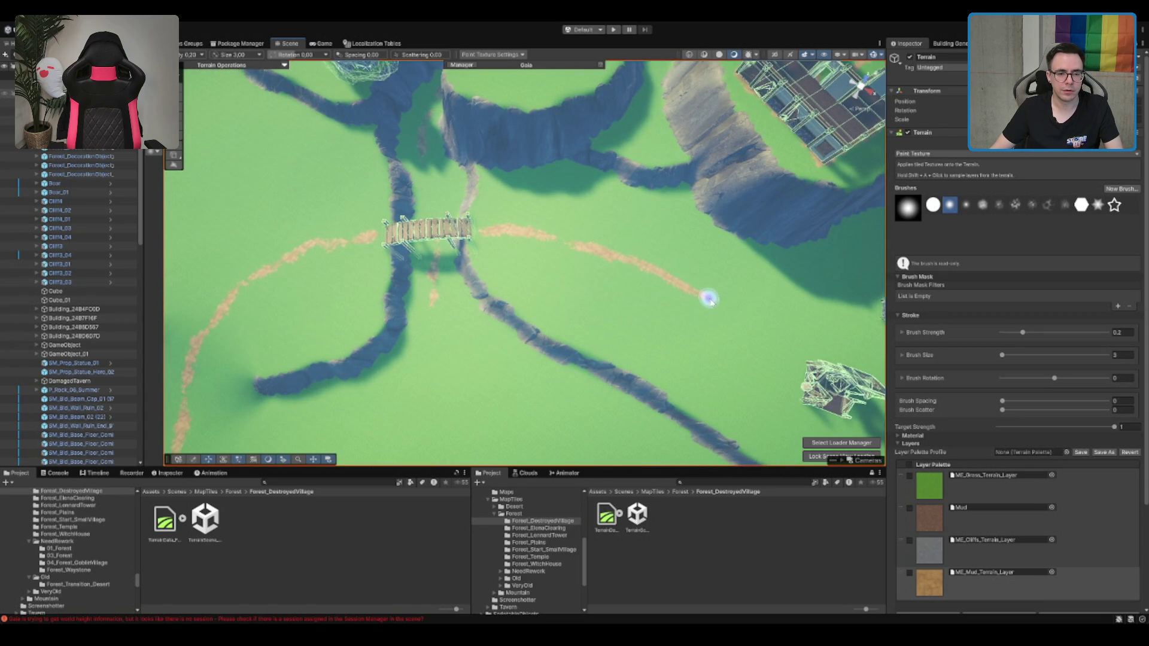
mouse_move(782, 317)
mouse_down()
mouse_move(359, 289)
mouse_move(614, 279)
mouse_up()
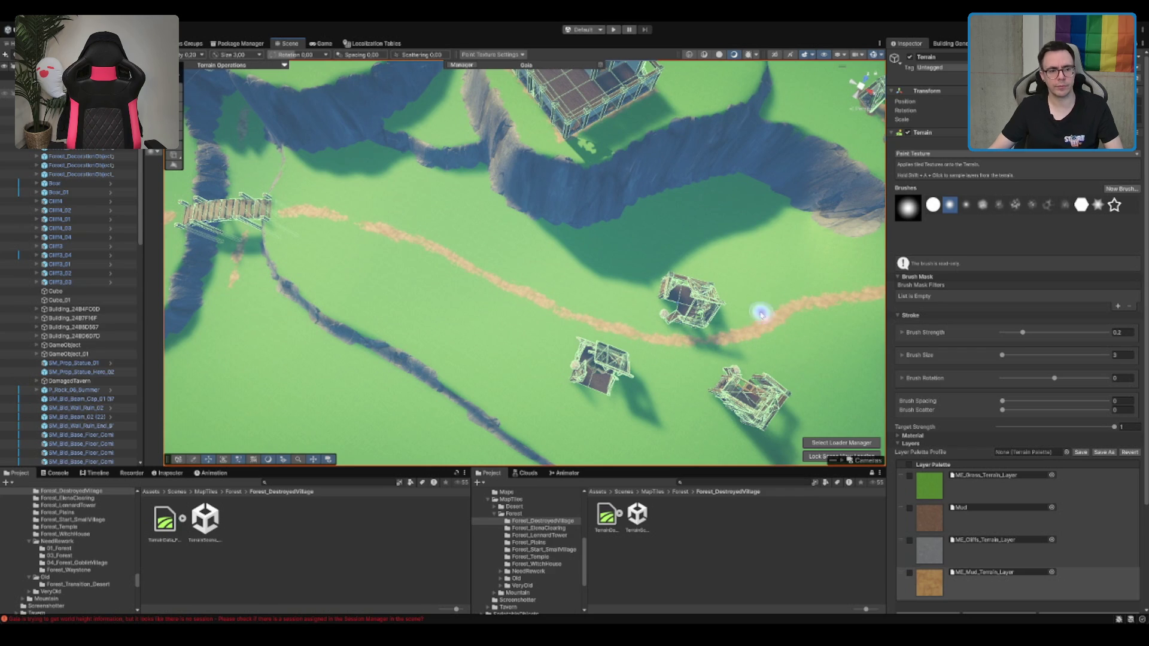
scroll(761, 313, down, 5)
drag(464, 375, 465, 287)
scroll(524, 263, up, 3)
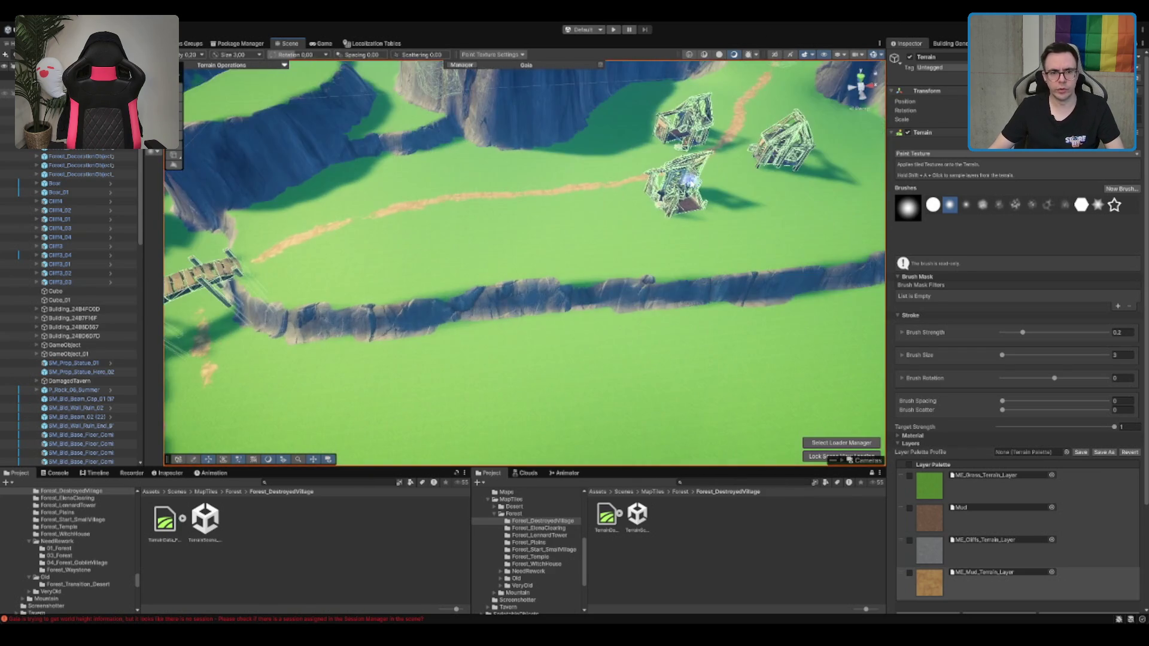
key(q)
mouse_move(418, 239)
mouse_down()
mouse_move(382, 283)
mouse_move(575, 282)
mouse_move(413, 251)
mouse_move(616, 310)
mouse_move(391, 353)
mouse_up()
Level the ground beside the ruined house with Set Height, sampling the height by the right-hand house
click(595, 258)
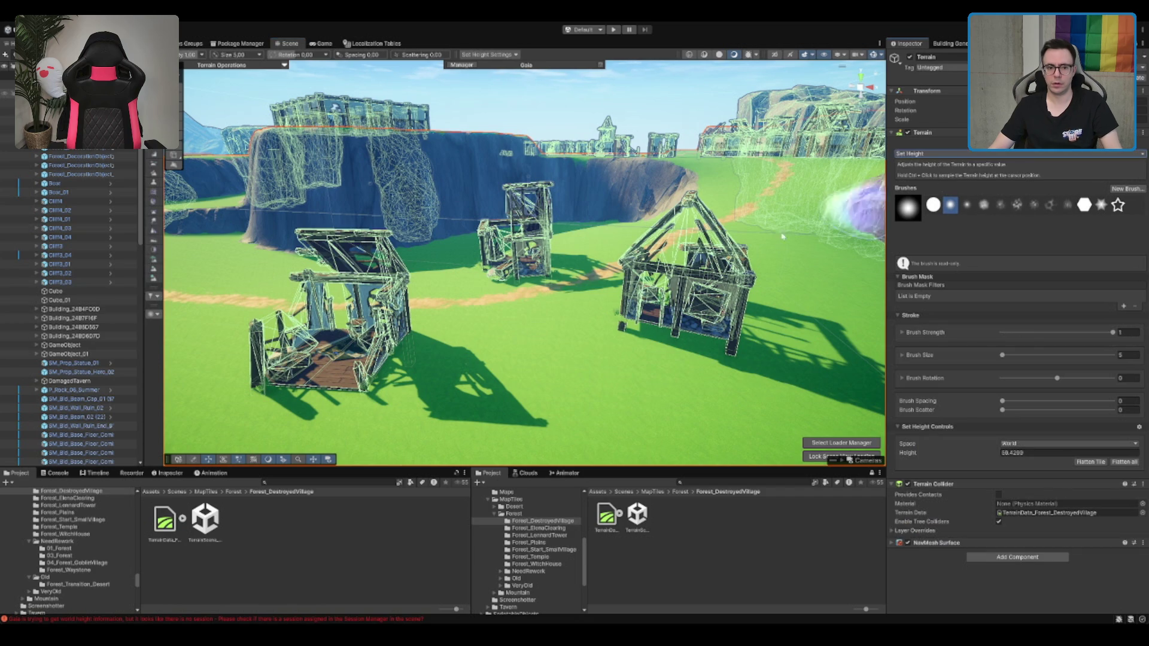
mouse_move(505, 310)
mouse_down()
mouse_move(531, 456)
mouse_move(532, 225)
mouse_up()
scroll(533, 225, down, 10)
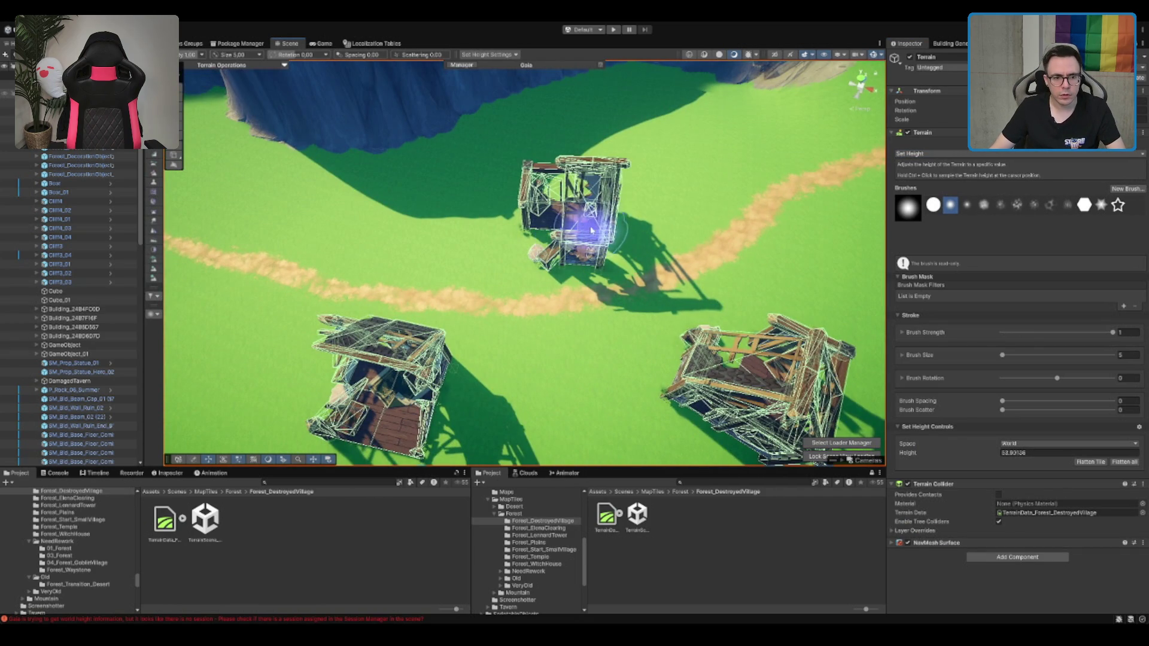
mouse_move(560, 204)
mouse_down()
mouse_move(526, 217)
mouse_move(551, 196)
mouse_move(551, 218)
mouse_move(526, 249)
mouse_move(559, 244)
mouse_move(596, 203)
mouse_up()
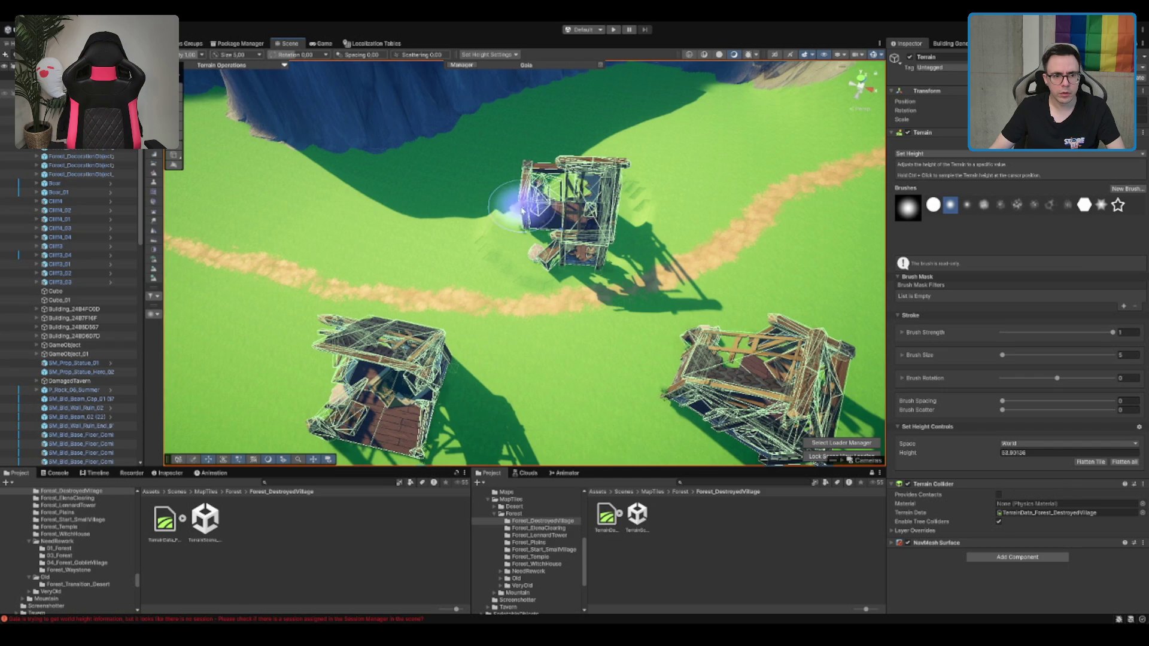
key(w)
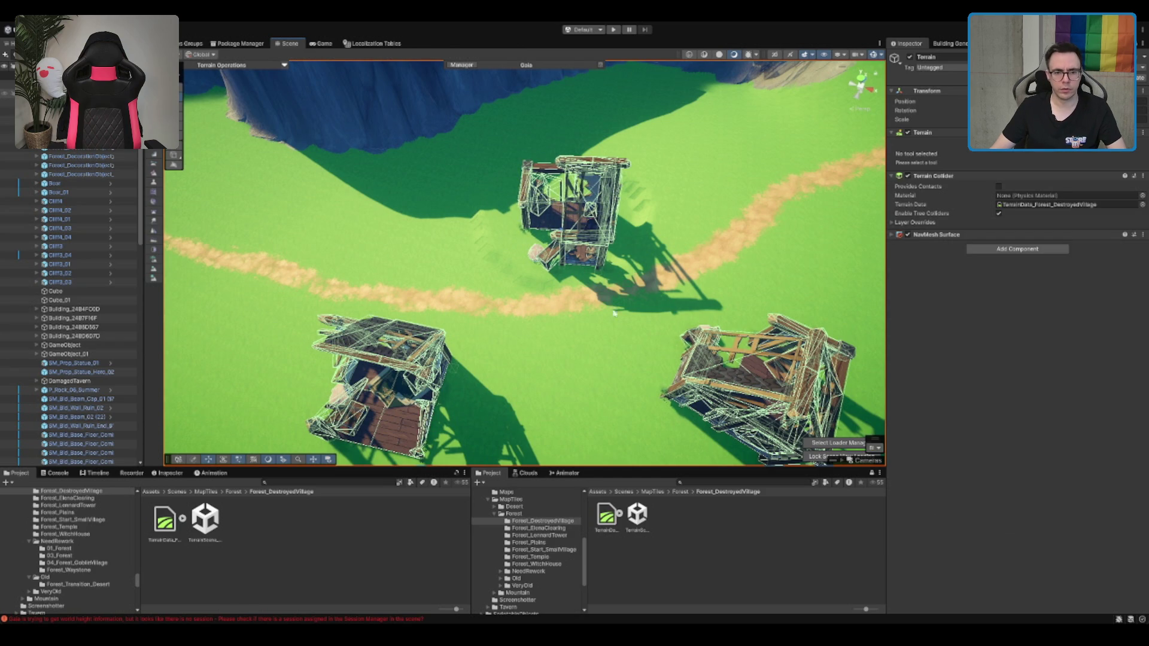
click(613, 312)
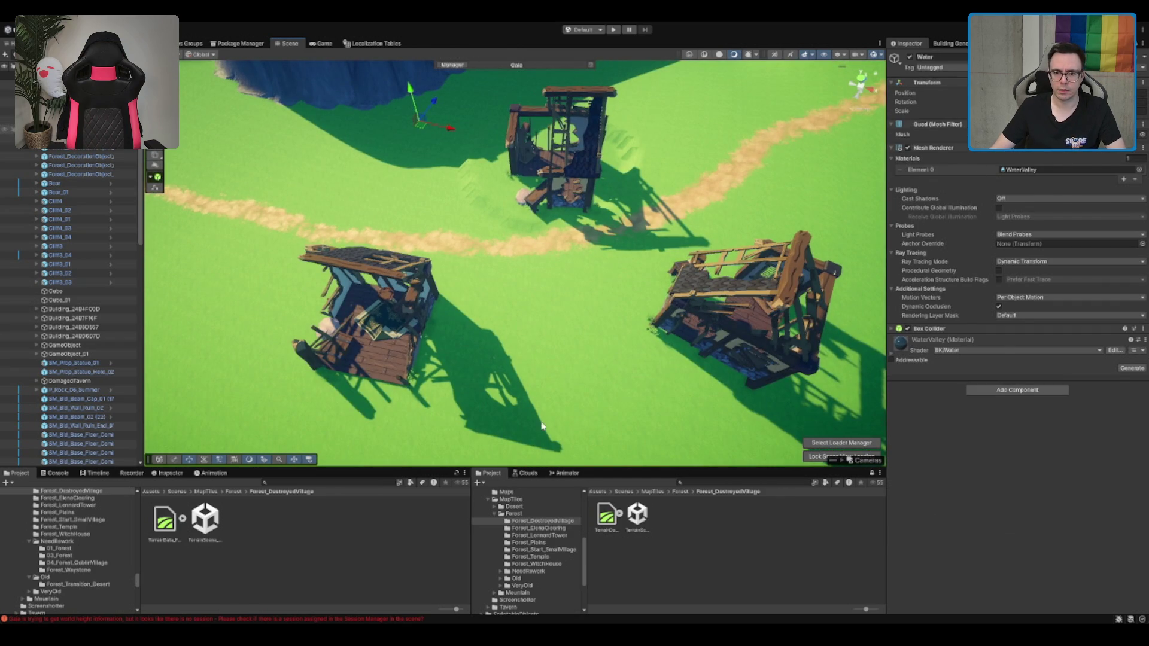
click(542, 425)
ctrl+click(654, 320)
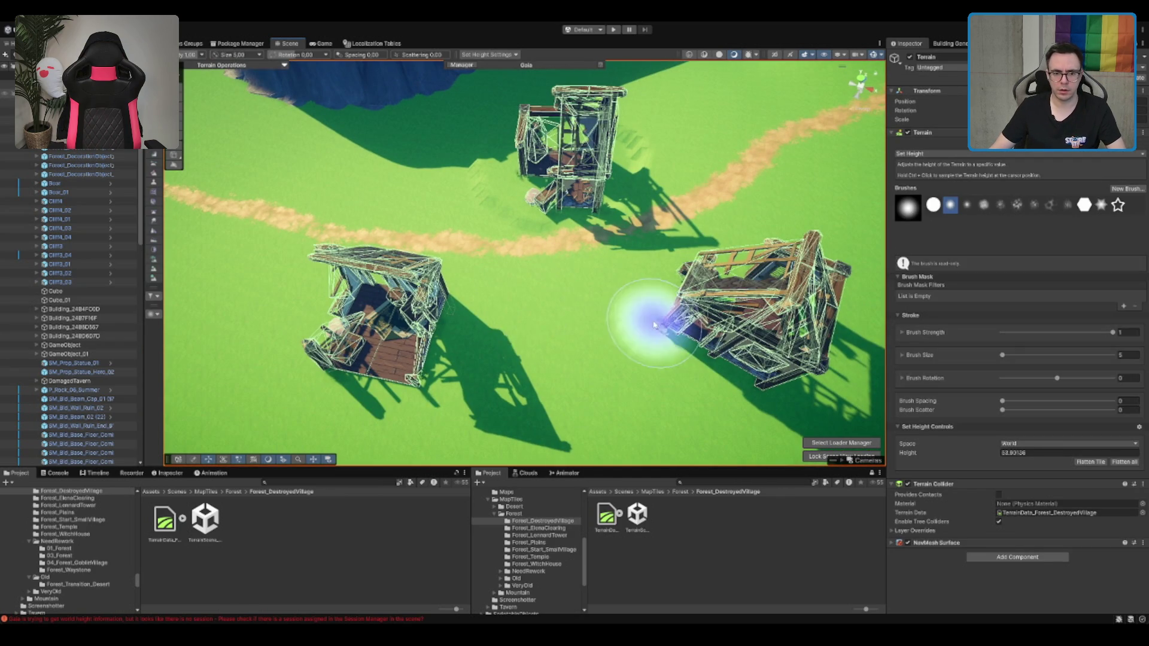
Move the centre ruined village house to the left
mouse_move(654, 321)
mouse_down()
mouse_move(576, 192)
mouse_move(696, 268)
mouse_move(700, 299)
mouse_move(664, 365)
mouse_move(670, 258)
mouse_move(666, 273)
mouse_move(754, 383)
mouse_move(625, 302)
mouse_move(628, 371)
mouse_move(749, 386)
mouse_move(731, 397)
mouse_move(616, 359)
mouse_move(743, 397)
mouse_move(750, 201)
mouse_move(847, 269)
mouse_move(772, 359)
mouse_move(769, 320)
mouse_move(688, 305)
mouse_up()
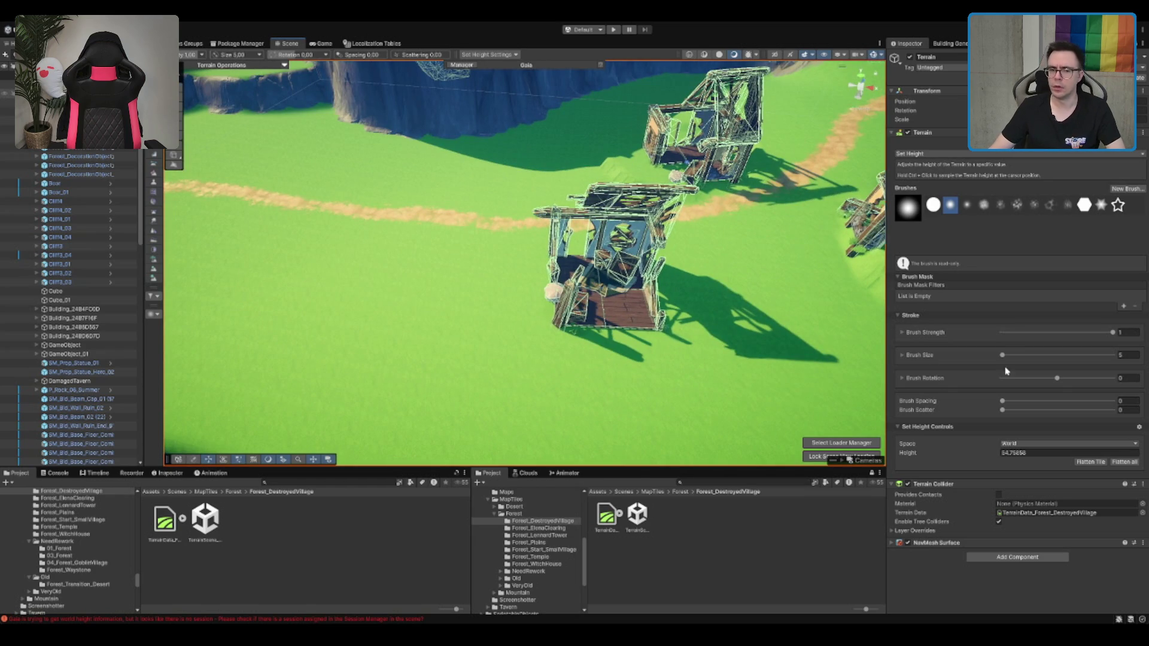
drag(731, 264, 622, 263)
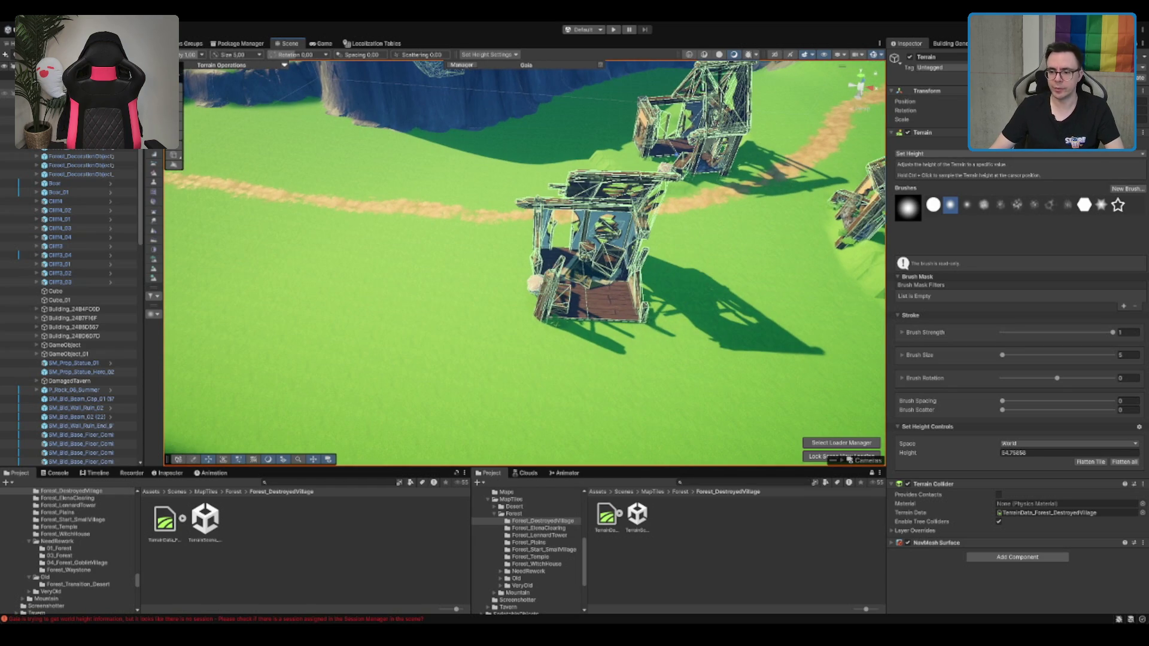
mouse_move(641, 308)
mouse_down()
mouse_move(551, 269)
mouse_move(461, 269)
mouse_move(474, 256)
mouse_up()
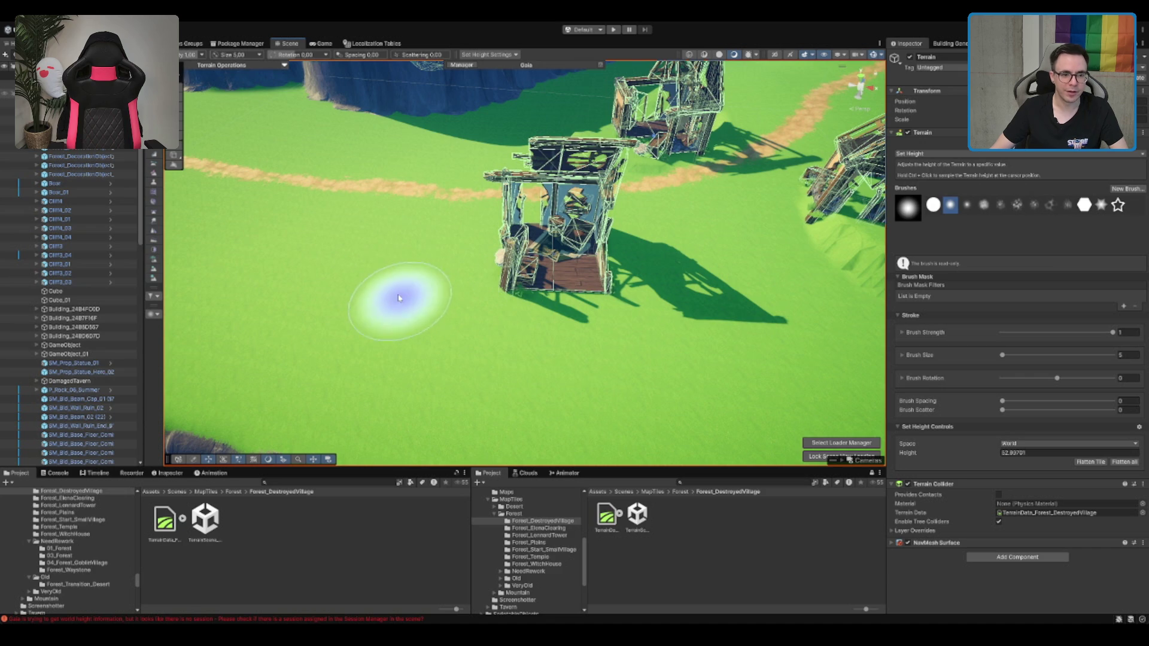
click(553, 266)
drag(553, 267, 398, 260)
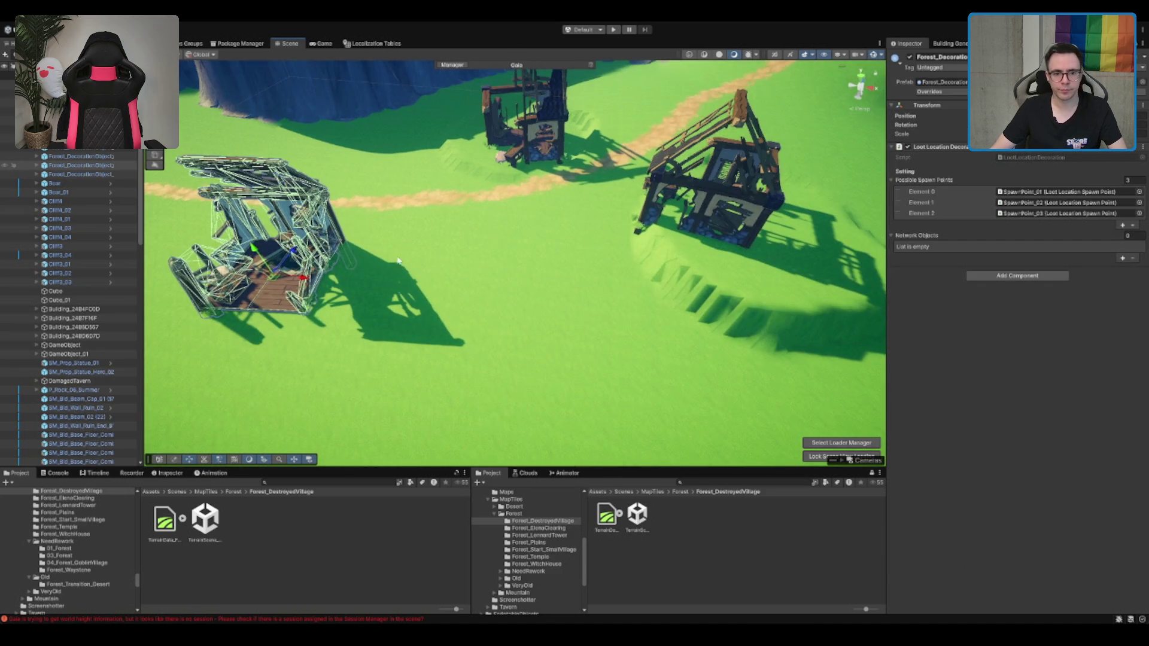
Frame the right-hand ruined house and place it on its raised ground pad
click(720, 215)
key(f)
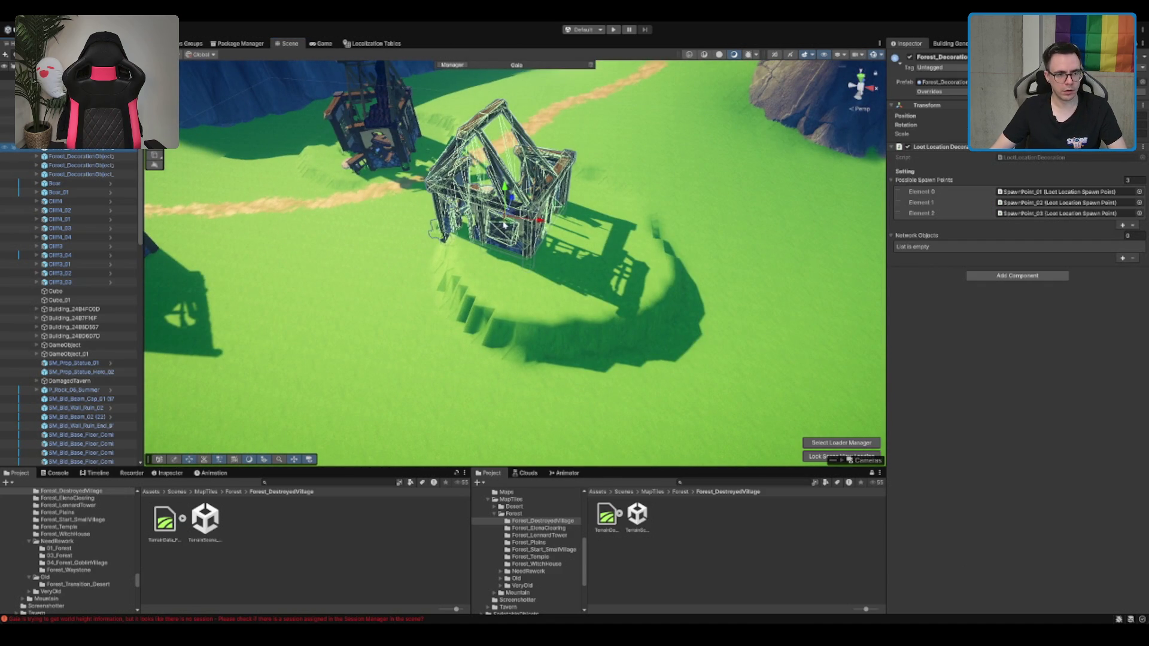
mouse_move(508, 221)
mouse_down()
mouse_move(555, 220)
mouse_move(554, 210)
mouse_move(527, 267)
mouse_move(841, 265)
mouse_move(728, 304)
mouse_move(501, 321)
mouse_move(700, 290)
mouse_move(684, 253)
mouse_up()
scroll(540, 317, down, 10)
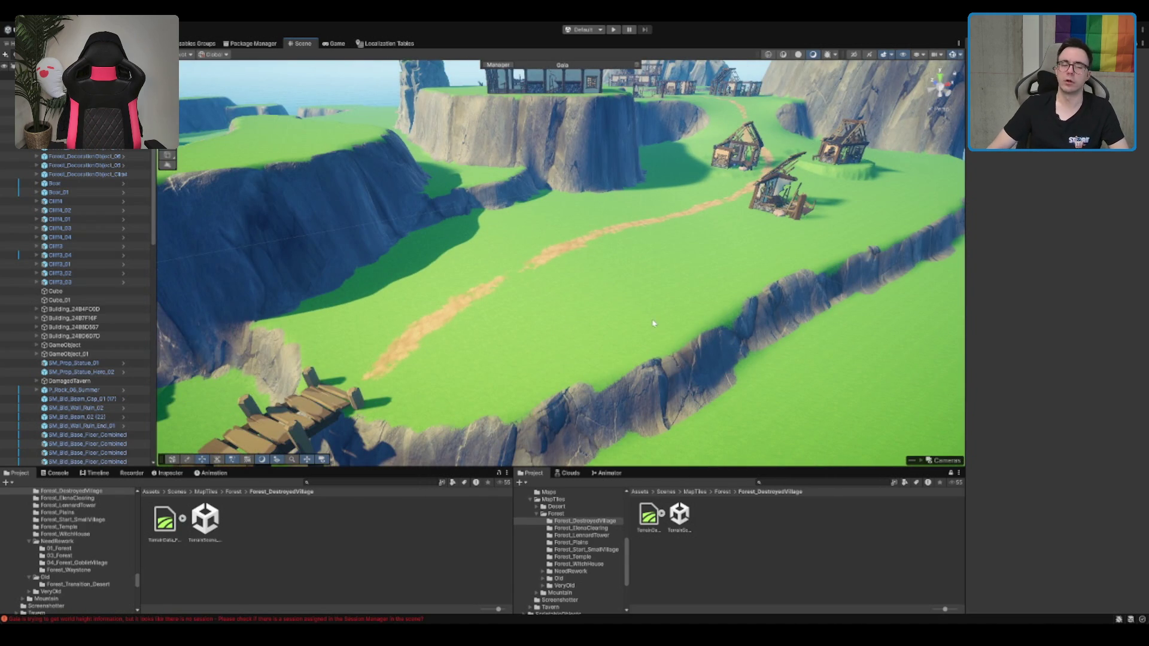
mouse_move(609, 277)
mouse_down()
mouse_move(628, 182)
mouse_move(623, 397)
mouse_move(600, 256)
mouse_up()
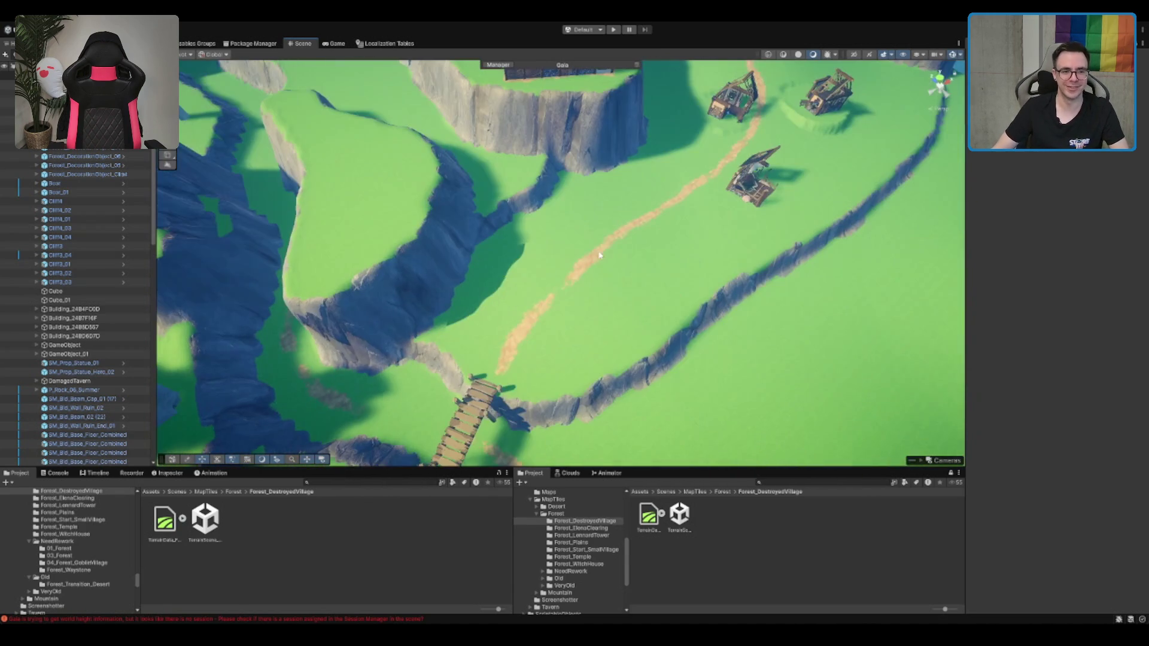
Select the village terrain, view the river channels from above, and switch to Paint Texture
click(397, 177)
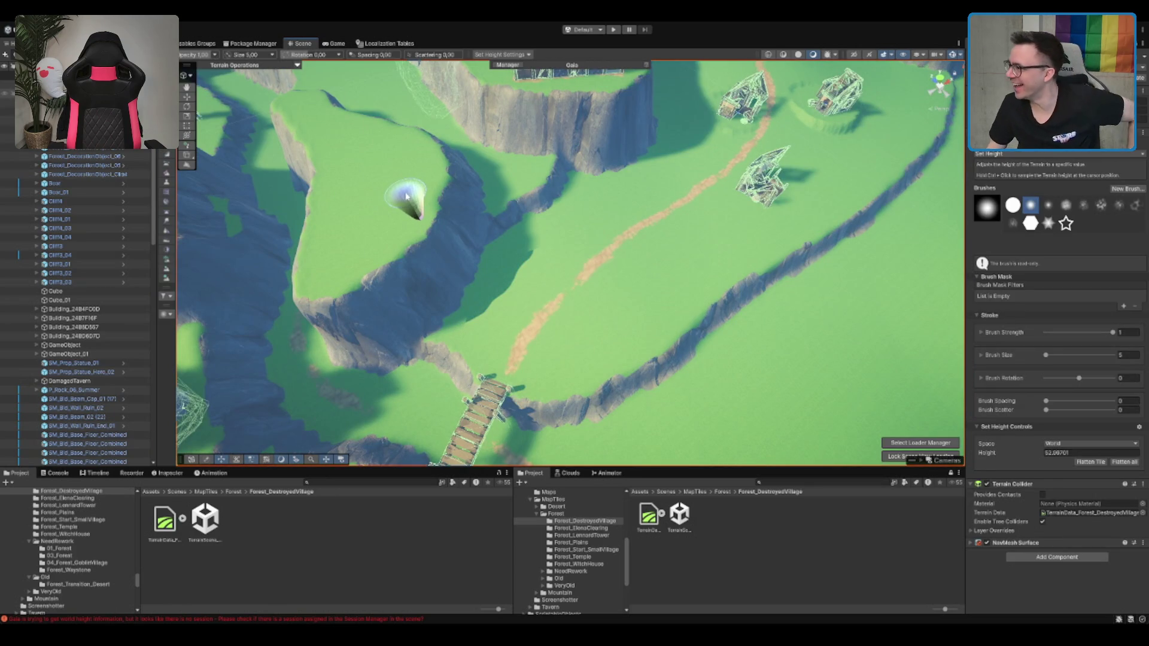
mouse_move(488, 87)
mouse_down()
mouse_move(648, 246)
mouse_move(487, 249)
mouse_move(475, 171)
mouse_move(626, 301)
mouse_up()
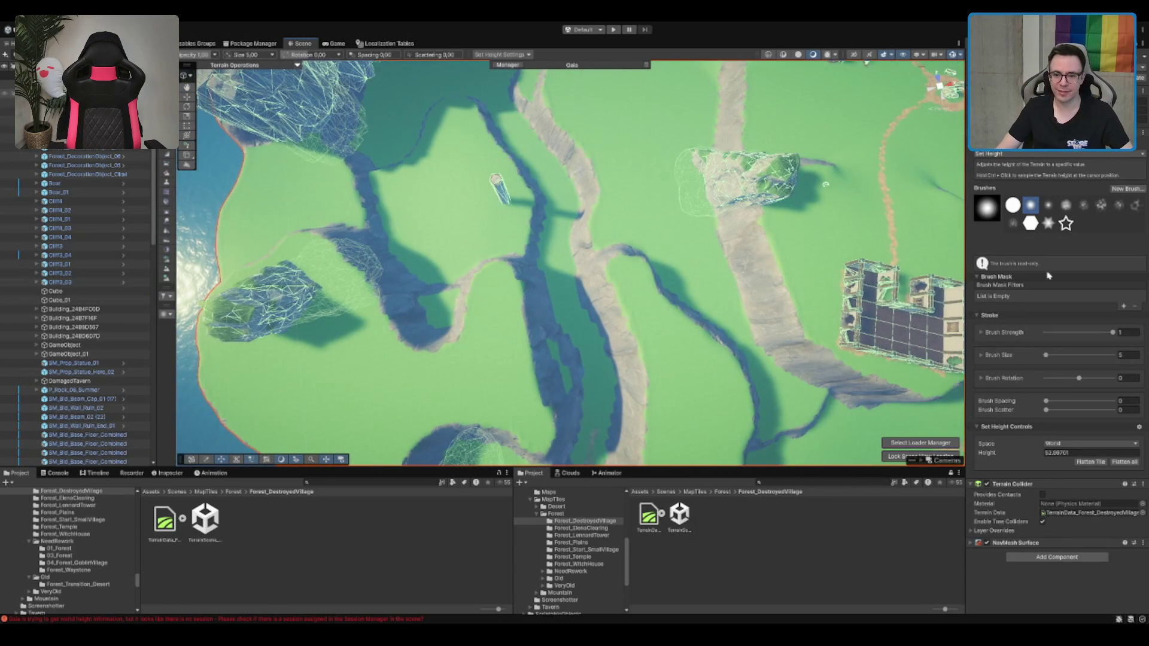
drag(561, 286, 727, 217)
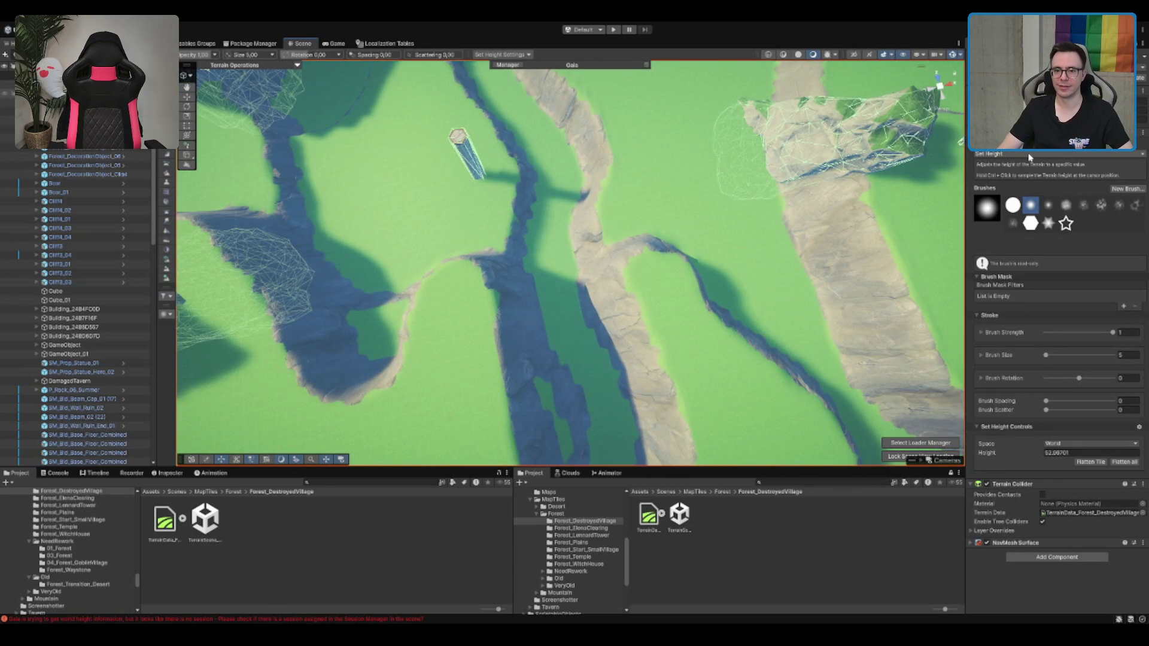
key(F2)
drag(565, 153, 542, 127)
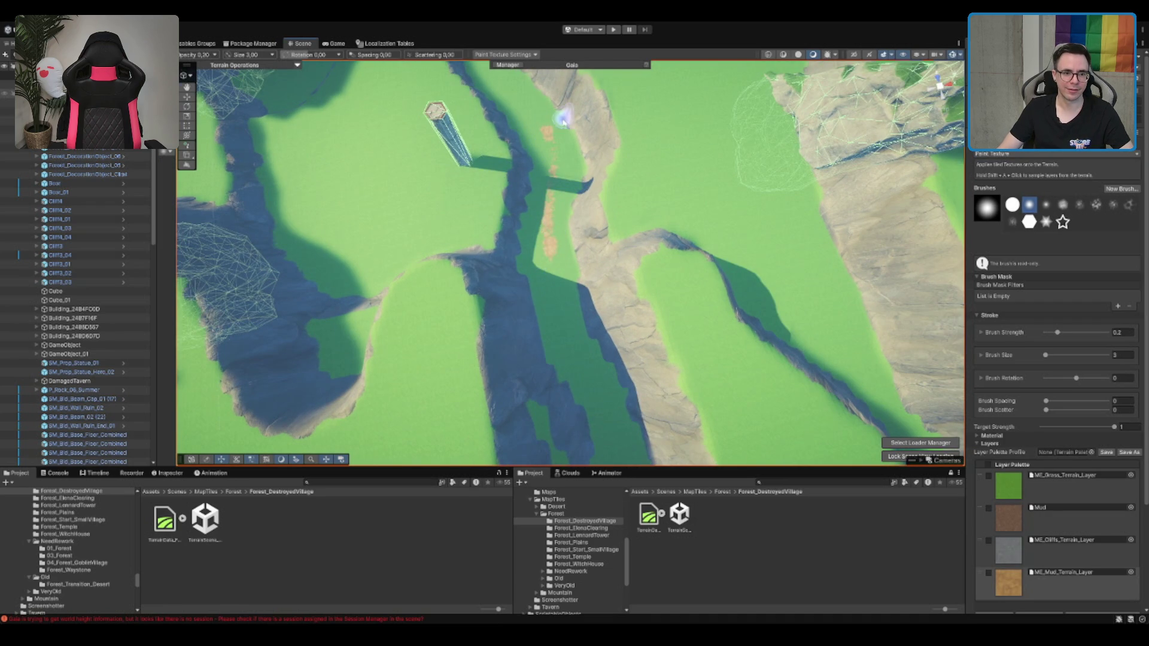
Pan and tilt the view to the canyon cliffs near the tall tower, then reselect the terrain
drag(562, 120, 559, 403)
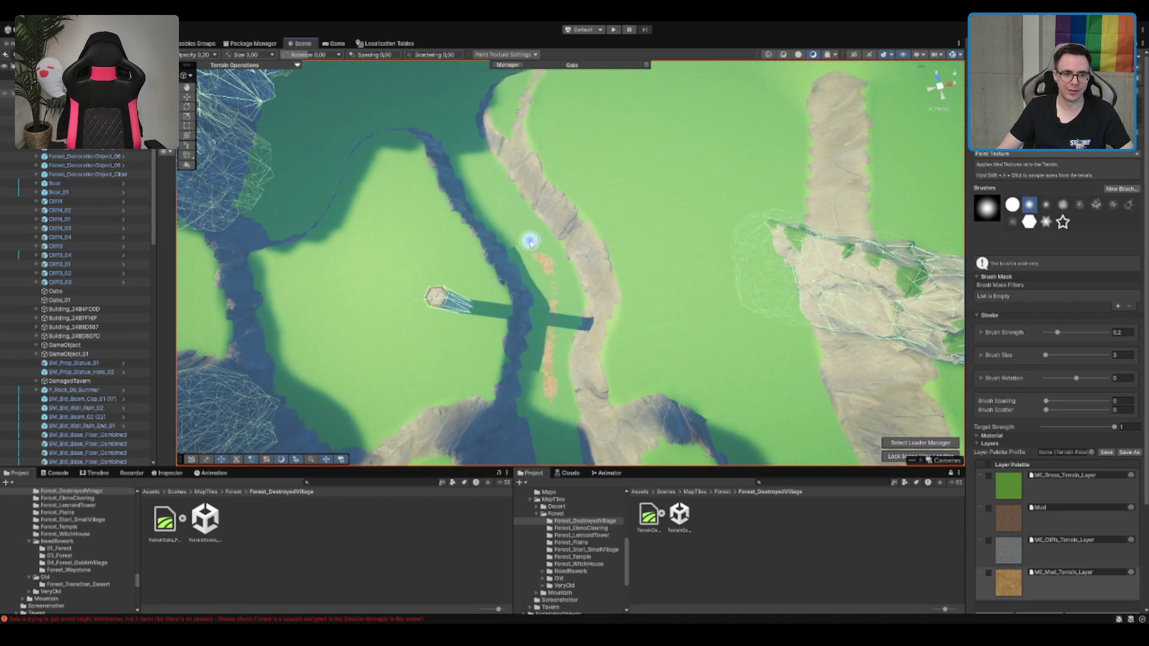
mouse_move(531, 242)
mouse_down()
mouse_move(510, 154)
mouse_move(601, 293)
mouse_up()
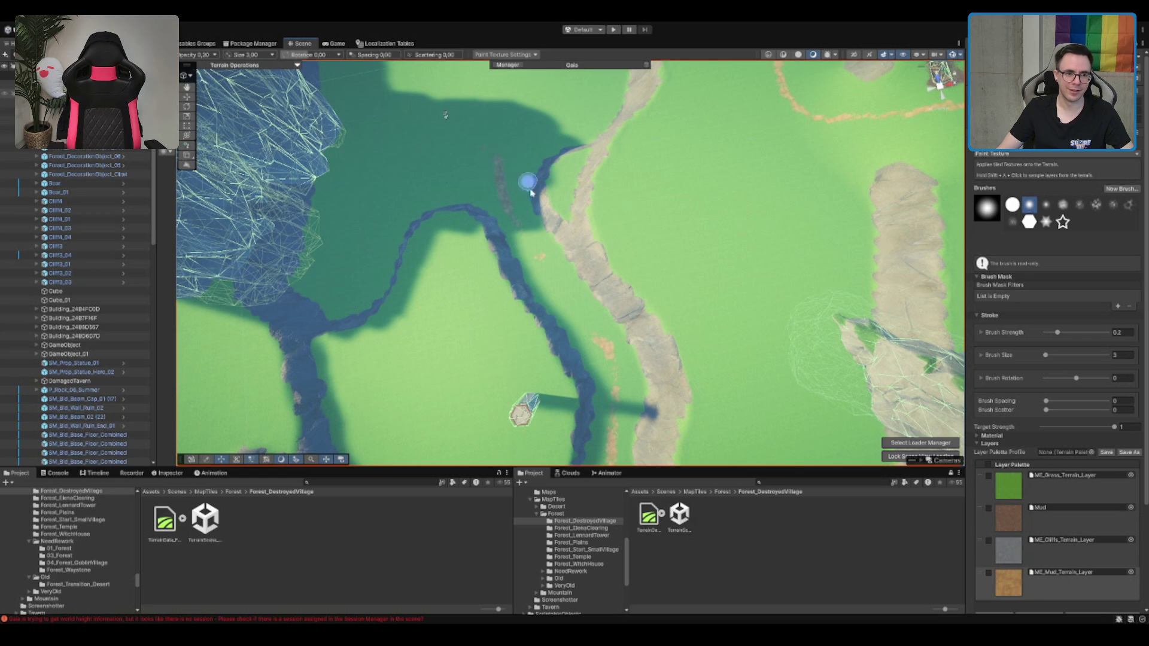
mouse_move(531, 191)
mouse_down()
mouse_move(537, 299)
mouse_move(605, 326)
mouse_move(716, 46)
mouse_up()
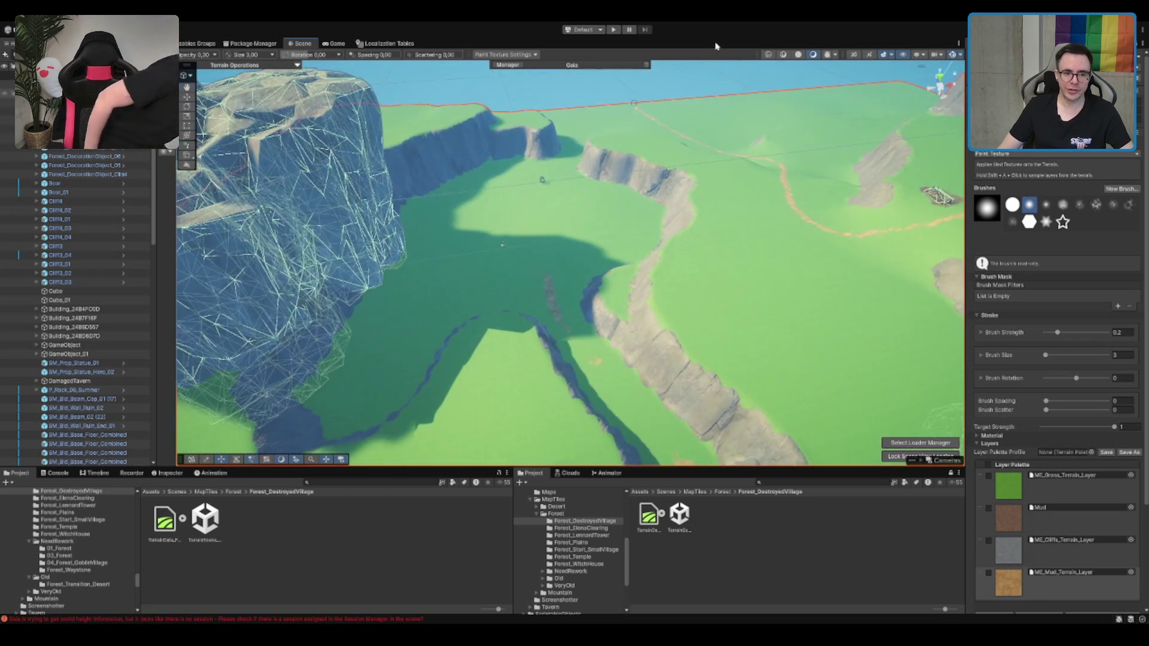
mouse_move(658, 131)
mouse_down()
mouse_move(551, 256)
mouse_move(565, 285)
mouse_move(526, 303)
mouse_move(520, 287)
mouse_move(533, 299)
mouse_move(503, 304)
mouse_move(661, 253)
mouse_move(646, 264)
mouse_move(670, 272)
mouse_move(657, 288)
mouse_move(610, 210)
mouse_move(725, 287)
mouse_move(548, 341)
mouse_move(647, 301)
mouse_move(677, 236)
mouse_move(737, 221)
mouse_up()
key(w)
click(637, 213)
click(619, 226)
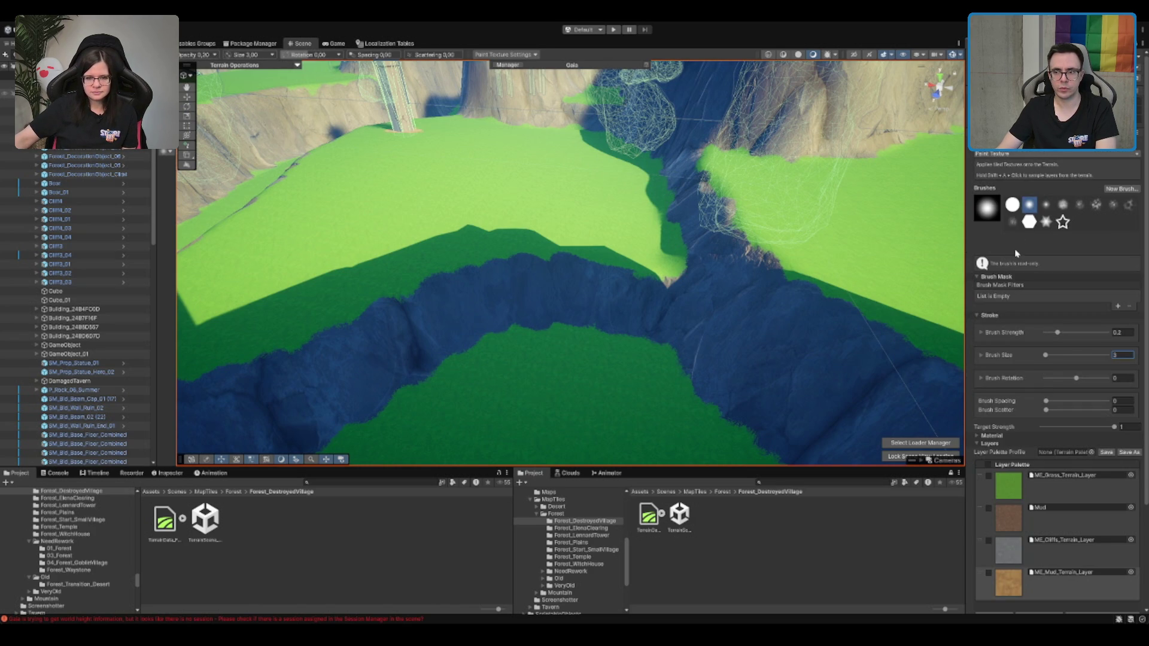
Switch the terrain brush to Smooth Height with a brush size of 10
key(3)
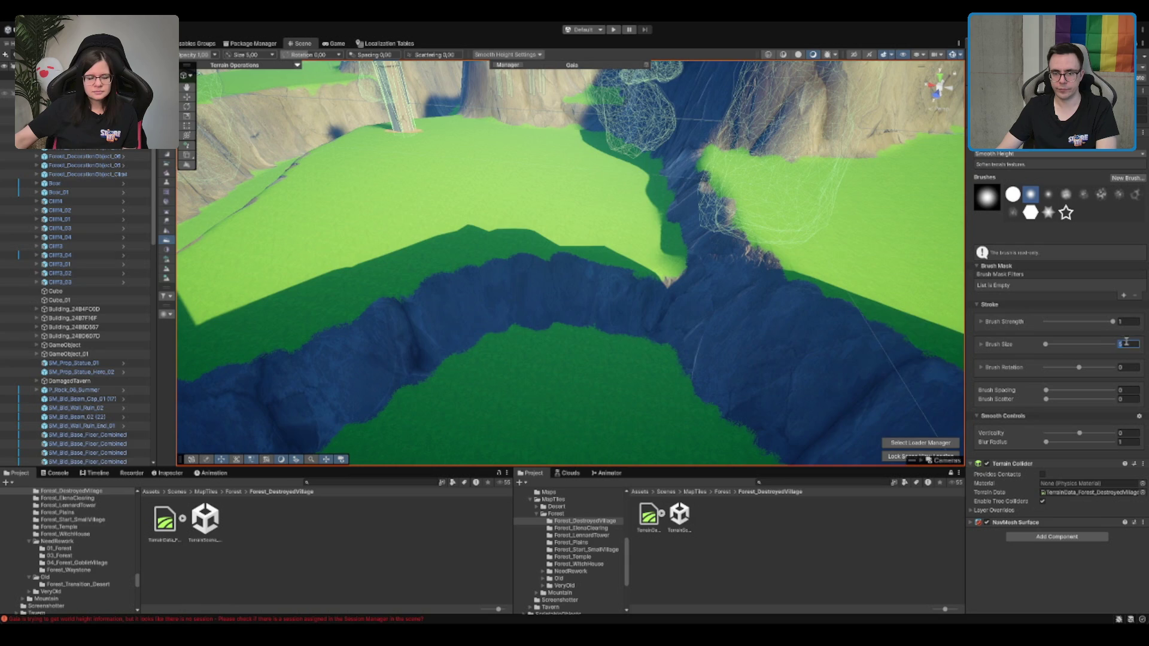
text(10)
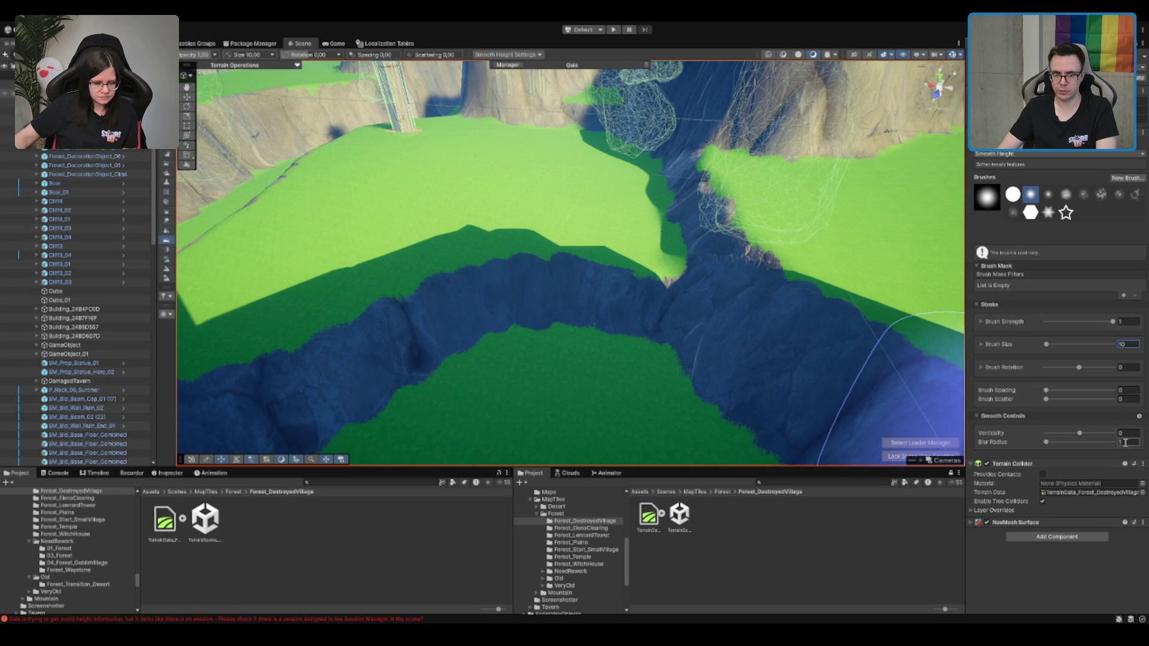
text(3)
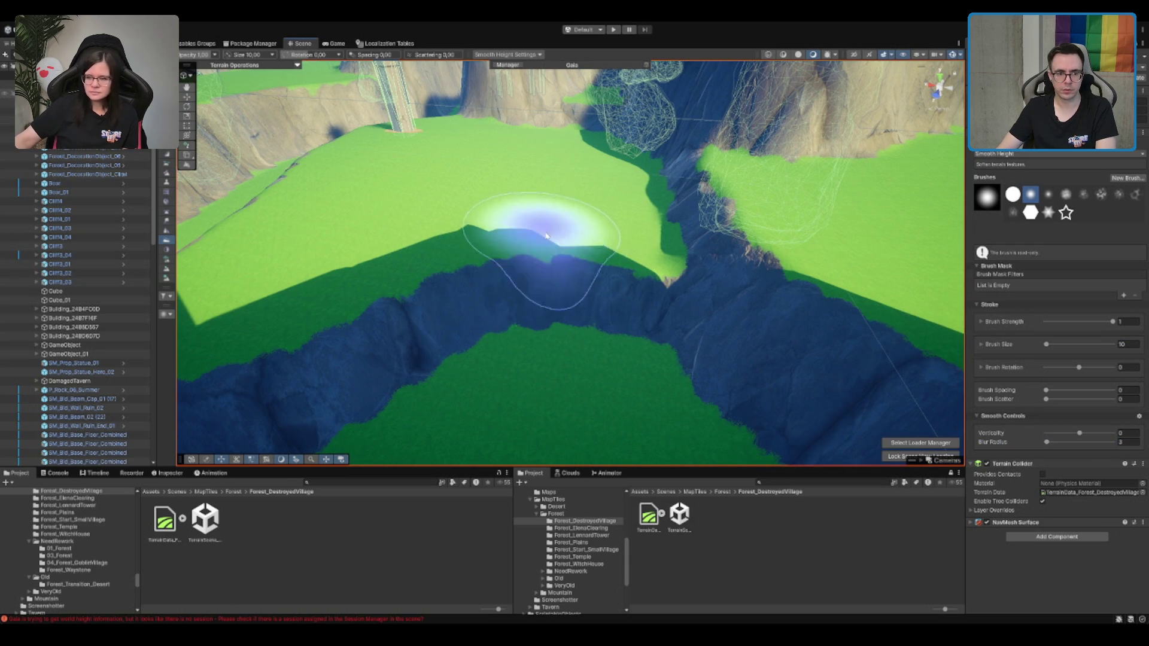
scroll(560, 313, up, 5)
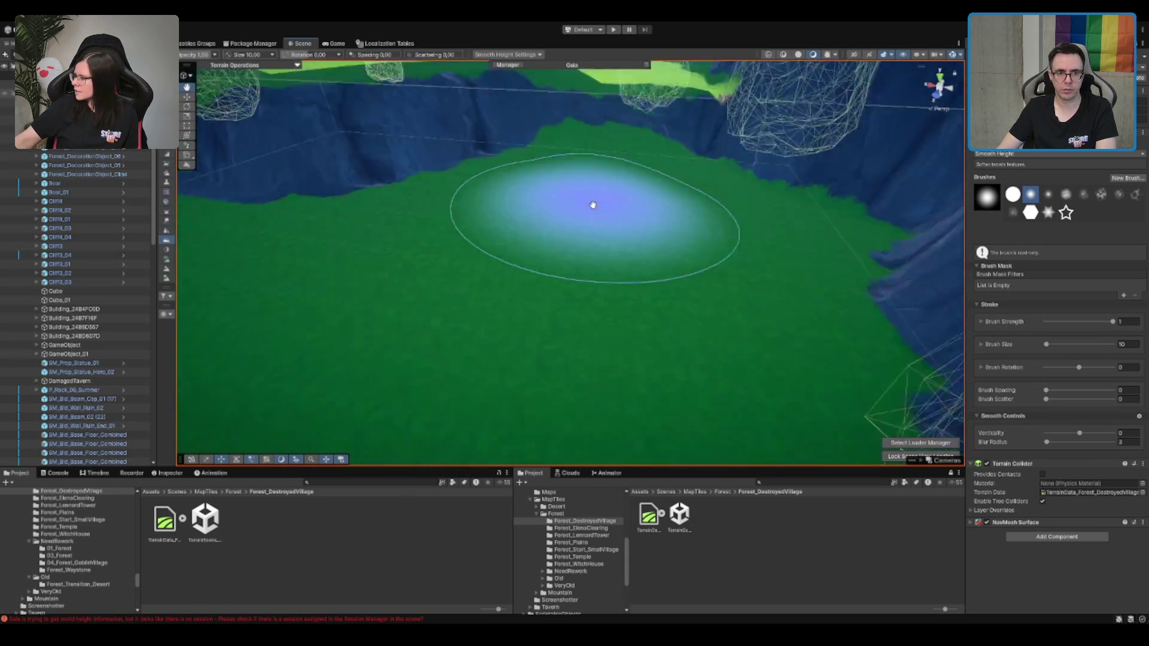
scroll(589, 227, down, 5)
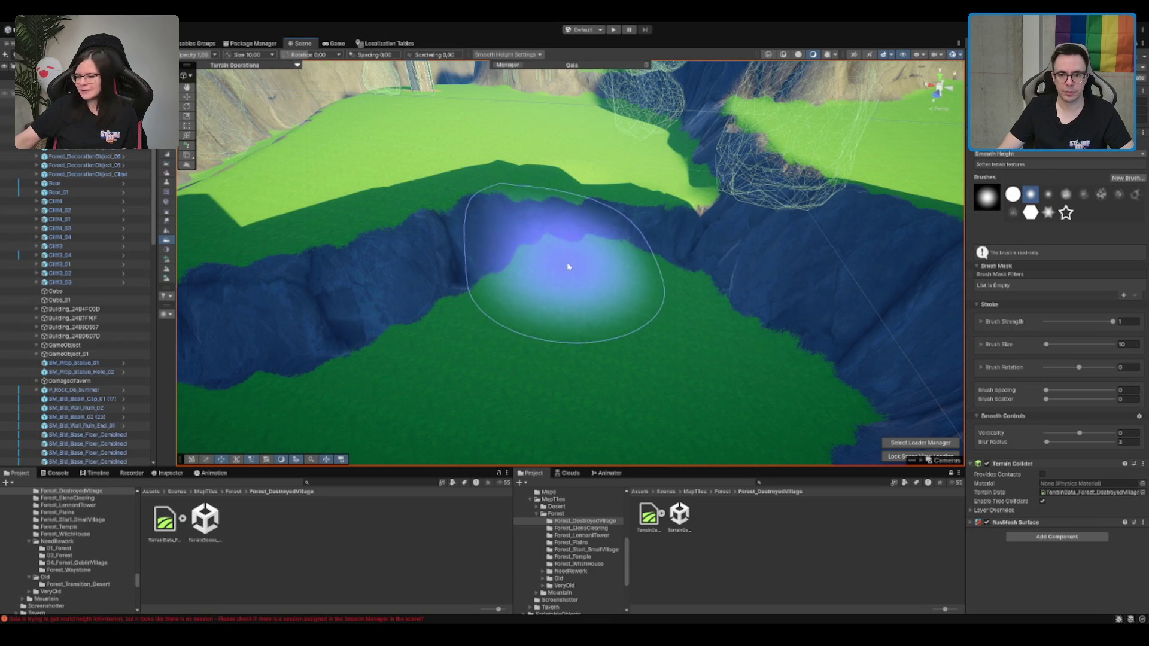
scroll(568, 264, up, 3)
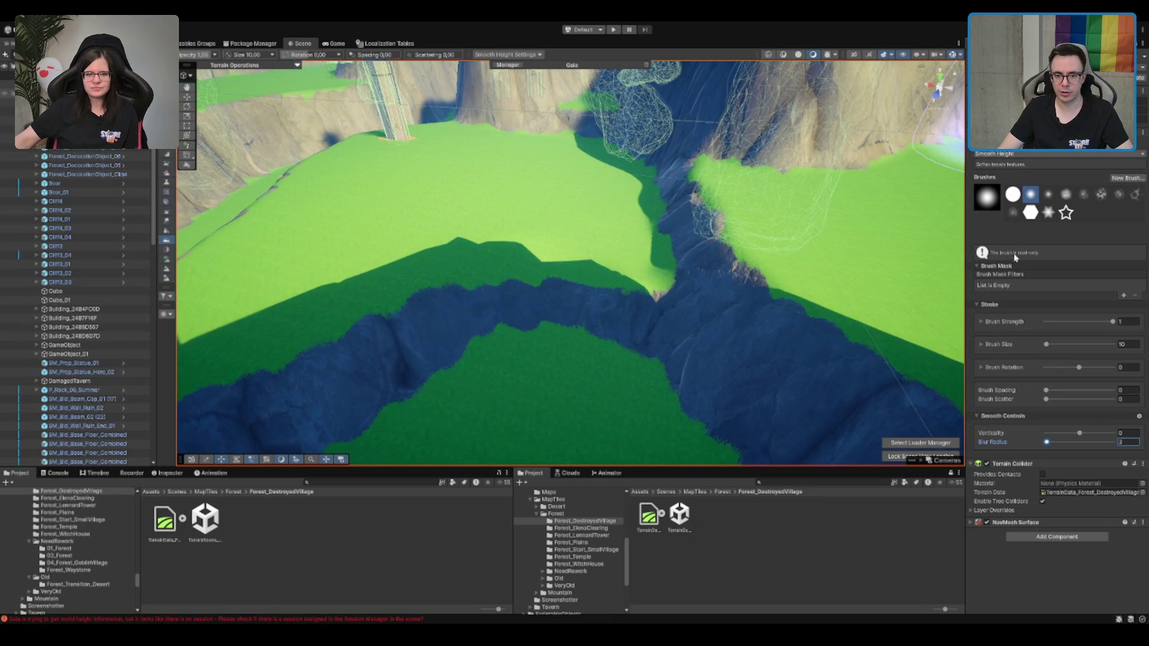
Return to texture painting and paint grass over the dark cliff area
key(p)
scroll(487, 329, up, 3)
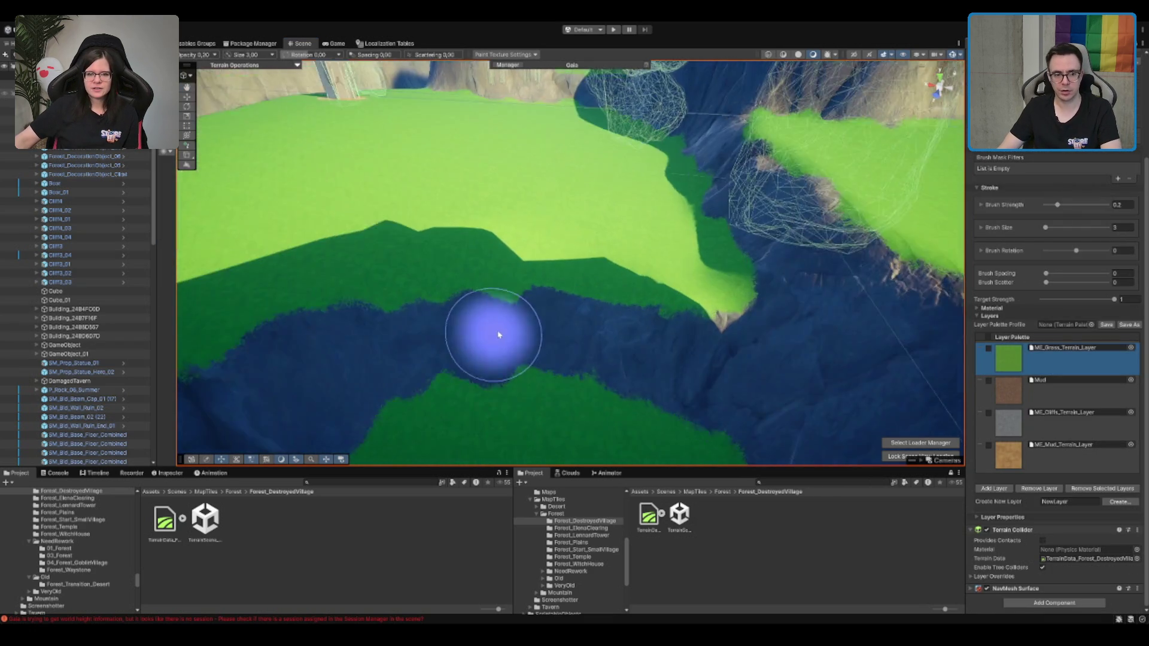
mouse_move(611, 290)
mouse_down()
mouse_move(692, 236)
mouse_move(701, 256)
mouse_move(730, 226)
mouse_move(651, 260)
mouse_up()
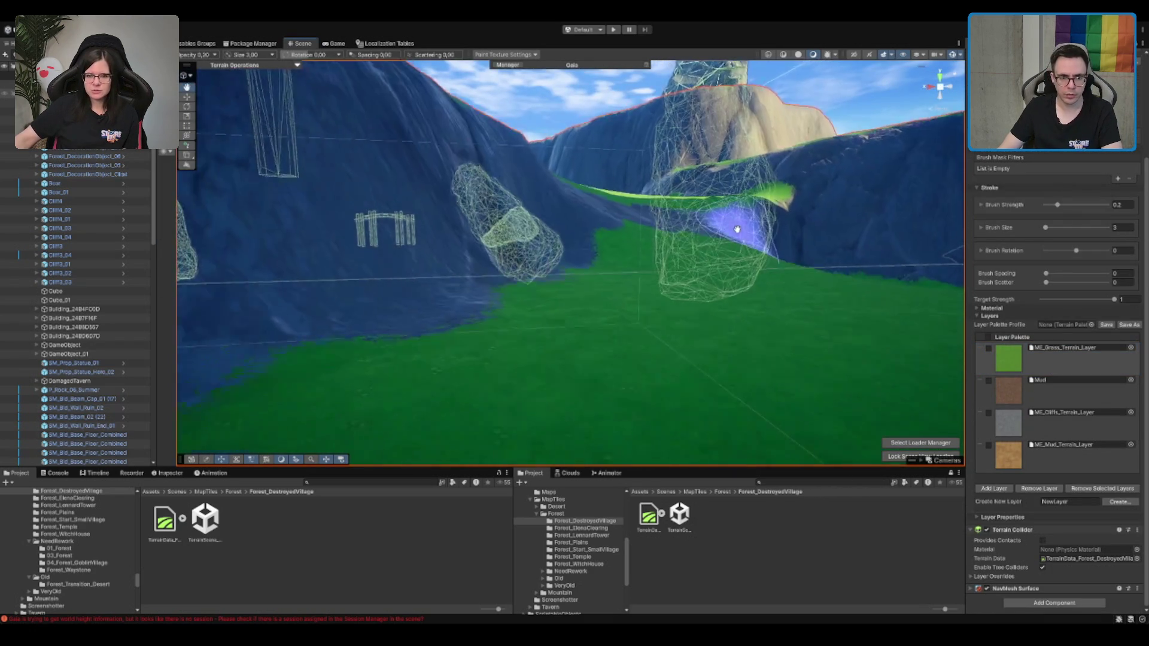
mouse_move(517, 269)
mouse_down()
mouse_move(546, 321)
mouse_move(595, 292)
mouse_move(635, 323)
mouse_move(646, 277)
mouse_move(670, 335)
mouse_move(637, 292)
mouse_up()
scroll(628, 275, down, 5)
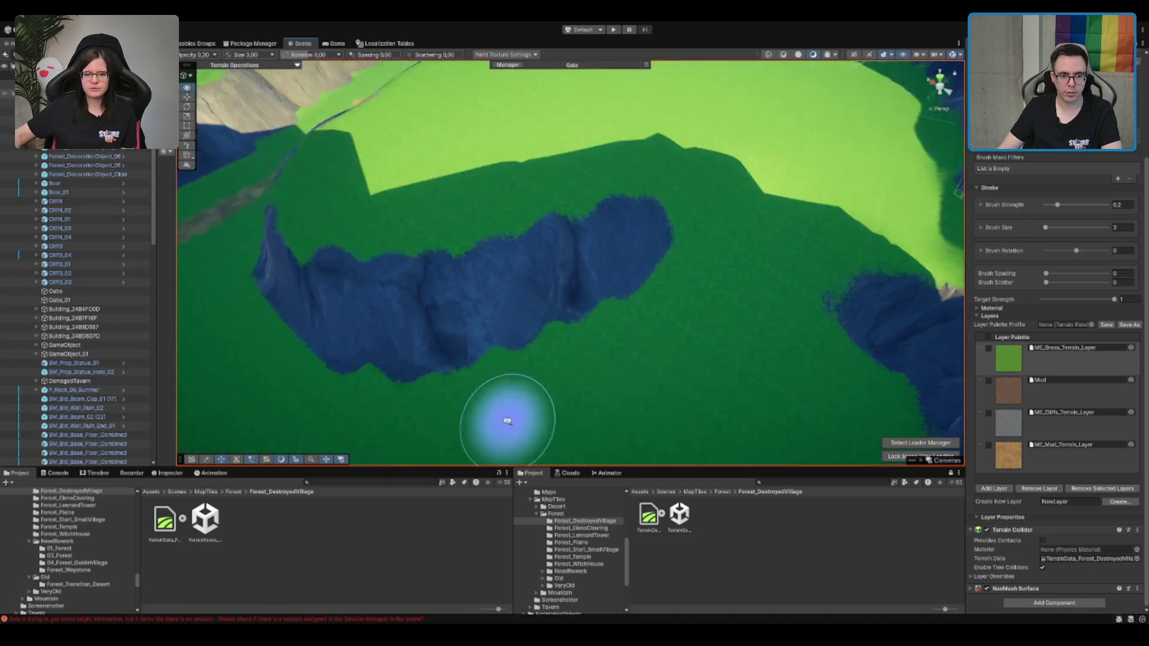
scroll(687, 318, down, 5)
scroll(697, 146, up, 10)
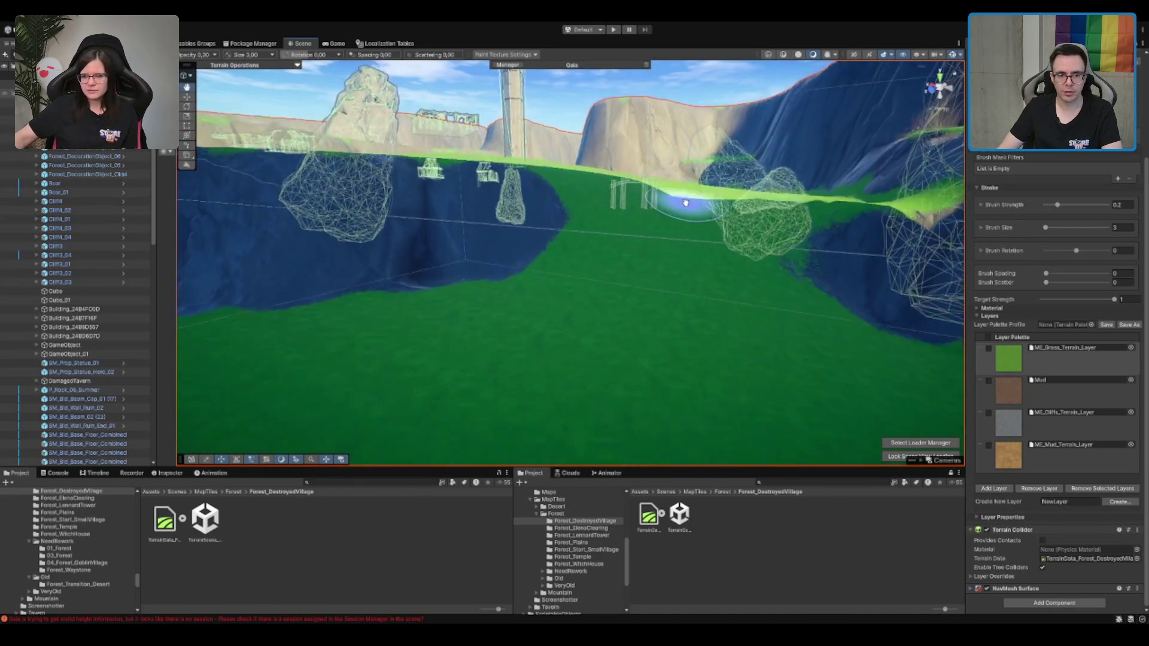
scroll(945, 169, down, 5)
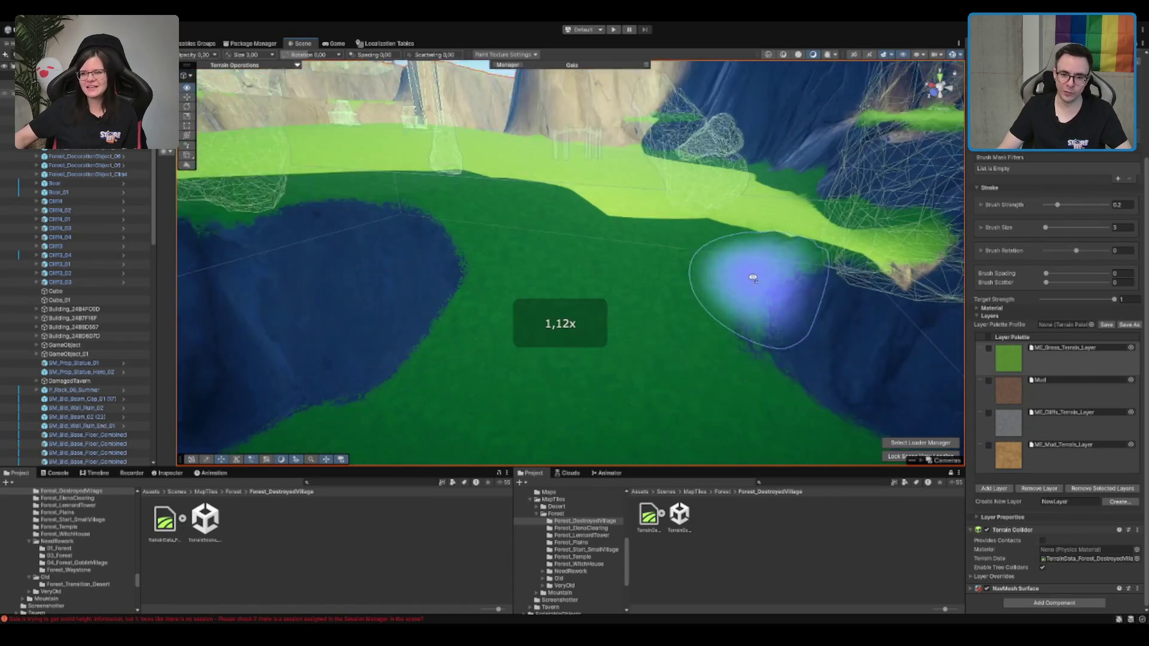
Choose ME_Mud_Terrain_Layer and brush a mud streak up the grassy gap between the cliffs
click(1049, 460)
scroll(577, 213, down, 5)
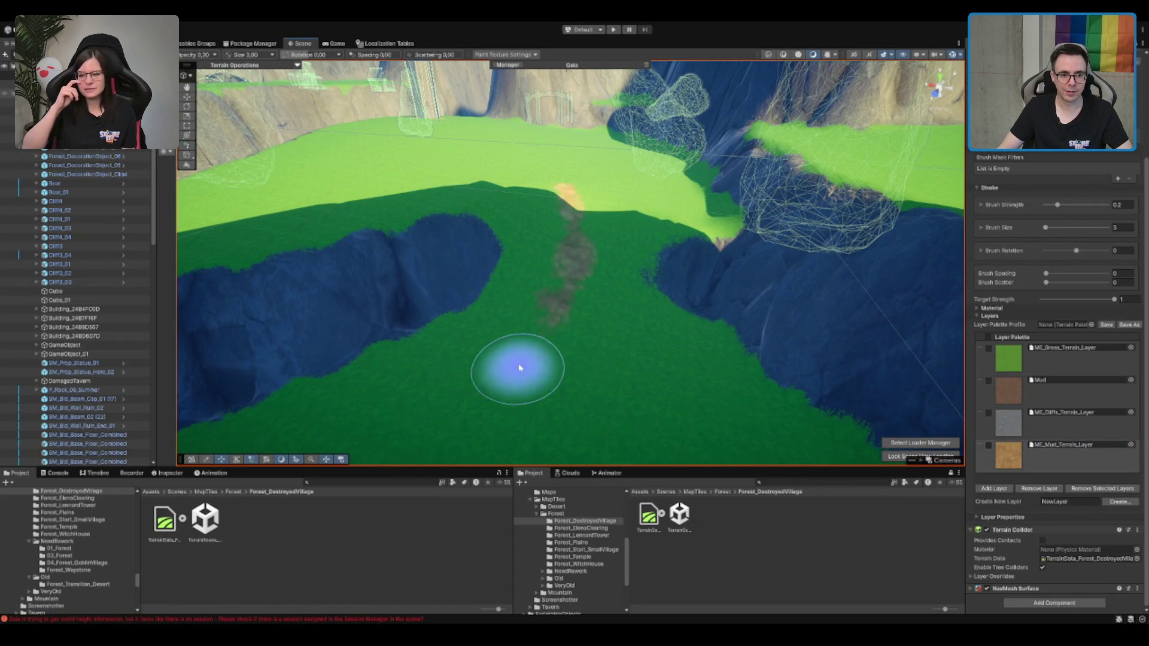
drag(541, 329, 582, 219)
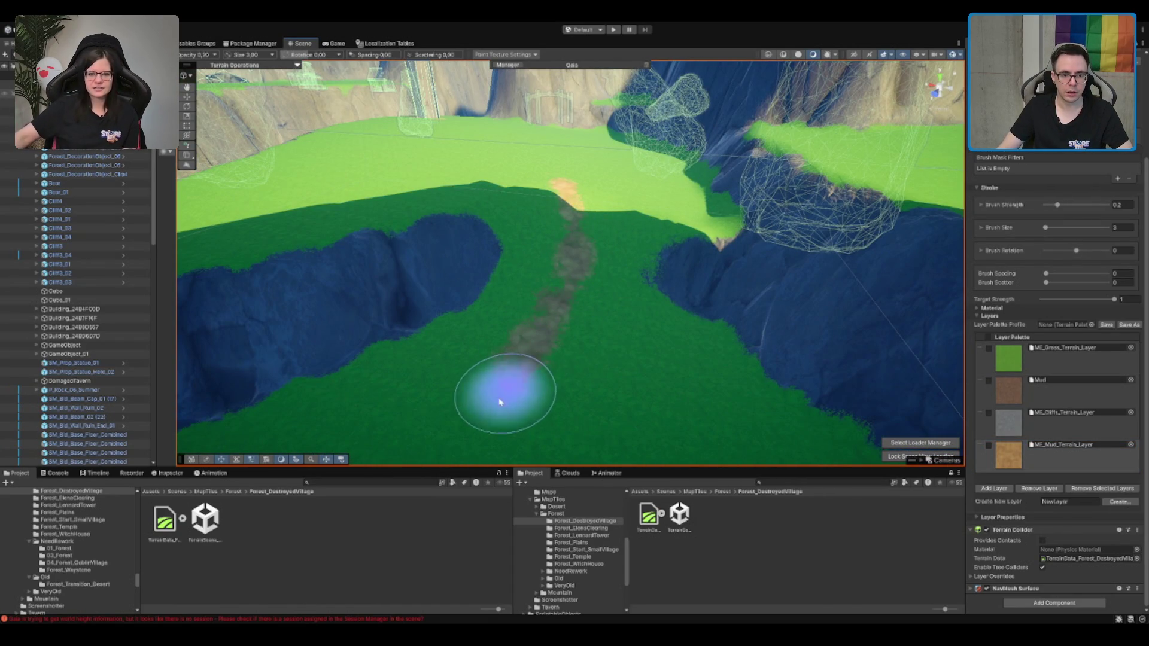
scroll(576, 320, down, 10)
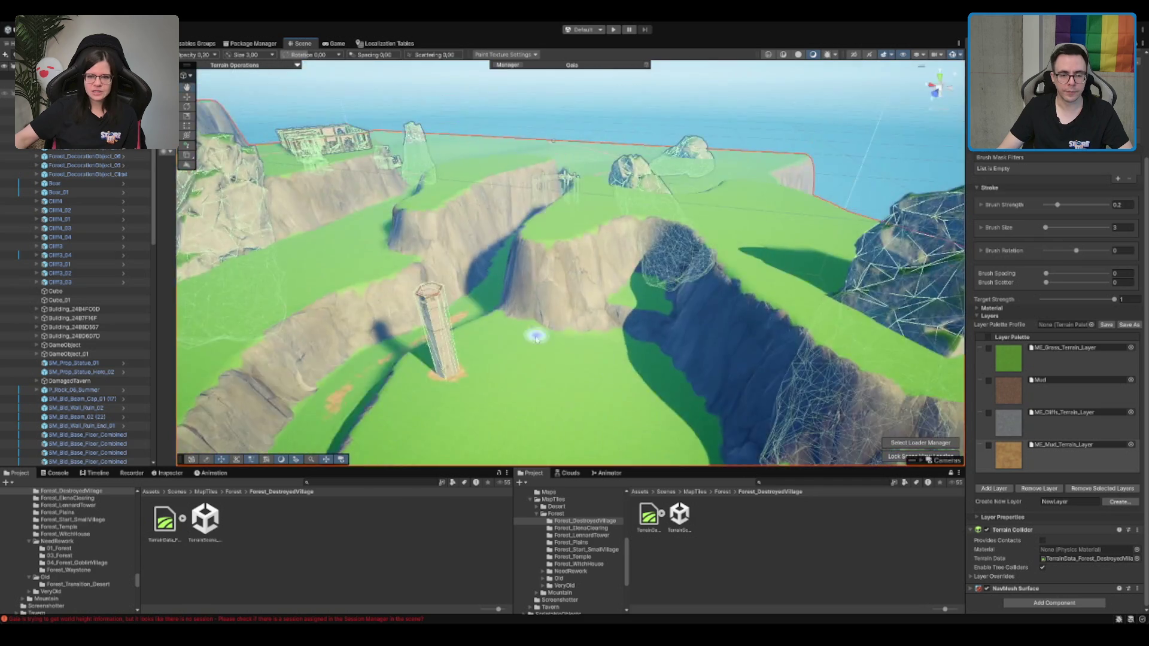
scroll(715, 253, up, 10)
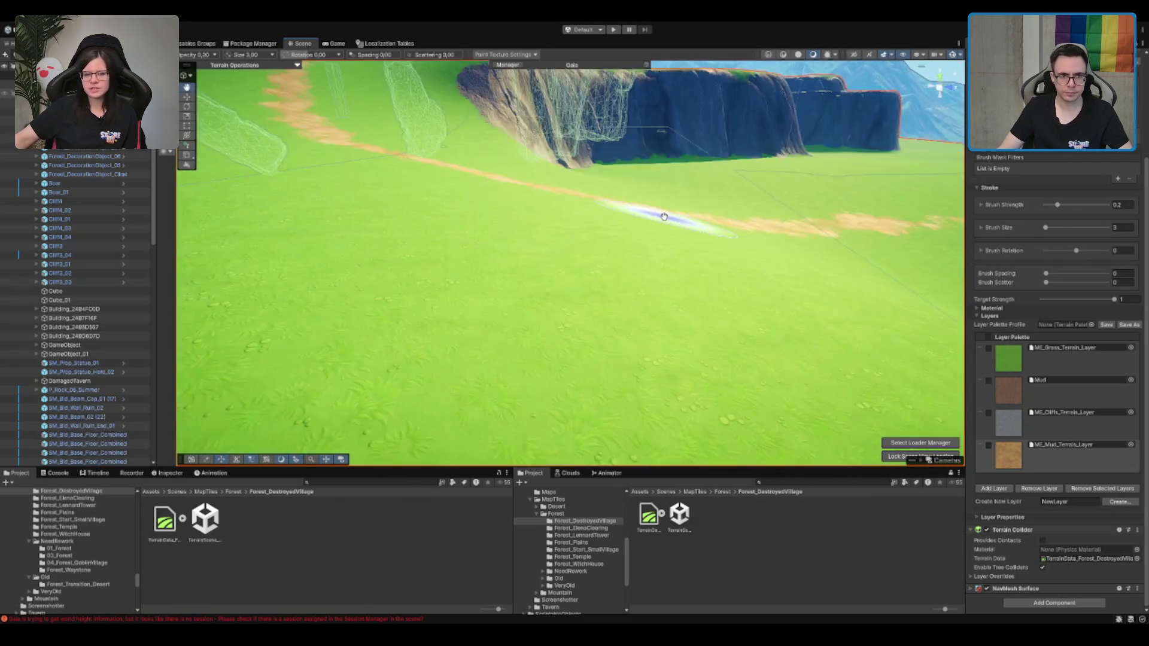
scroll(664, 217, down, 10)
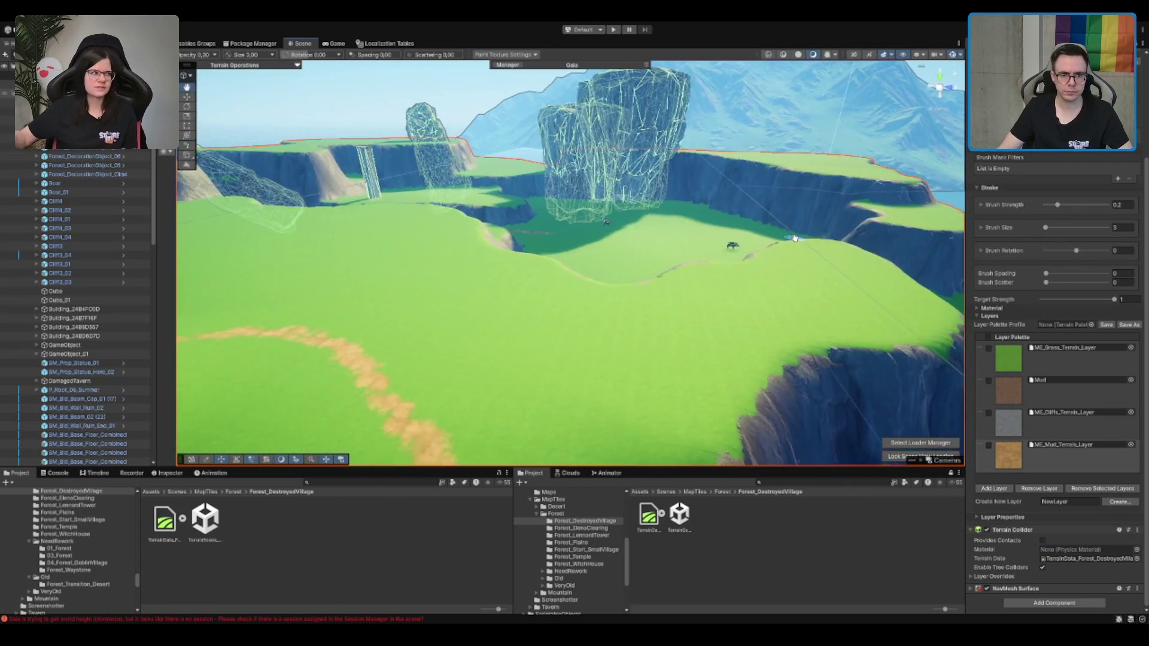
scroll(794, 238, up, 5)
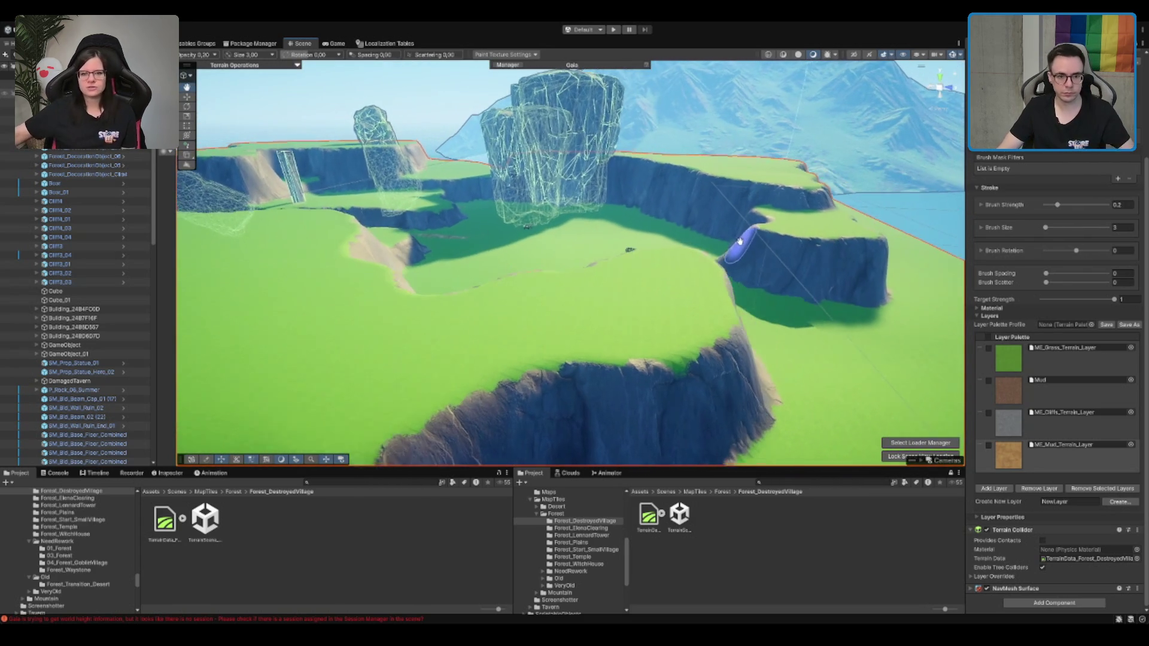
scroll(669, 252, down, 10)
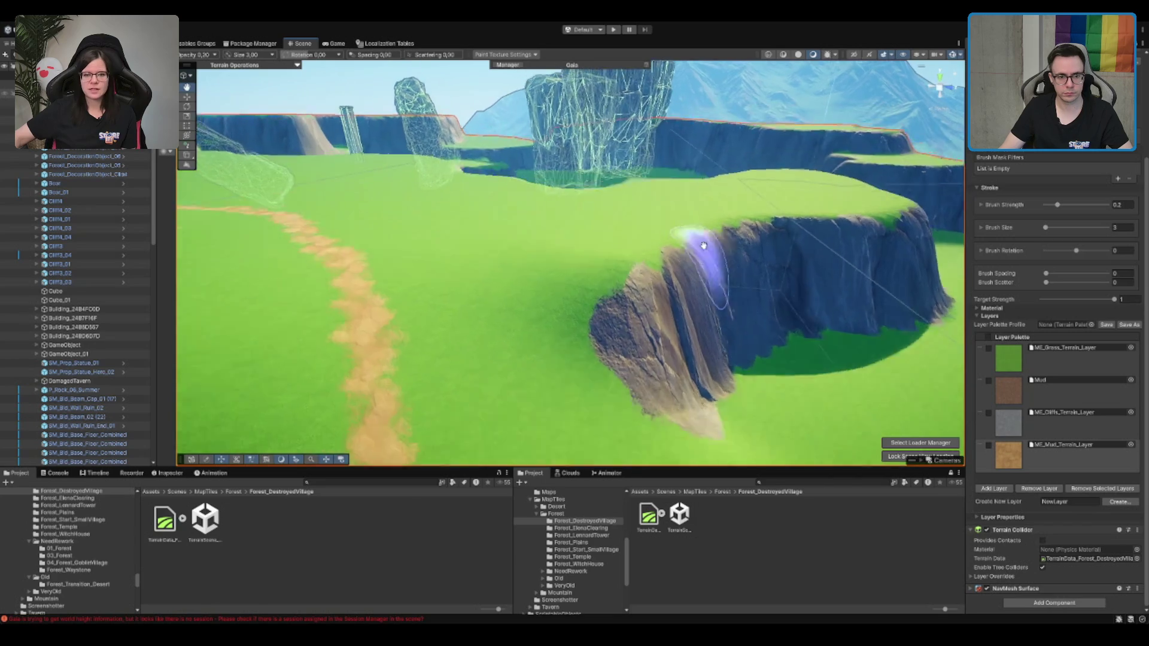
scroll(623, 292, up, 10)
mouse_move(623, 292)
mouse_down()
mouse_move(600, 259)
mouse_move(449, 193)
mouse_move(624, 202)
mouse_move(579, 260)
mouse_move(676, 277)
mouse_move(647, 276)
mouse_move(708, 301)
mouse_up()
scroll(648, 277, down, 5)
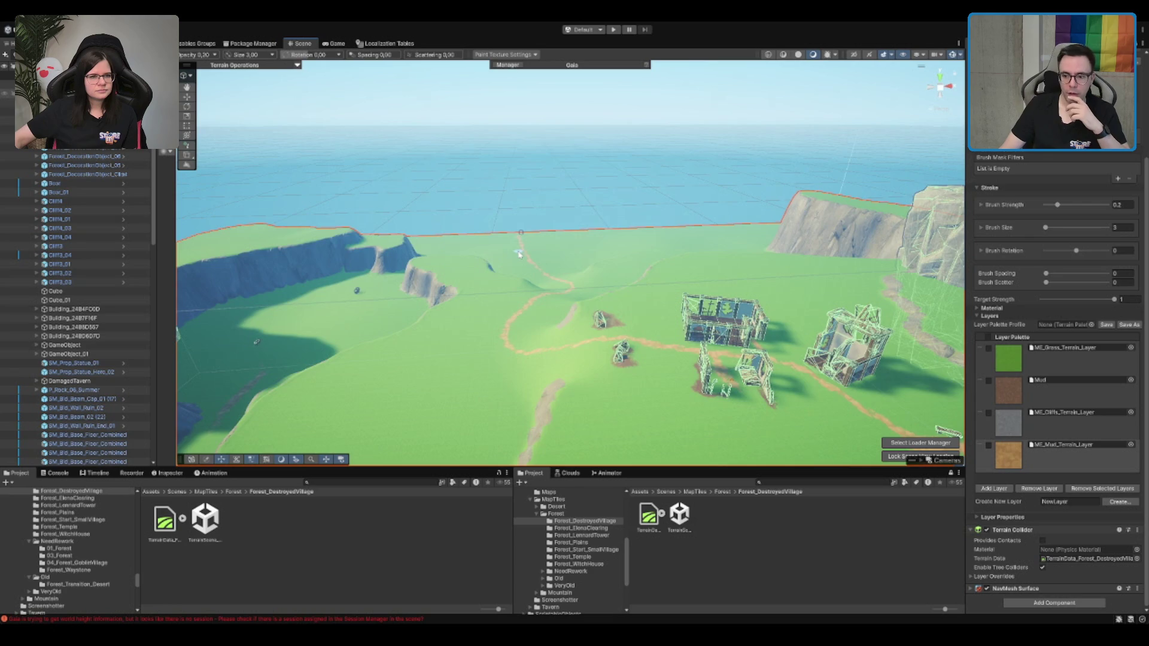
drag(518, 246, 565, 236)
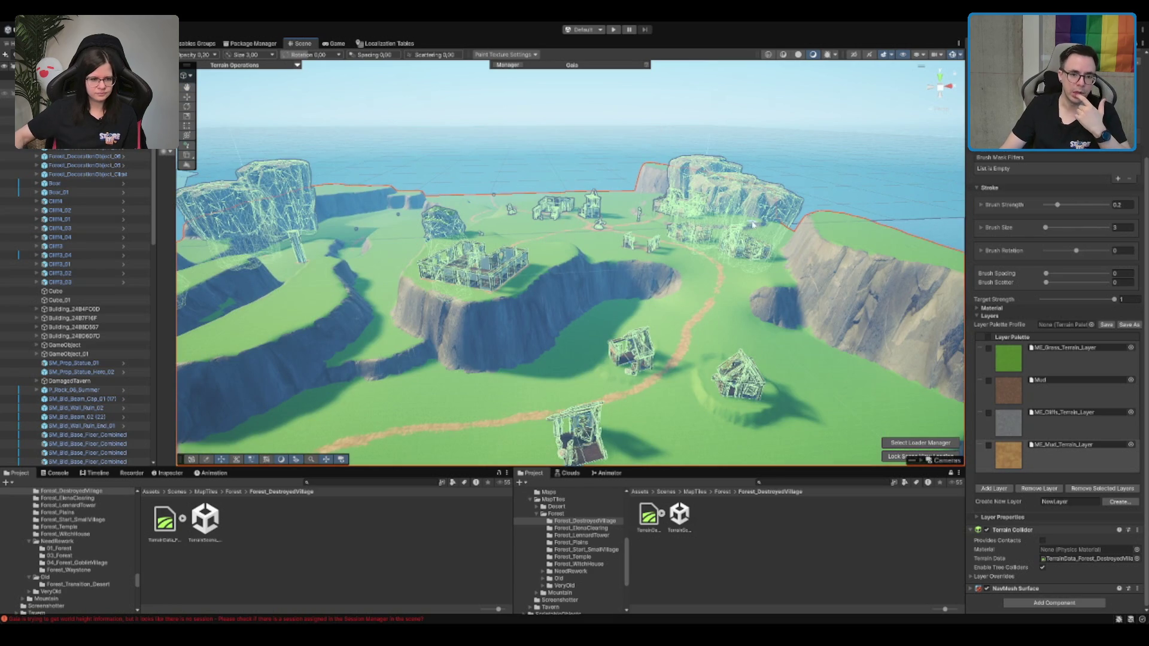
mouse_move(742, 230)
mouse_down()
mouse_move(666, 258)
mouse_move(784, 232)
mouse_move(505, 338)
mouse_move(584, 297)
mouse_move(610, 257)
mouse_move(610, 302)
mouse_move(623, 221)
mouse_move(609, 254)
mouse_move(683, 316)
mouse_up()
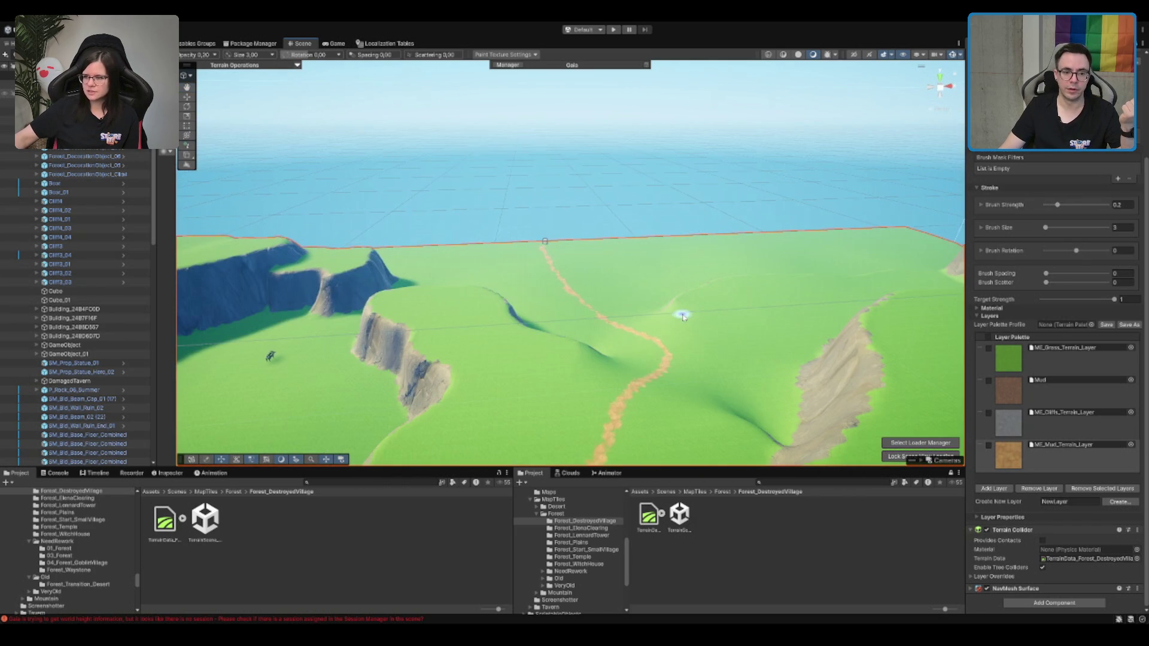
Fly across the grassland near the ruined building and cliff rock, then reselect the terrain
mouse_move(540, 330)
mouse_down()
mouse_move(546, 297)
mouse_move(583, 296)
mouse_move(563, 293)
mouse_up()
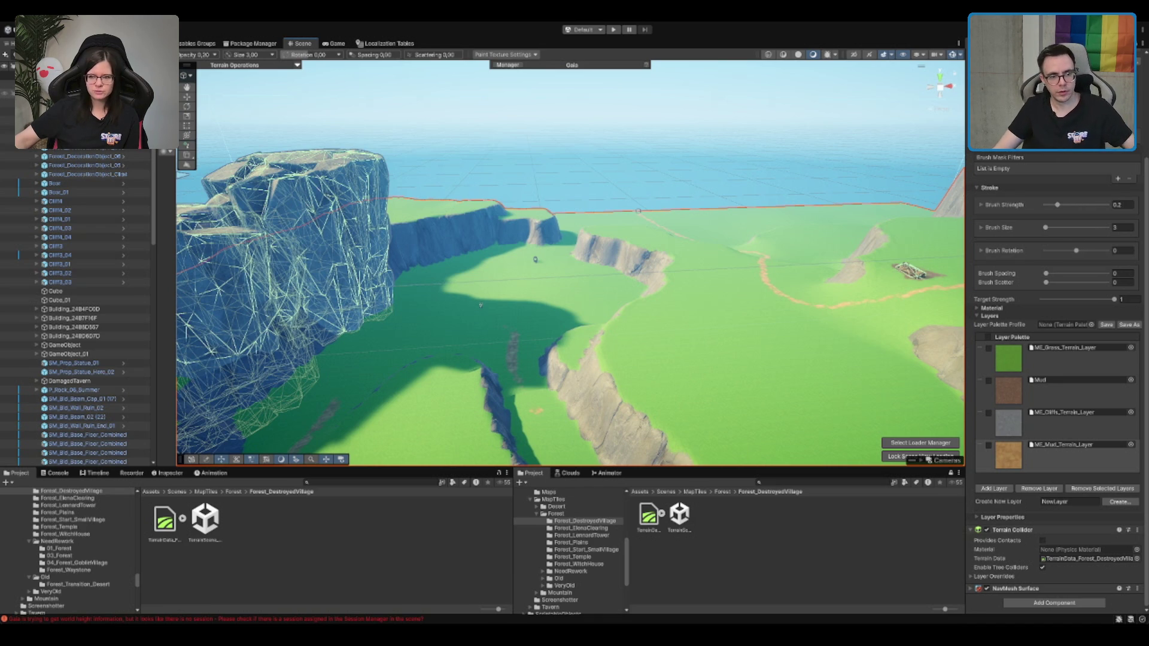
key(w)
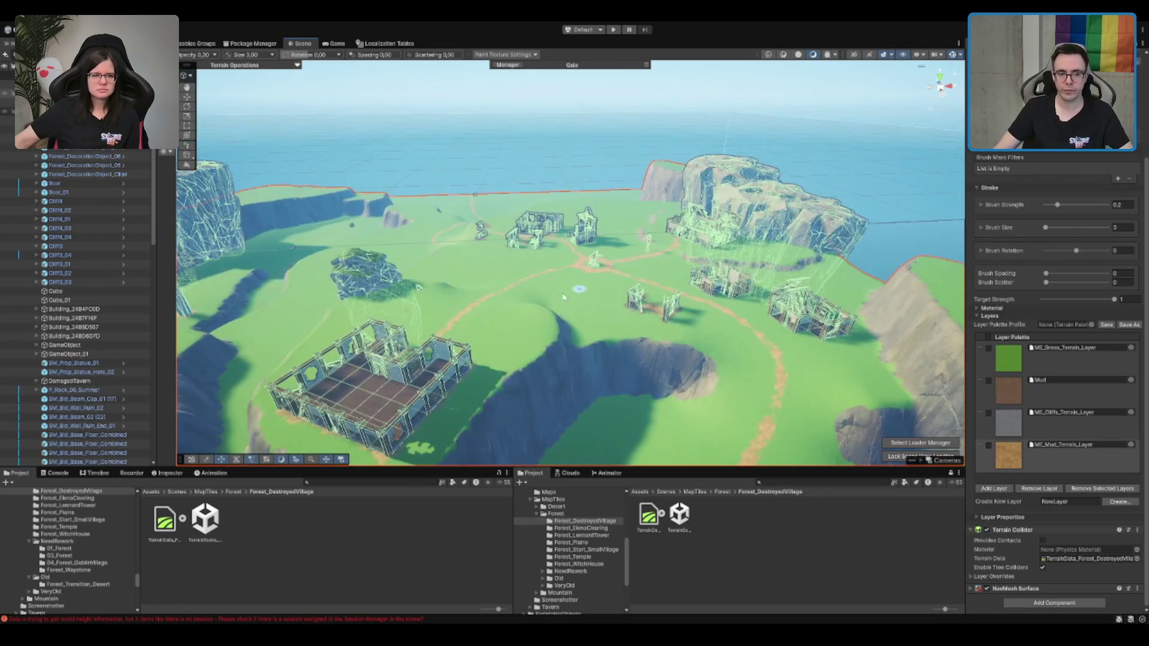
key(w)
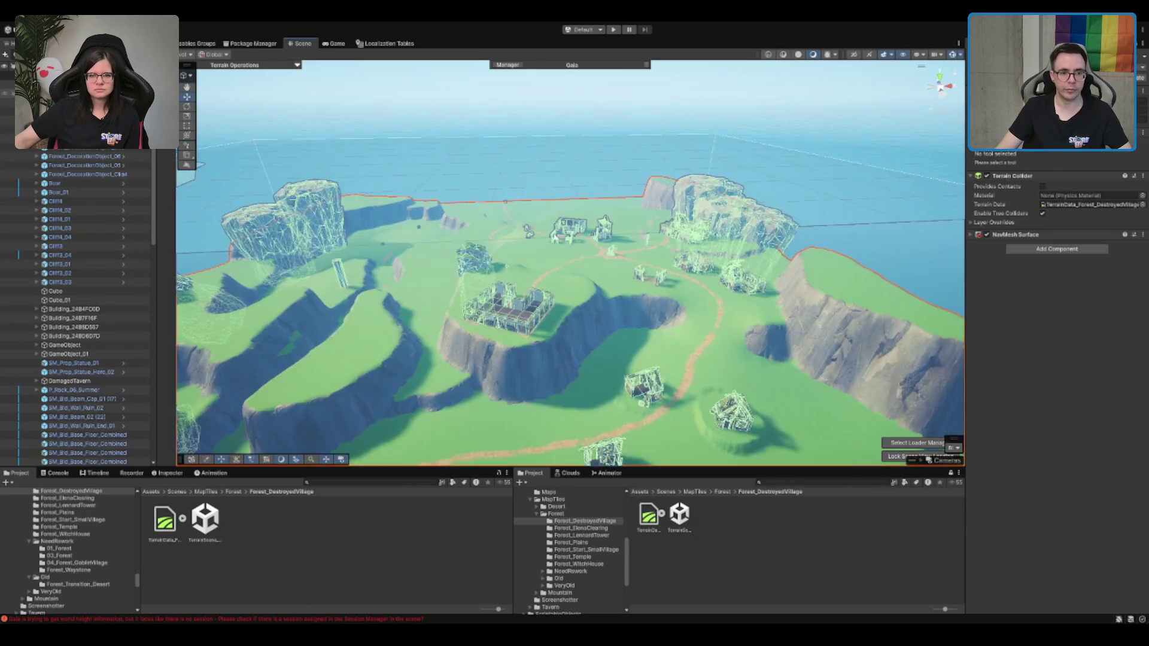
mouse_move(569, 241)
mouse_down()
mouse_move(776, 238)
mouse_move(658, 270)
mouse_up()
click(573, 301)
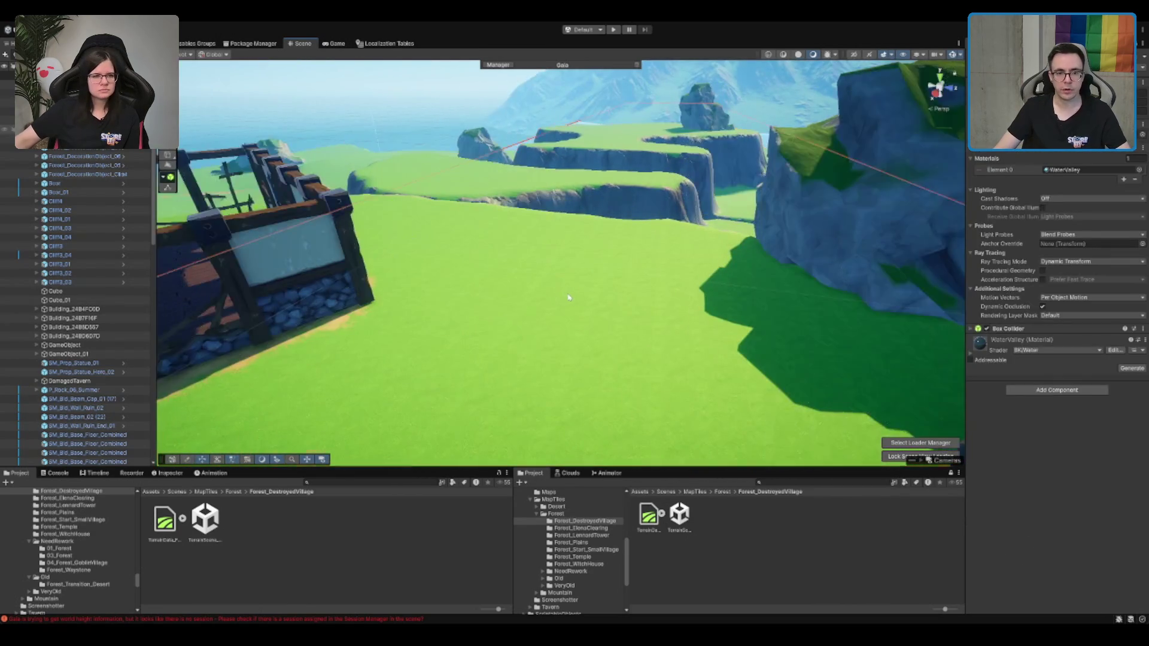
click(775, 275)
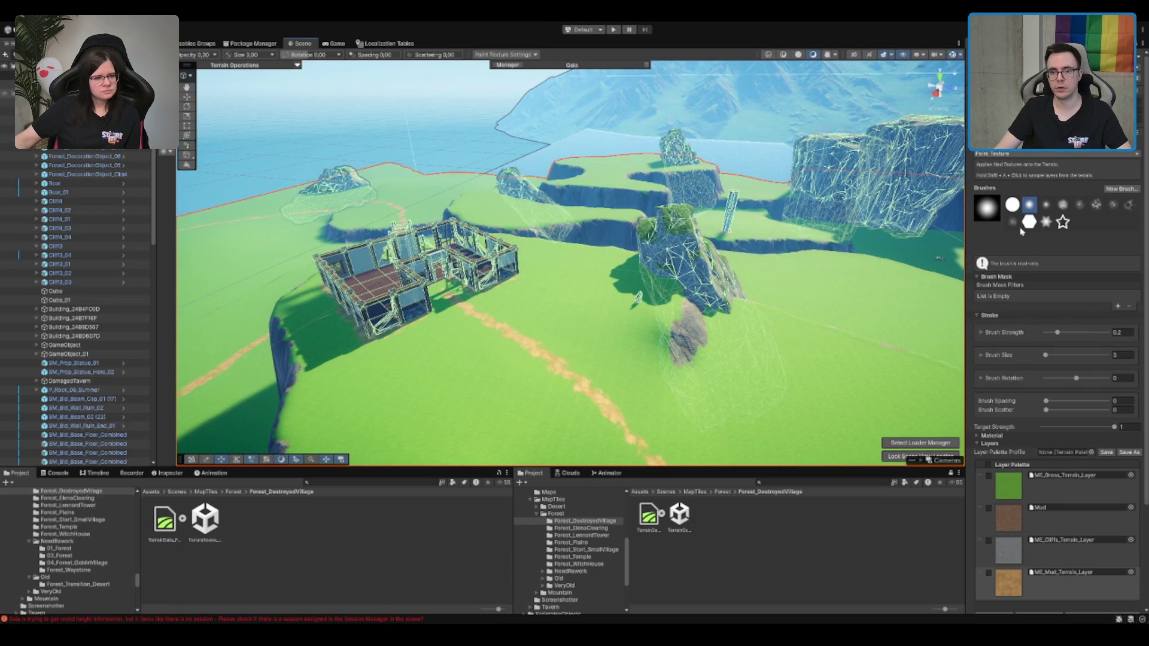
Enter a Set Height of 67 and raise a flat mound beside the cliff
scroll(590, 256, up, 5)
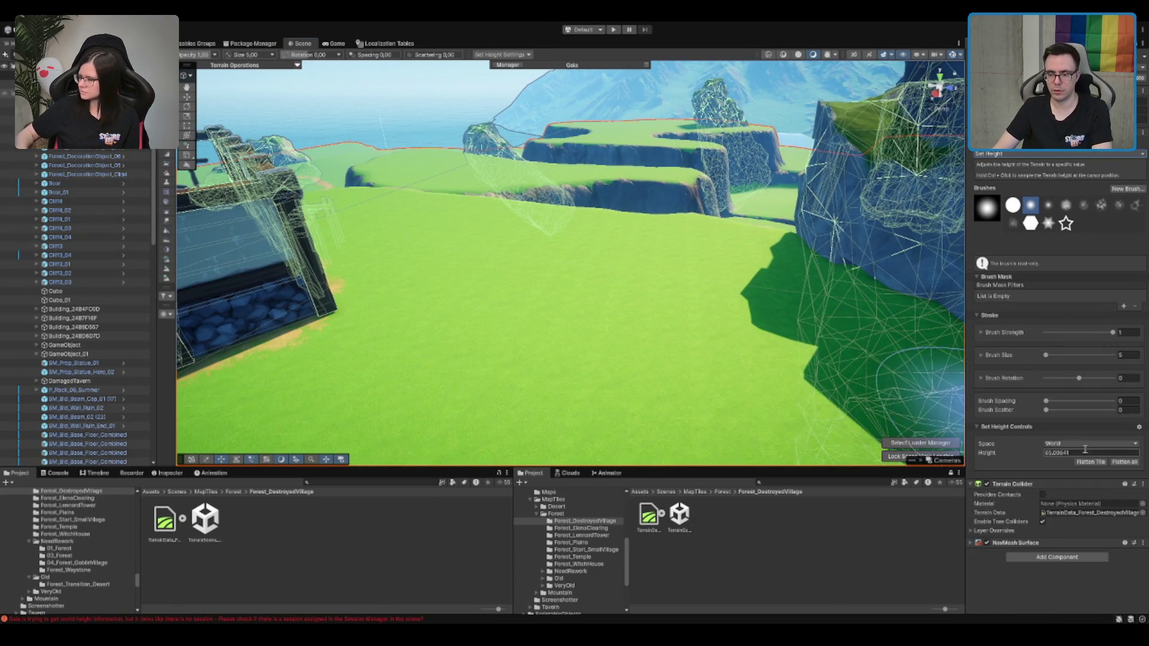
text(67)
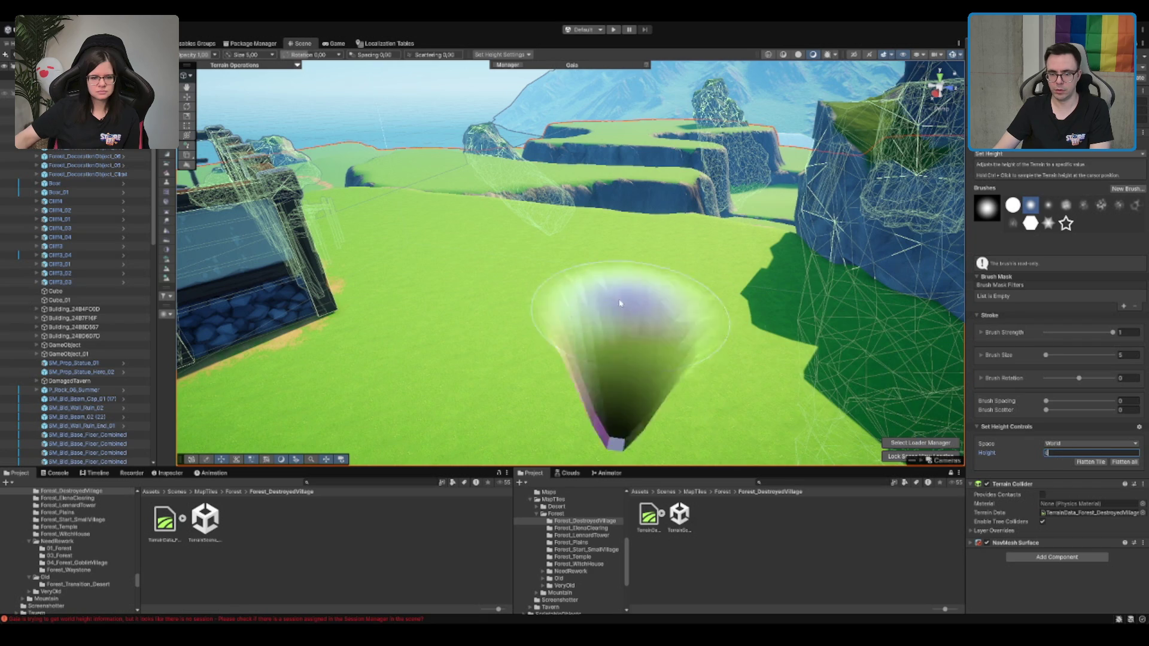
scroll(632, 219, down, 10)
scroll(632, 219, up, 10)
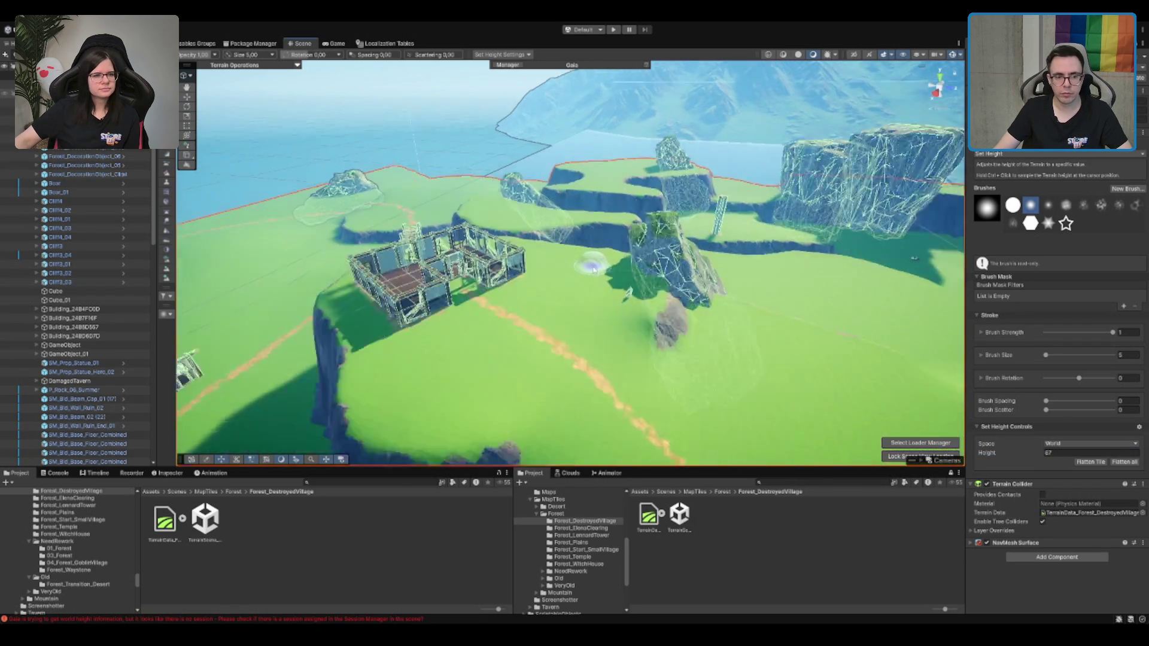
click(592, 251)
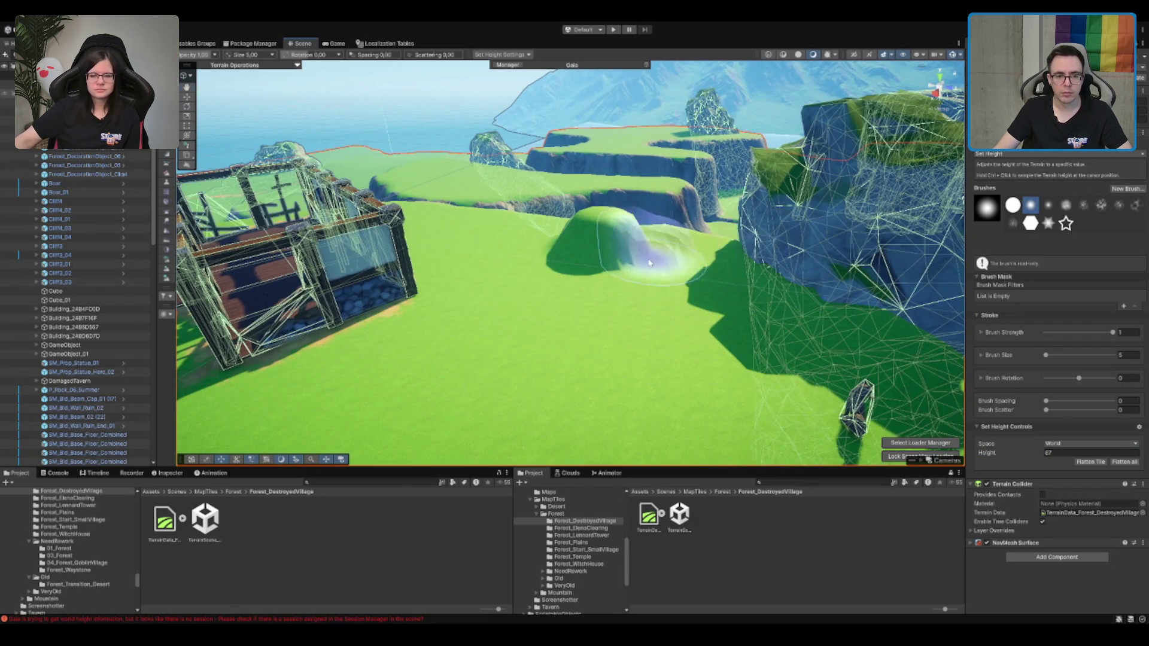
Extend the mound's flat plateau back toward the cliff
drag(641, 244, 641, 346)
scroll(668, 171, down, 5)
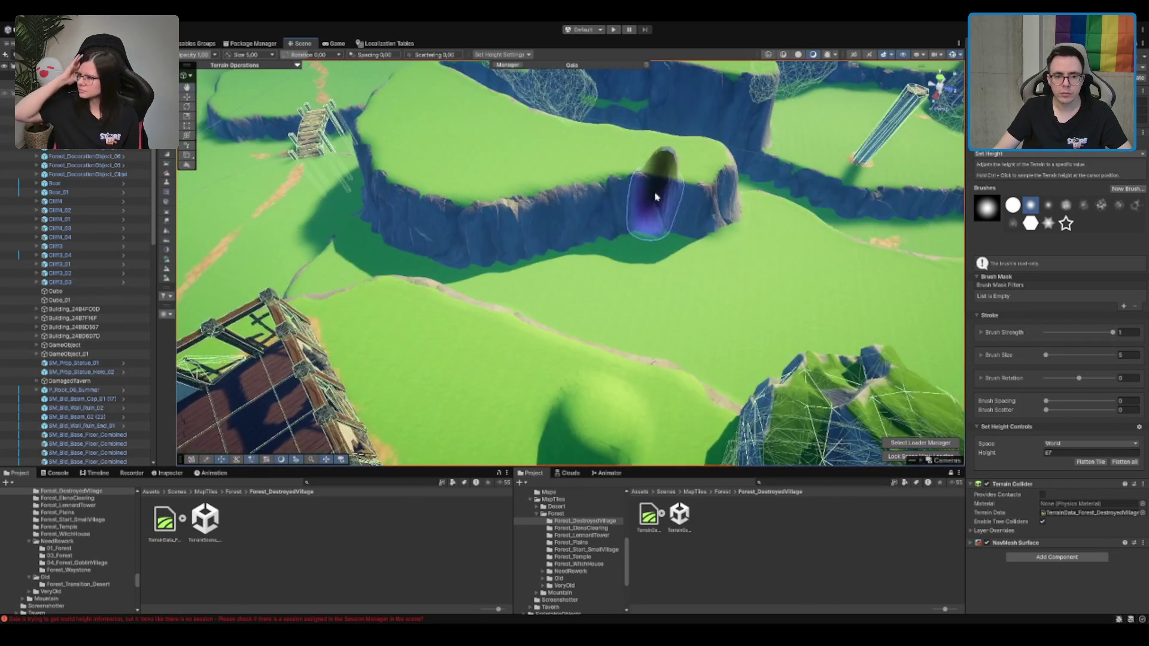
scroll(639, 416, up, 5)
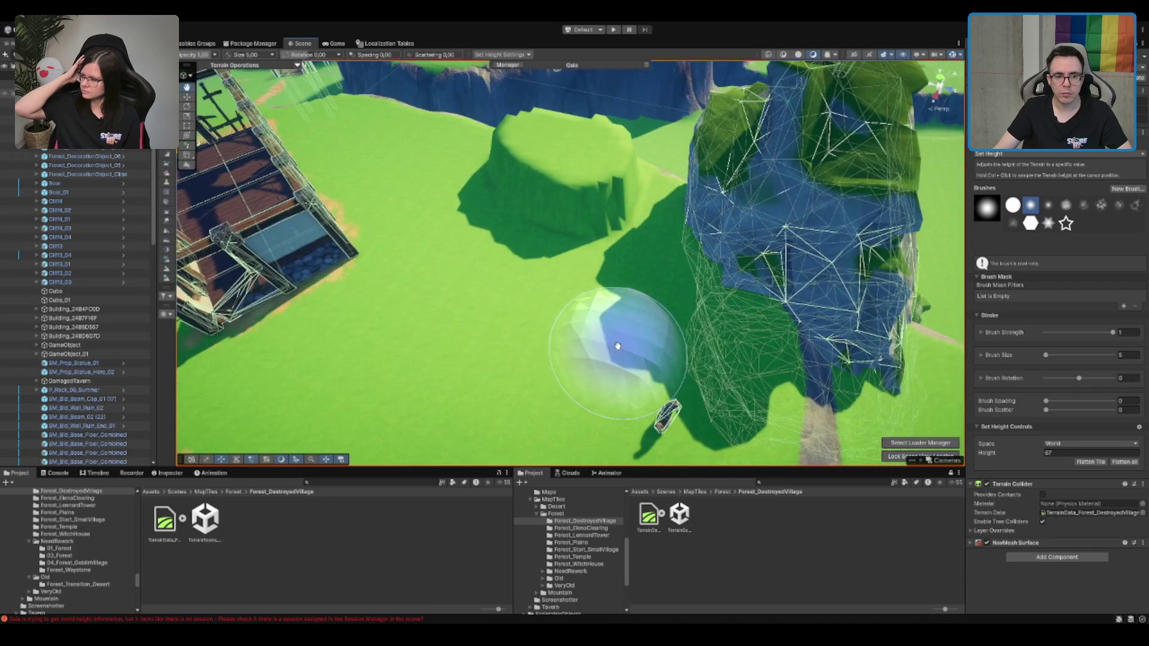
scroll(662, 415, down, 5)
mouse_move(608, 351)
mouse_down()
mouse_move(584, 380)
mouse_move(643, 395)
mouse_up()
scroll(643, 395, up, 5)
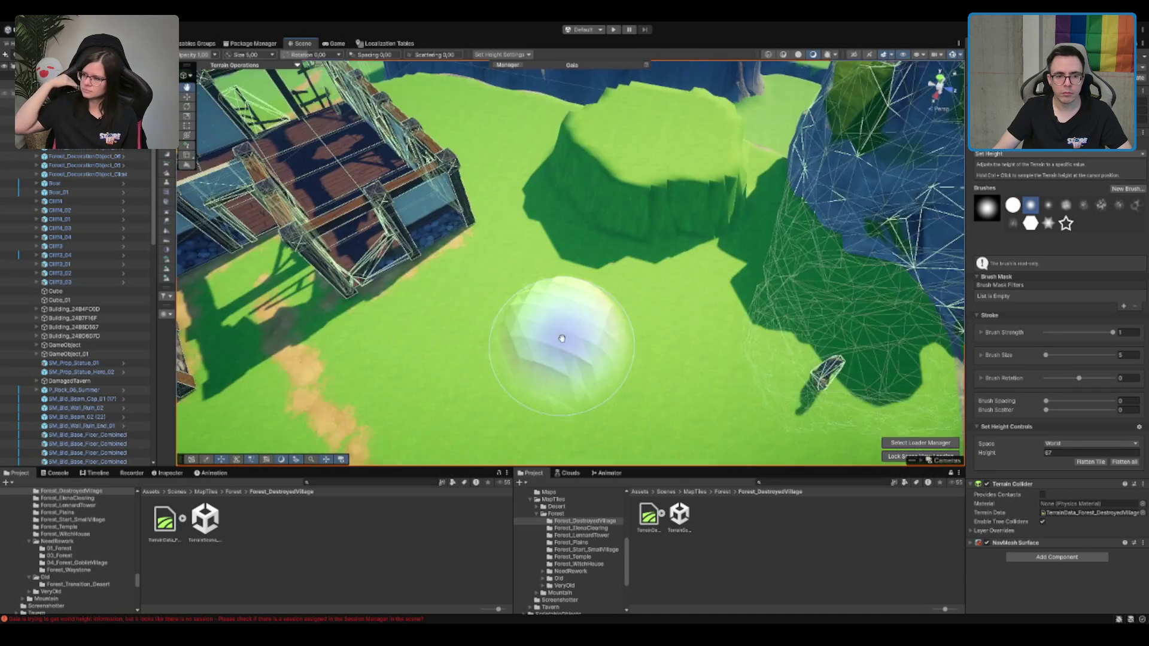
scroll(611, 172, down, 3)
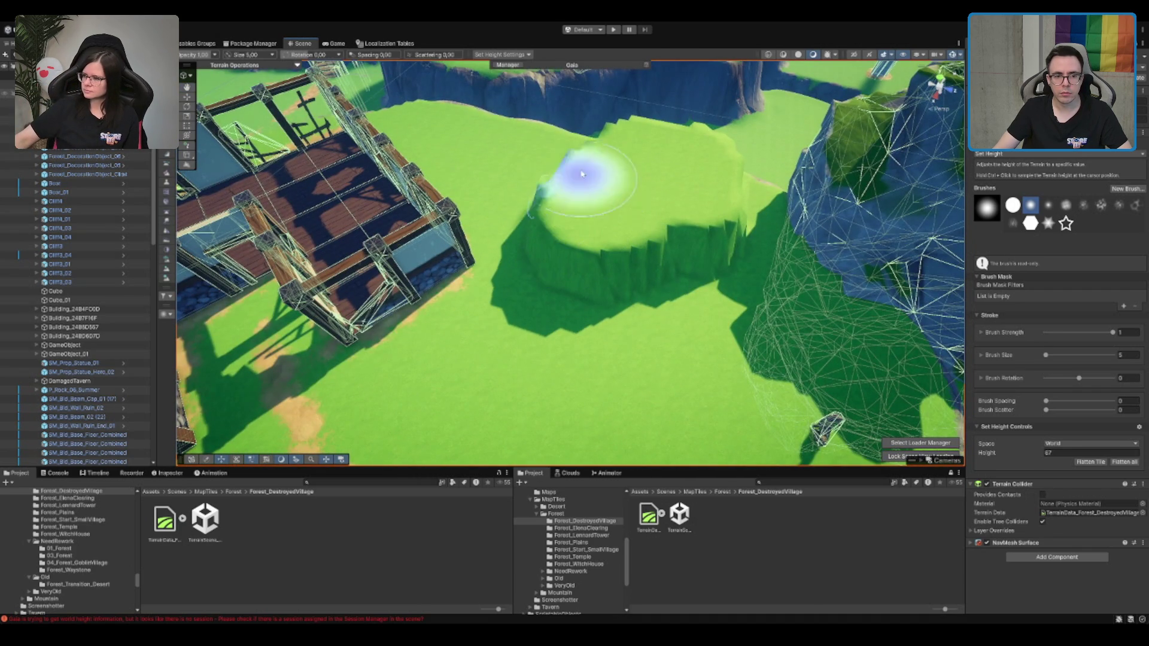
mouse_move(581, 173)
mouse_down()
mouse_move(558, 141)
mouse_move(589, 124)
mouse_up()
scroll(564, 128, down, 5)
scroll(676, 179, up, 5)
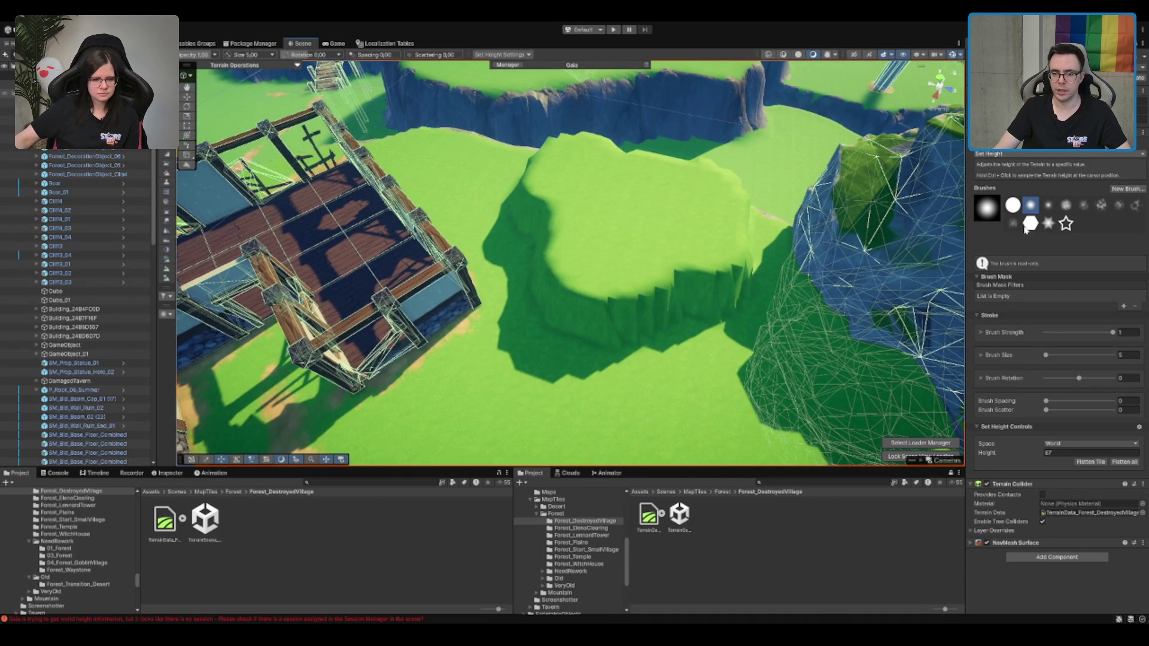
Smooth the mound's stepped edges into slopes, reducing the smoothing brush size to 5
key(F3)
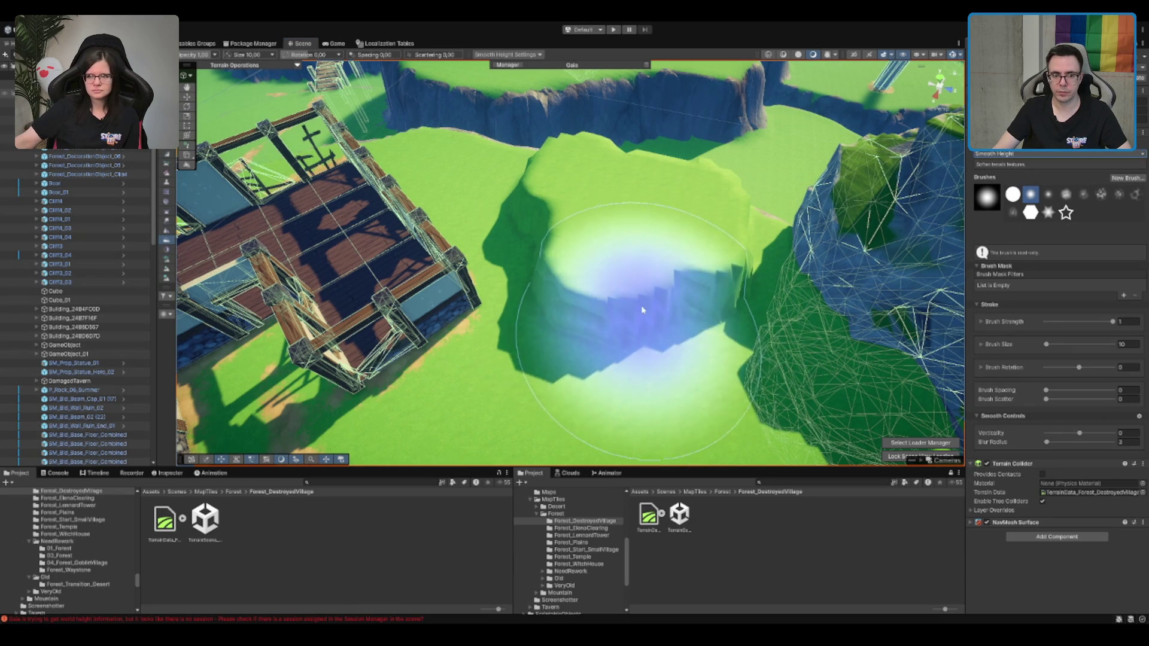
mouse_move(647, 321)
mouse_down()
mouse_move(628, 330)
mouse_move(623, 308)
mouse_move(598, 313)
mouse_move(641, 334)
mouse_up()
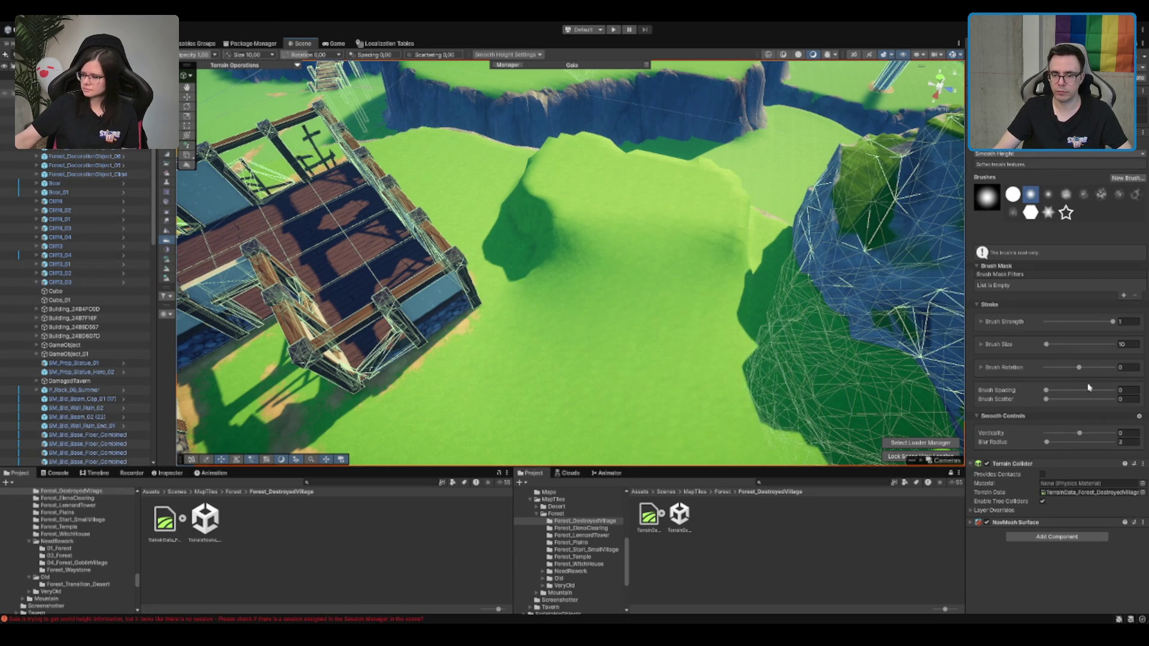
double_click(1122, 343)
text(5)
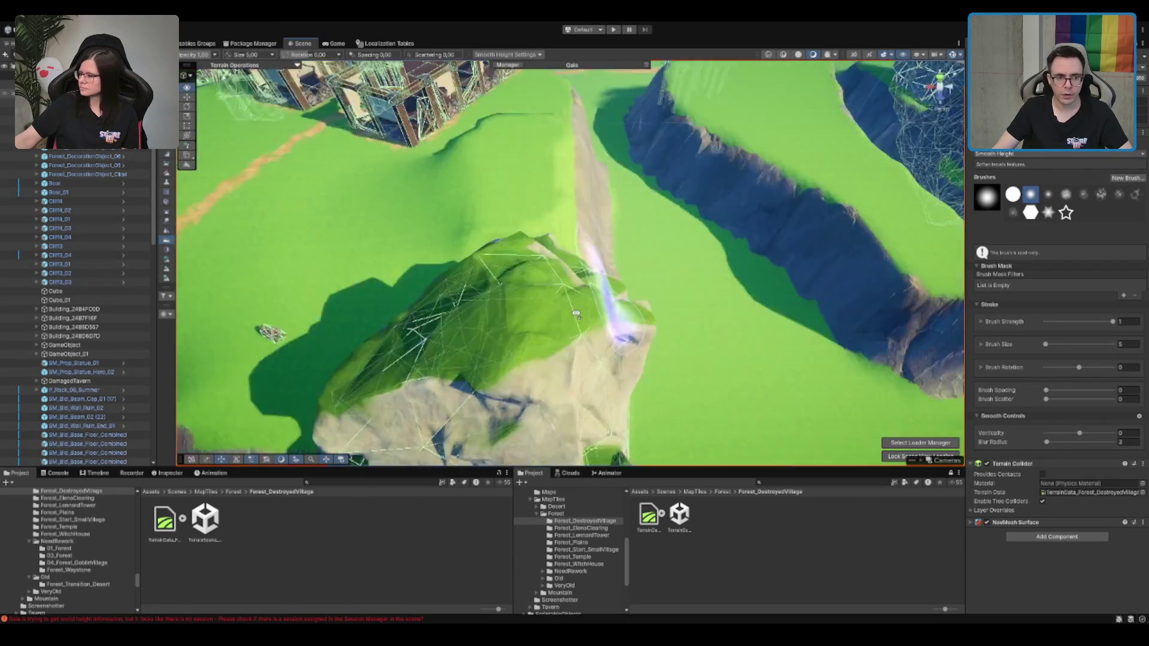
scroll(699, 288, down, 5)
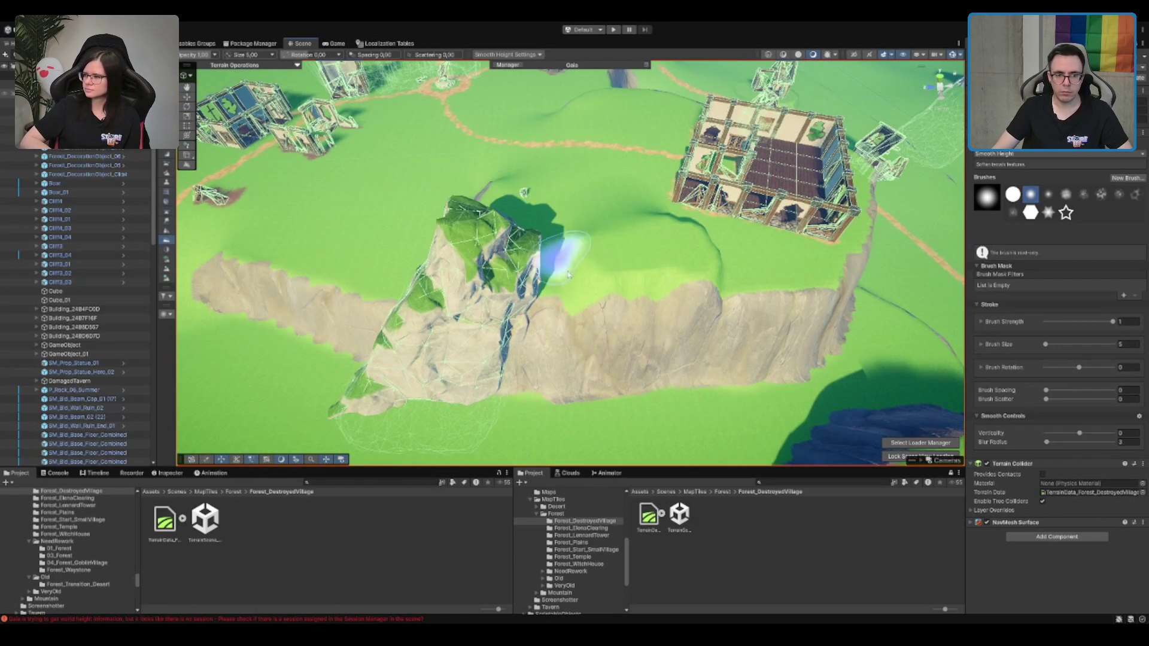
scroll(624, 308, up, 3)
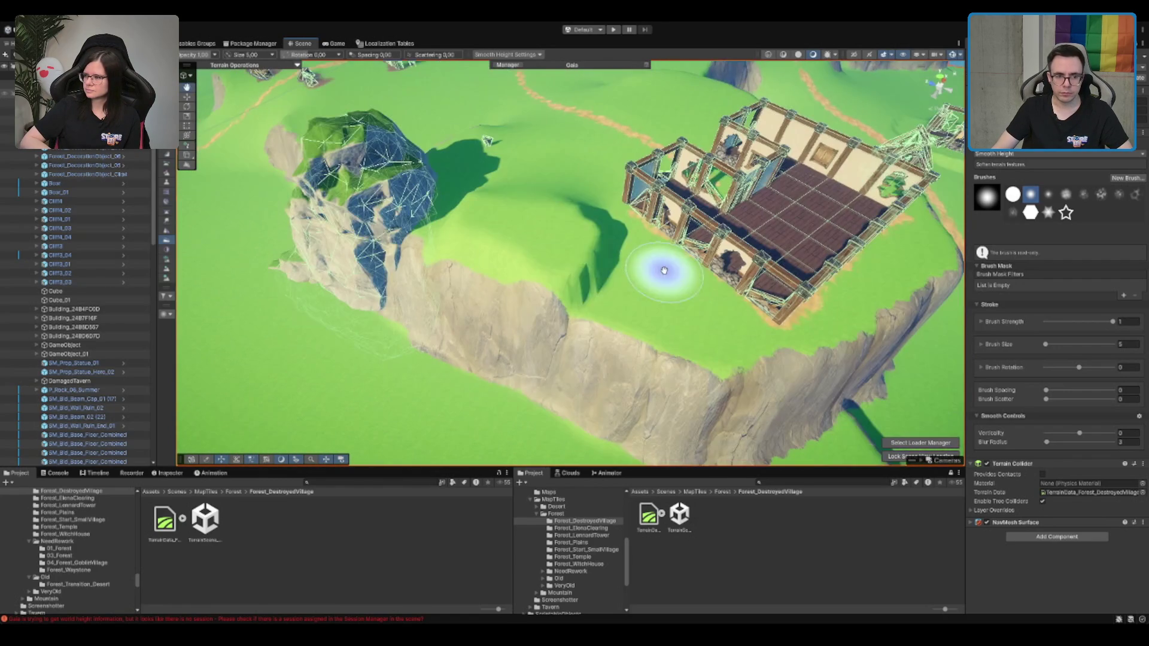
scroll(664, 275, up, 4)
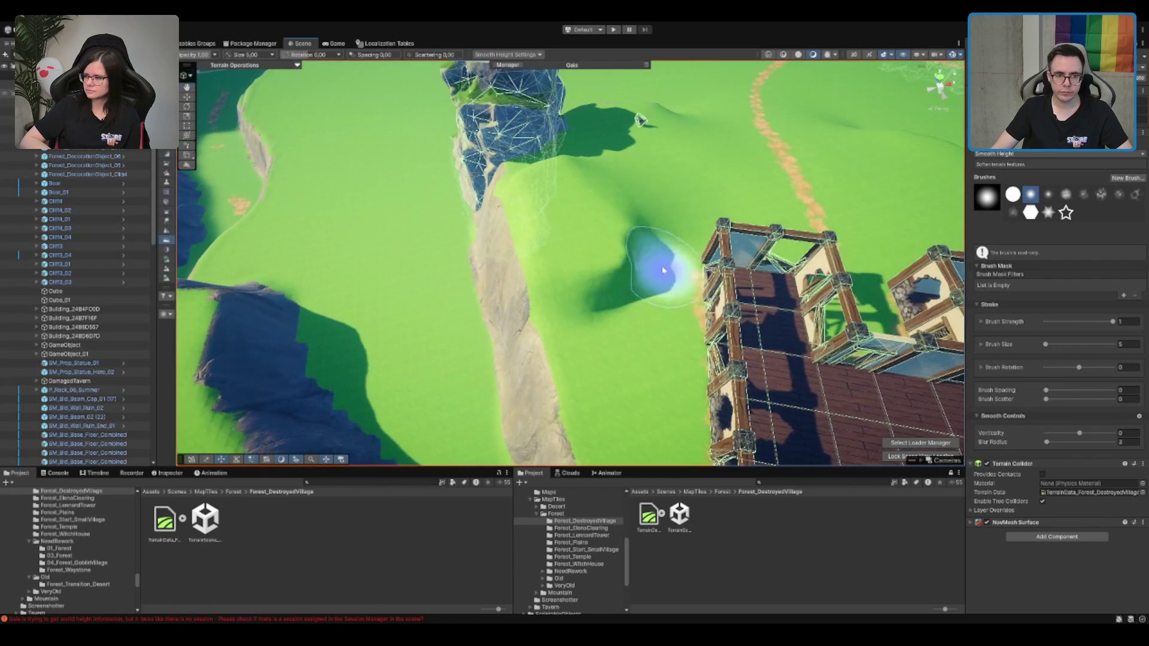
scroll(704, 218, down, 3)
scroll(745, 240, up, 6)
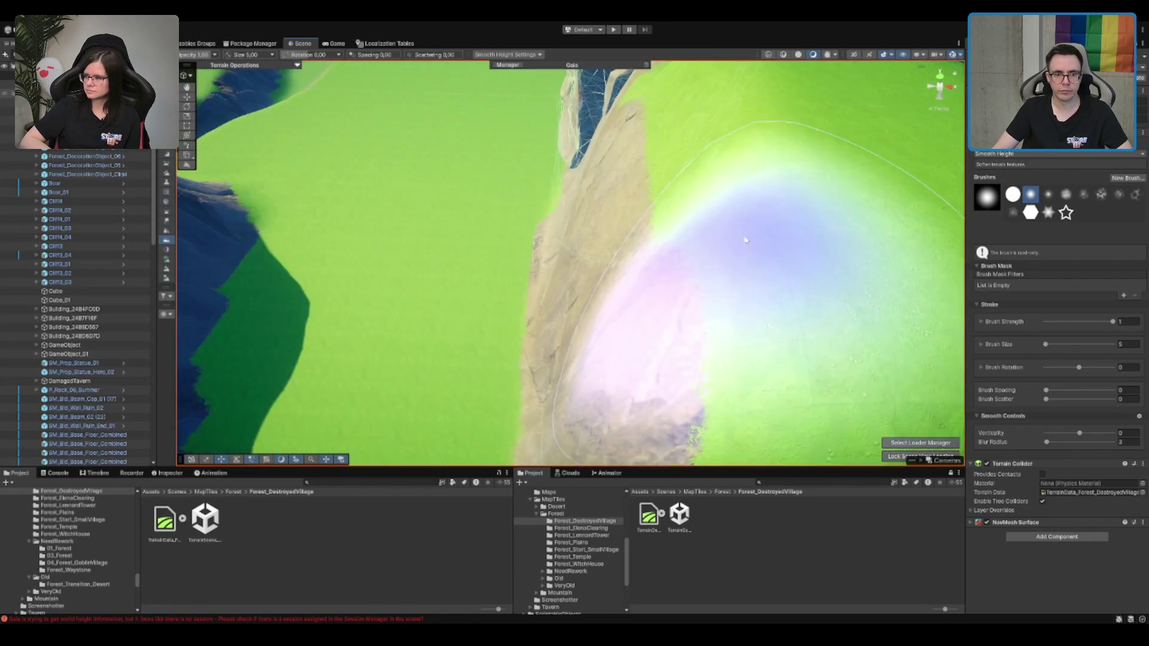
scroll(745, 240, down, 8)
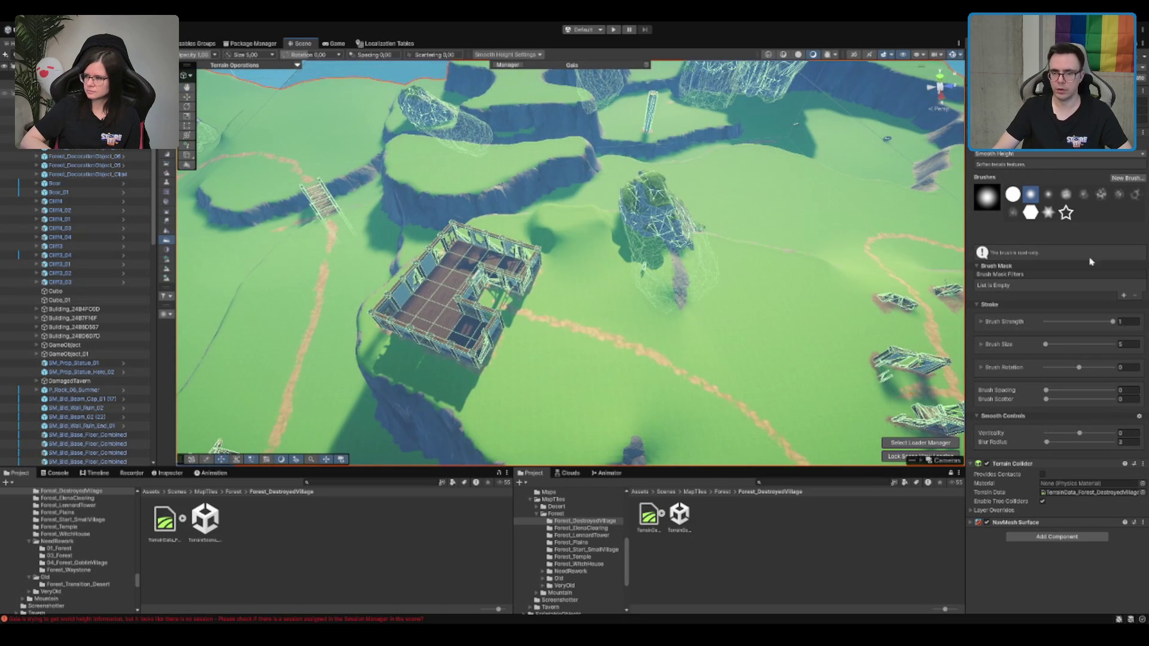
Switch to Paint Texture and brush a mud patch across the hilltop
key(shift+w)
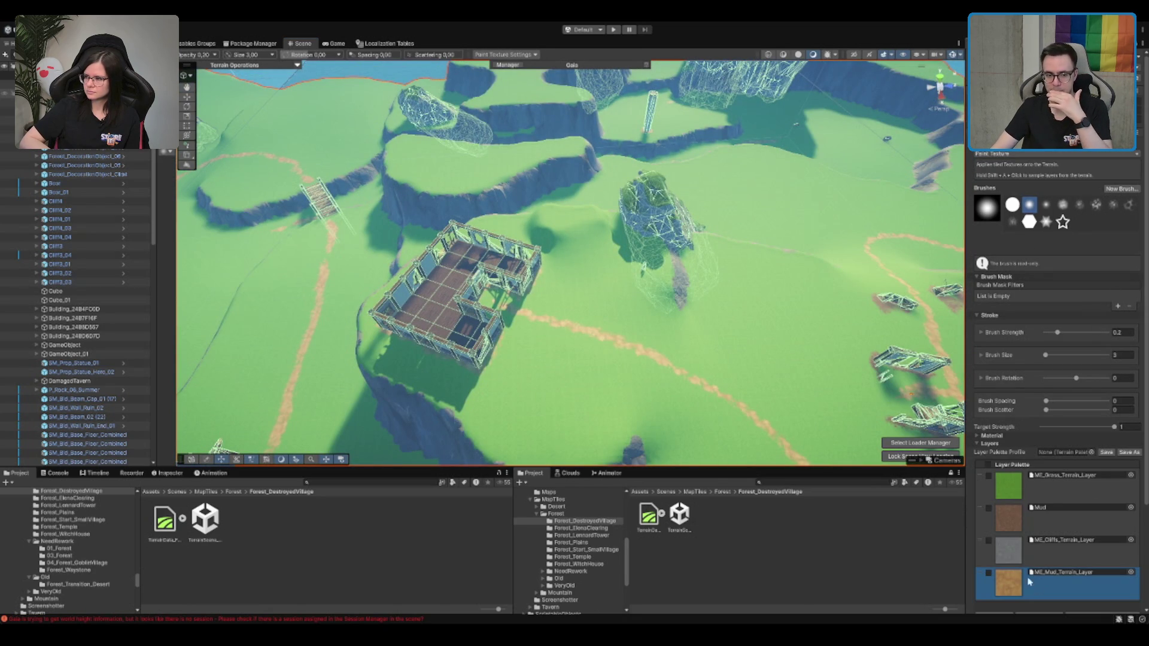
scroll(558, 170, up, 10)
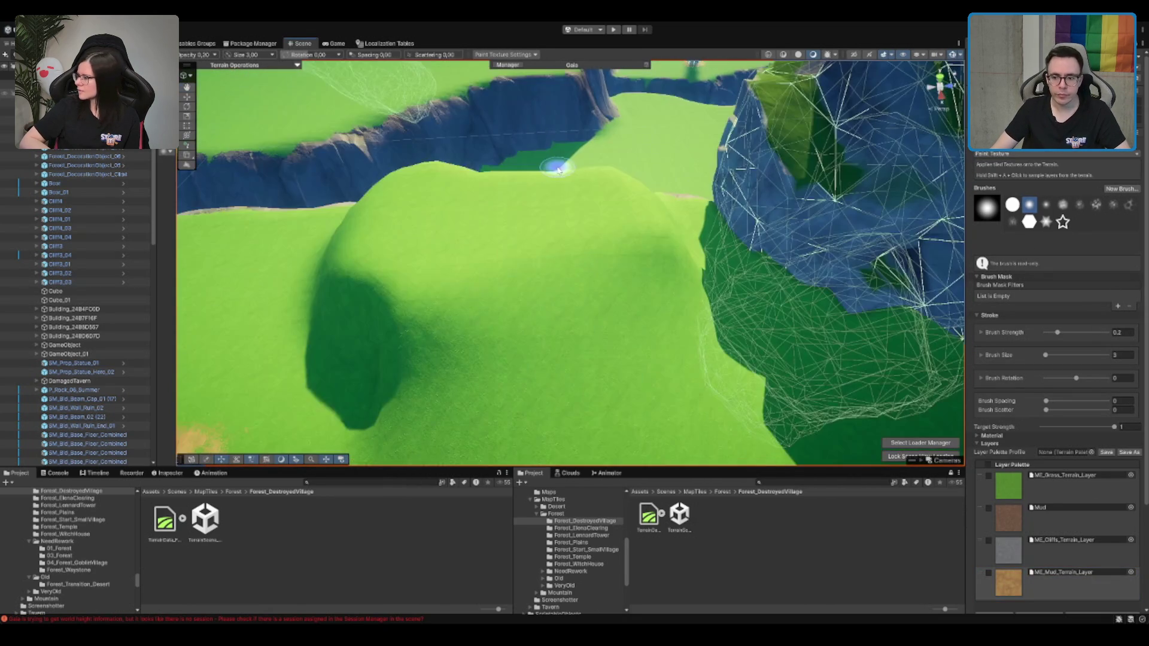
mouse_move(526, 206)
mouse_down()
mouse_move(474, 223)
mouse_move(532, 208)
mouse_move(512, 251)
mouse_move(469, 257)
mouse_move(538, 235)
mouse_move(512, 222)
mouse_move(443, 239)
mouse_move(520, 263)
mouse_move(551, 244)
mouse_move(550, 393)
mouse_up()
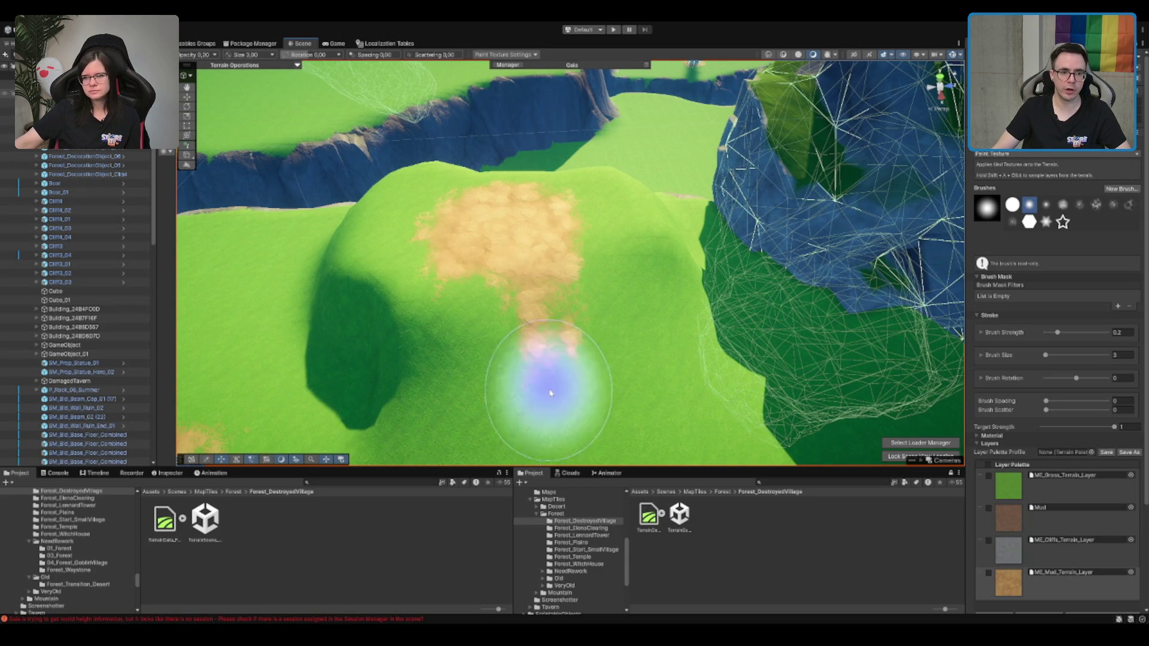
scroll(551, 393, down, 5)
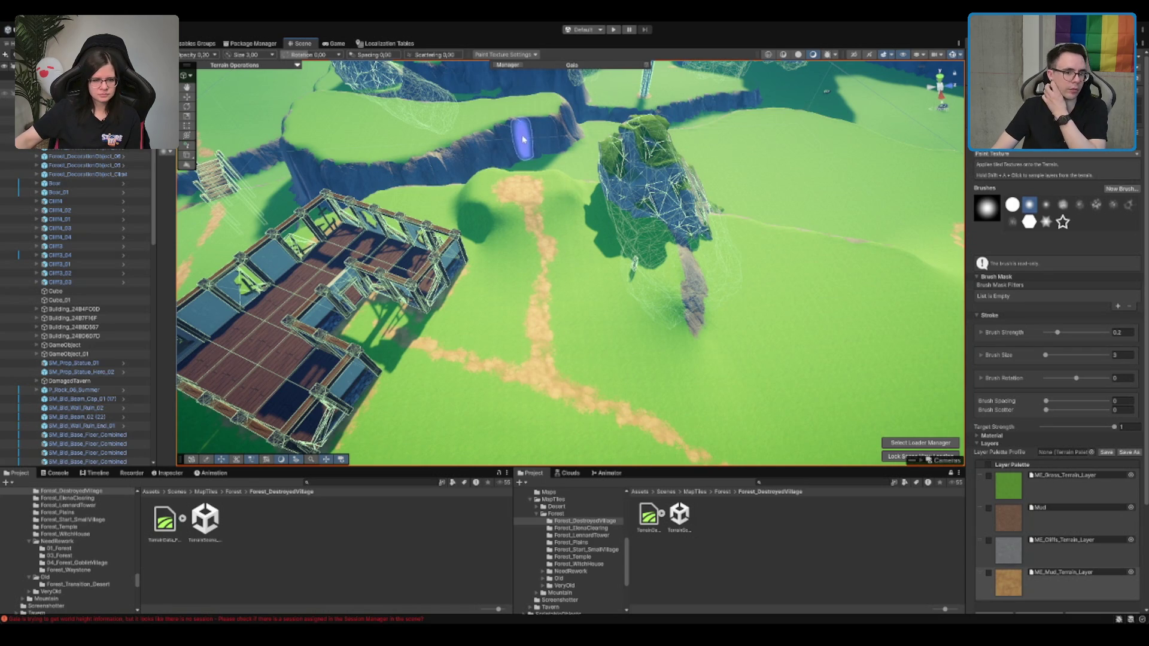
scroll(538, 174, up, 3)
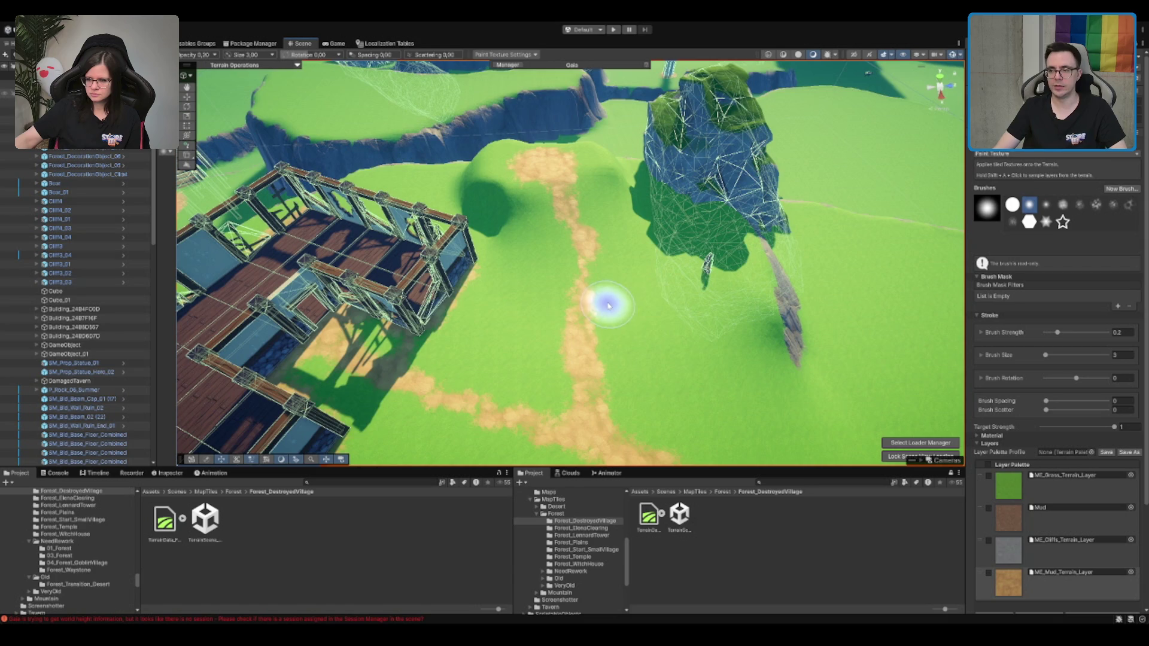
Paint rock texture down the hill's steep flanks at strength 0.2, size 3
mouse_move(660, 307)
mouse_down()
mouse_move(528, 179)
mouse_move(559, 159)
mouse_move(564, 174)
mouse_up()
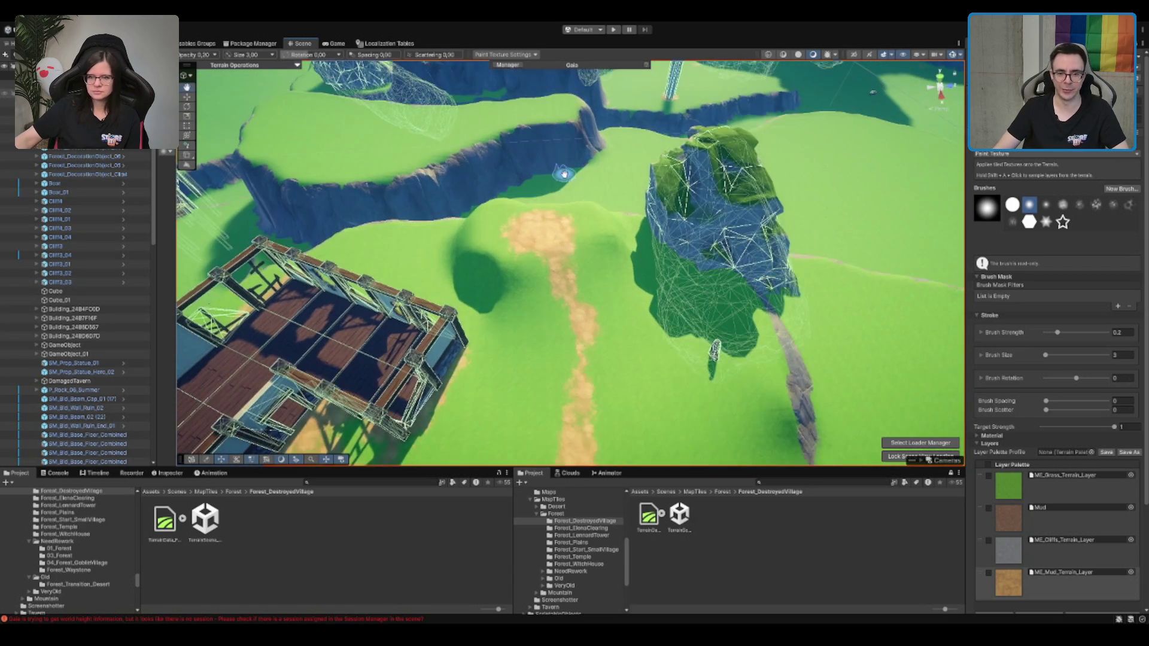
mouse_move(625, 385)
mouse_down()
mouse_move(675, 349)
mouse_move(672, 328)
mouse_move(768, 337)
mouse_up()
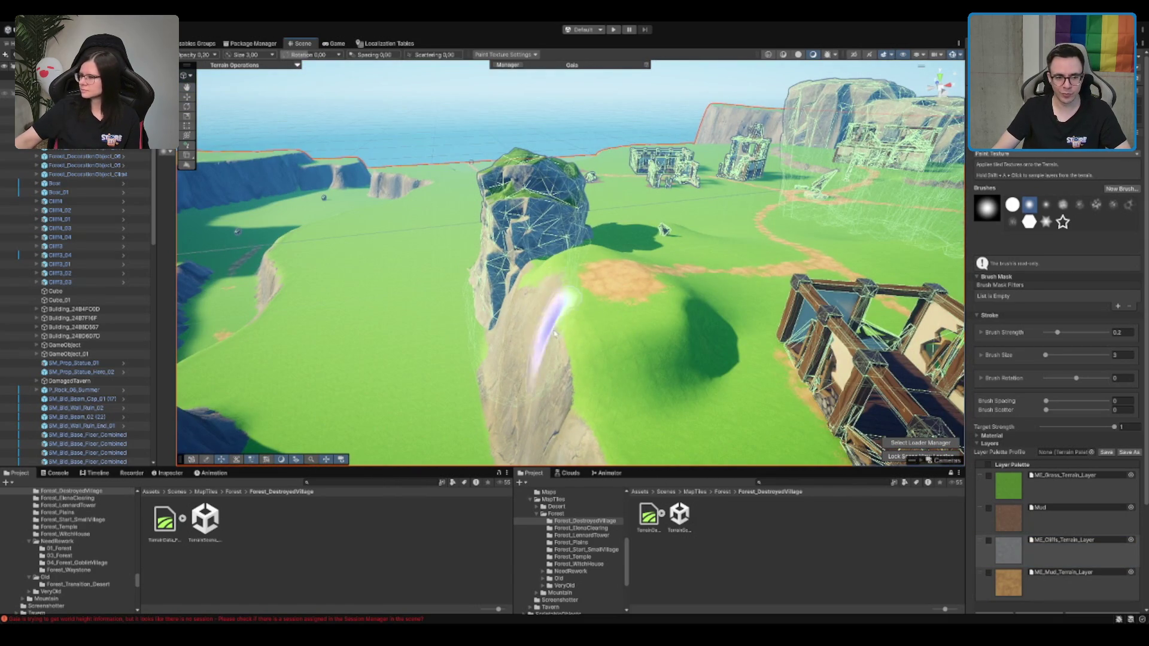
mouse_move(534, 299)
mouse_down()
mouse_move(560, 377)
mouse_move(623, 377)
mouse_move(694, 347)
mouse_move(706, 327)
mouse_up()
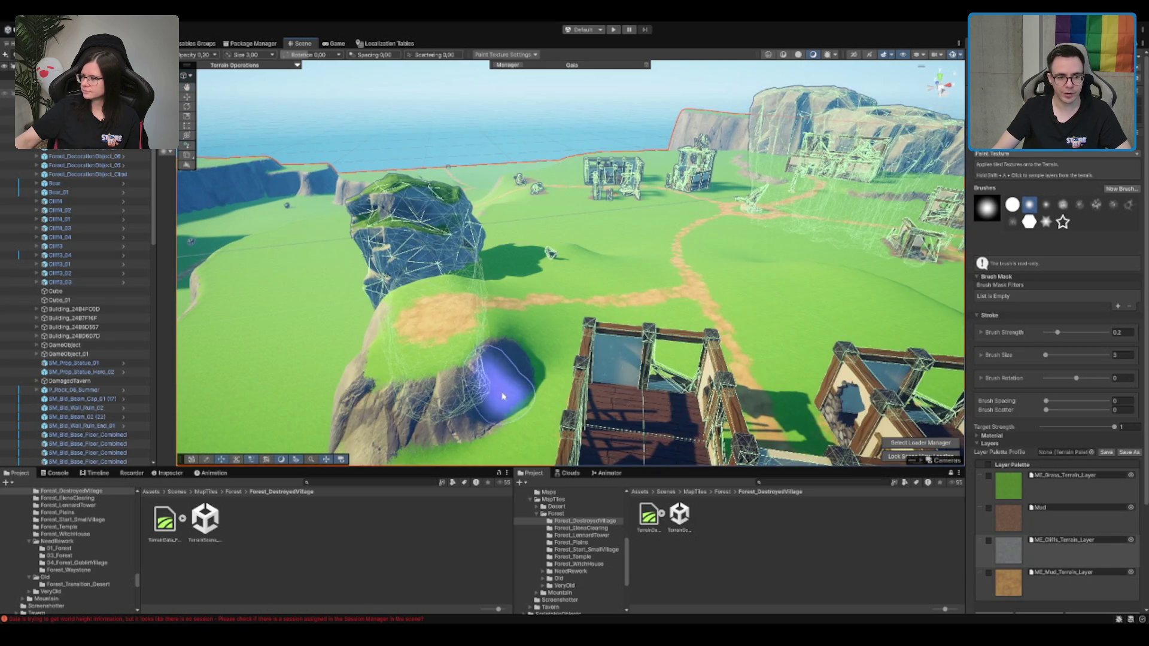
scroll(494, 315, up, 2)
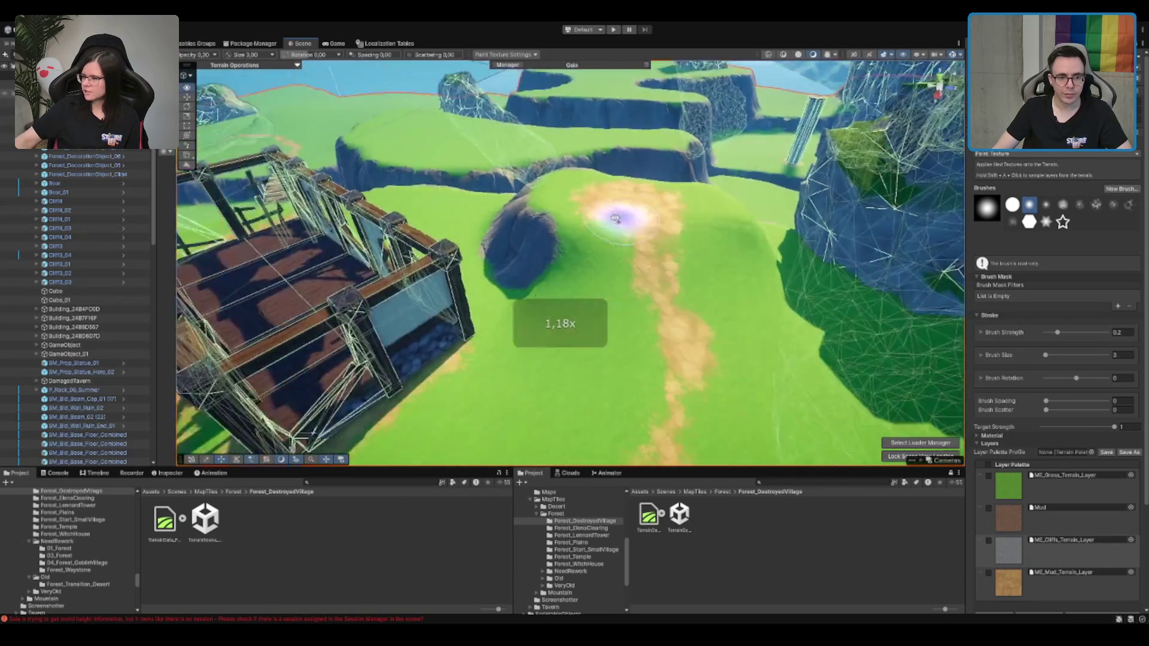
drag(617, 220, 664, 257)
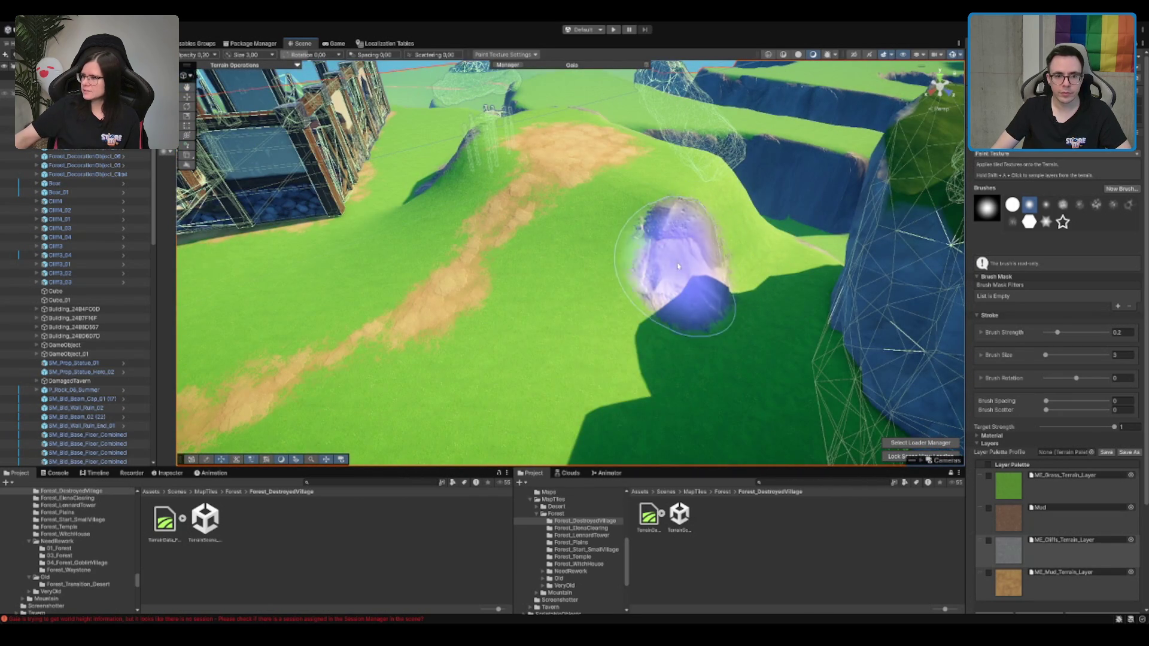
mouse_move(654, 282)
mouse_down()
mouse_move(663, 234)
mouse_move(536, 225)
mouse_move(503, 264)
mouse_up()
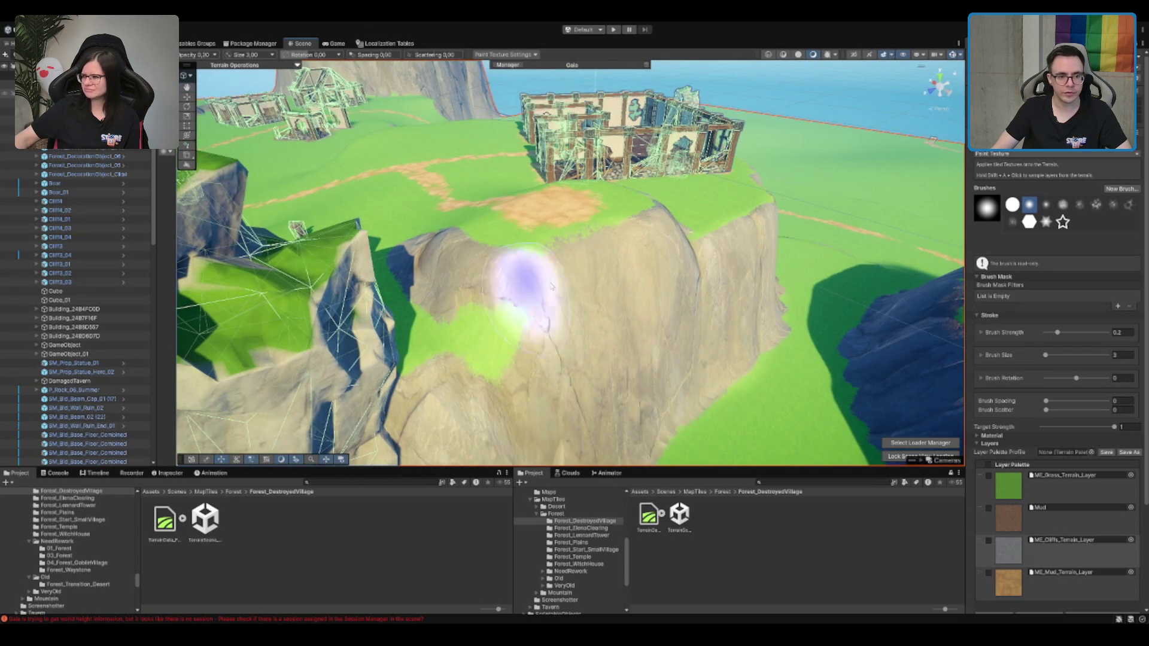
key(w)
key(f)
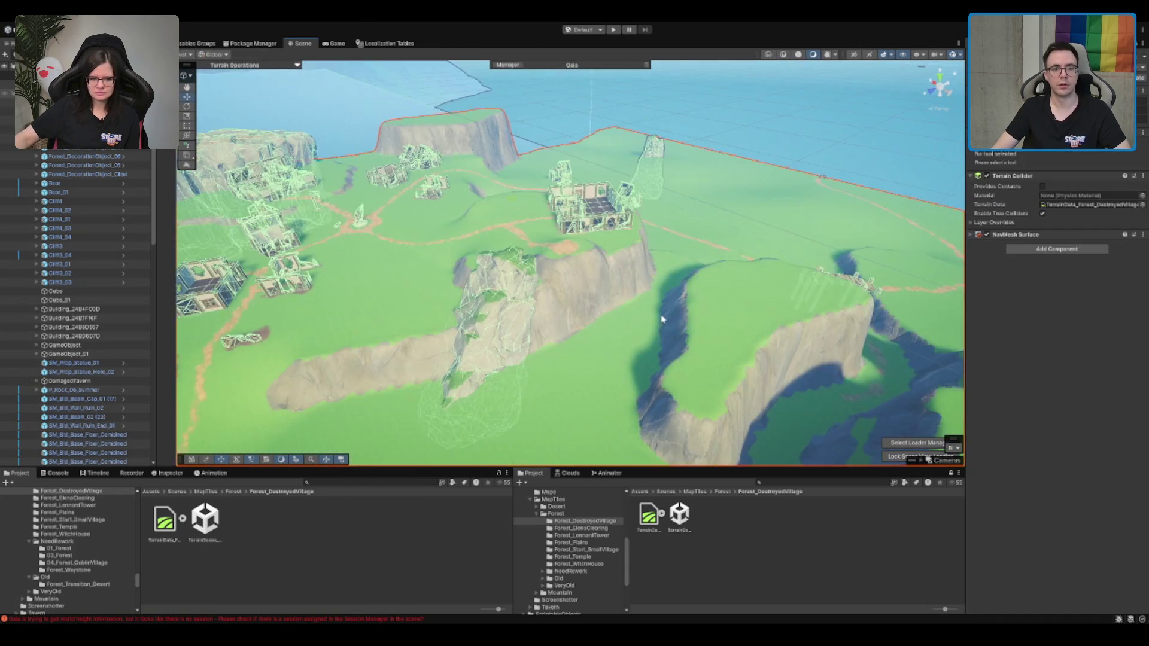
scroll(542, 299, up, 4)
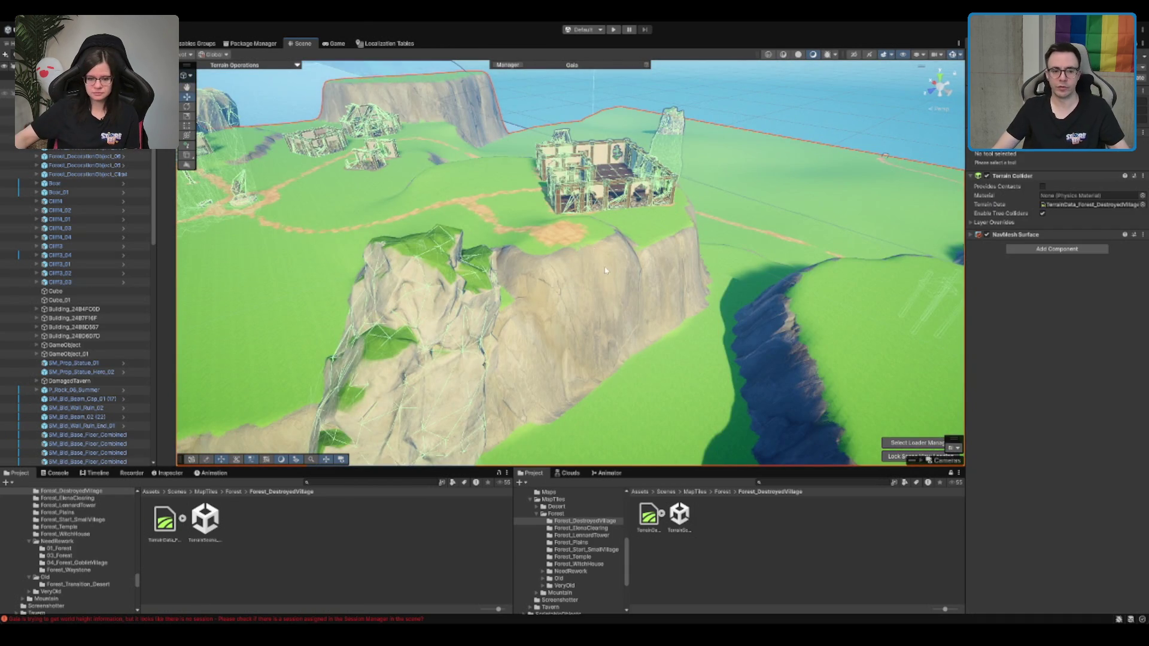
scroll(605, 271, up, 3)
scroll(486, 202, up, 5)
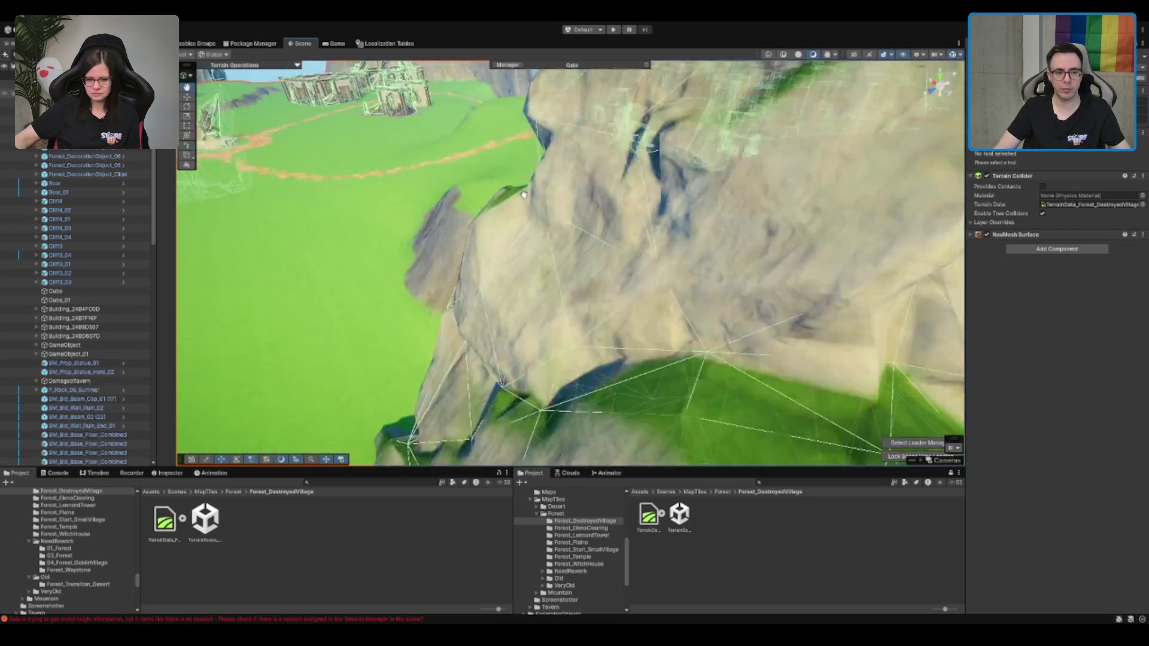
drag(734, 258, 815, 261)
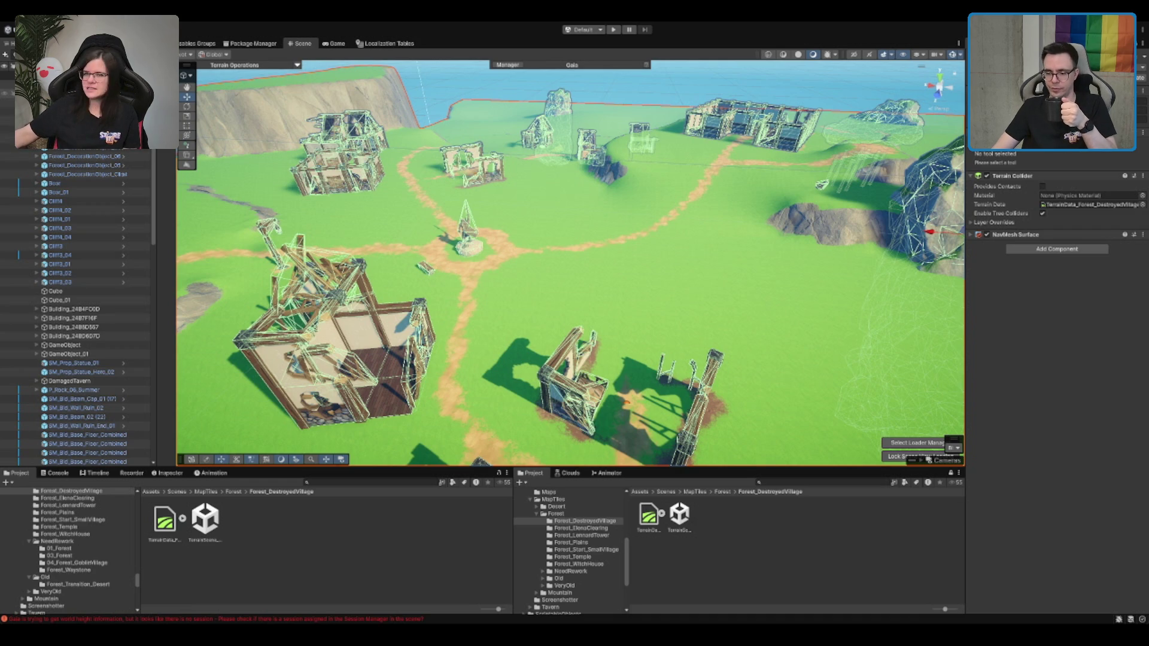
scroll(700, 244, up, 3)
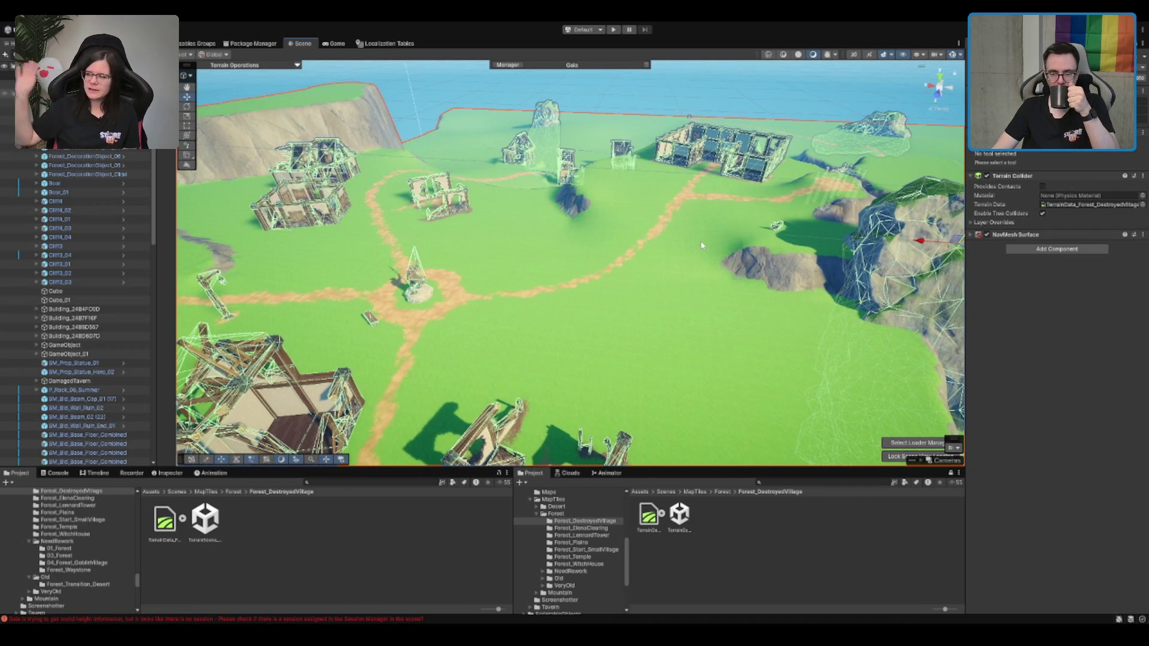
scroll(702, 245, up, 5)
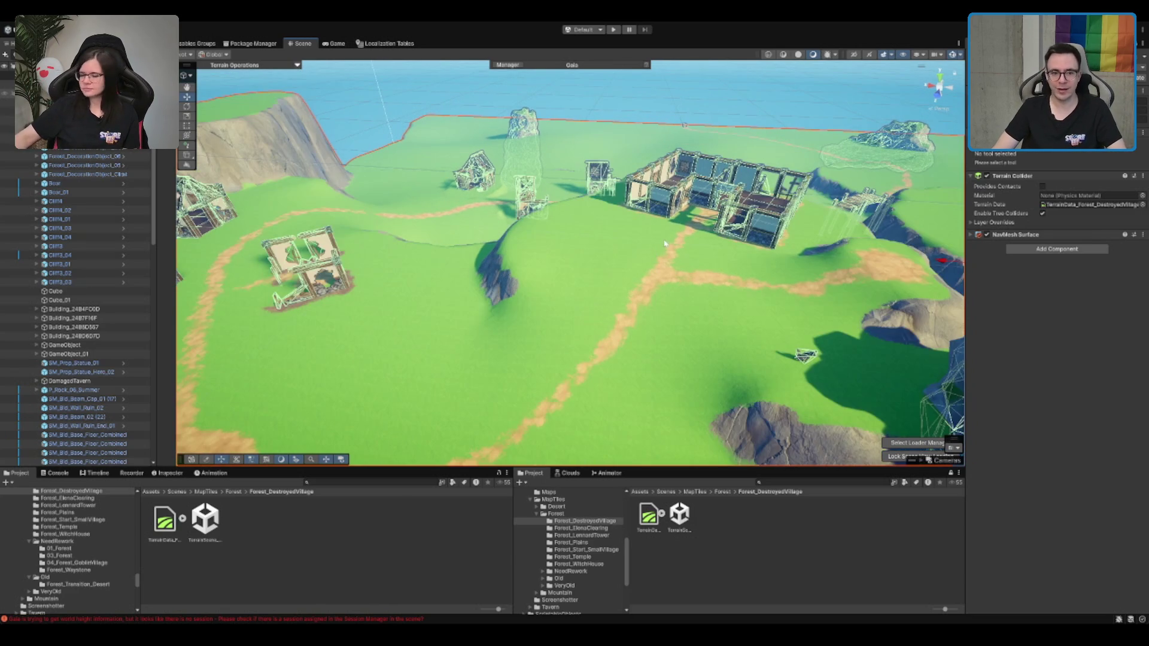
mouse_move(677, 250)
mouse_down()
mouse_move(528, 331)
mouse_move(572, 307)
mouse_move(563, 328)
mouse_up()
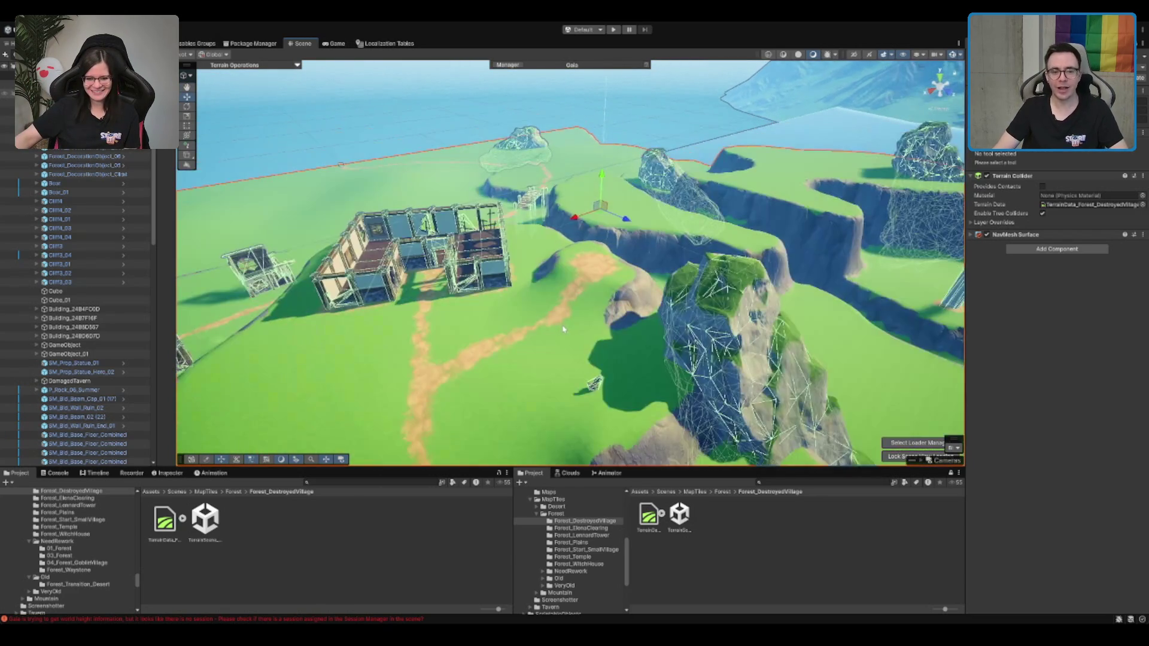
scroll(607, 285, up, 2)
scroll(610, 292, up, 2)
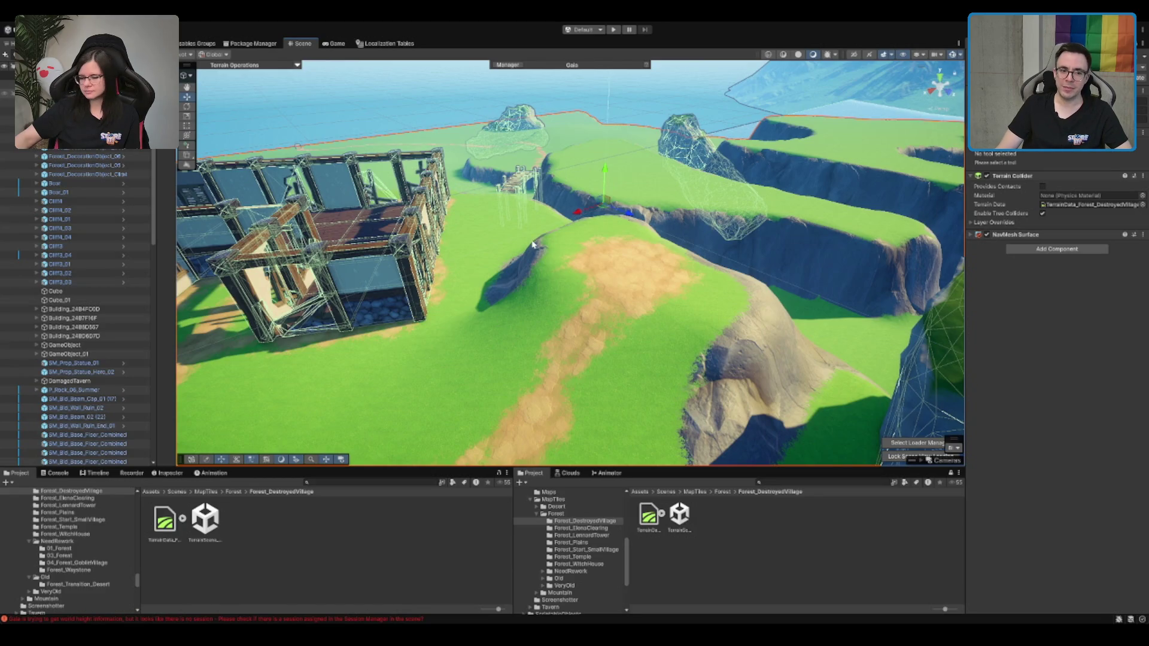
drag(533, 243, 556, 274)
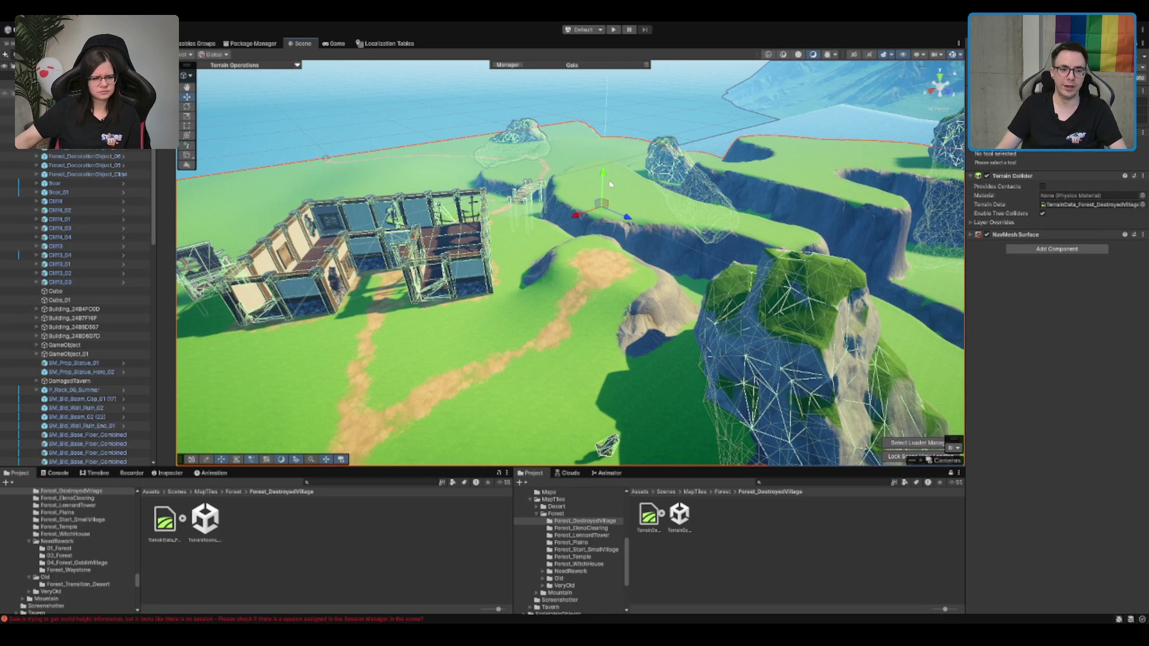
scroll(493, 320, up, 5)
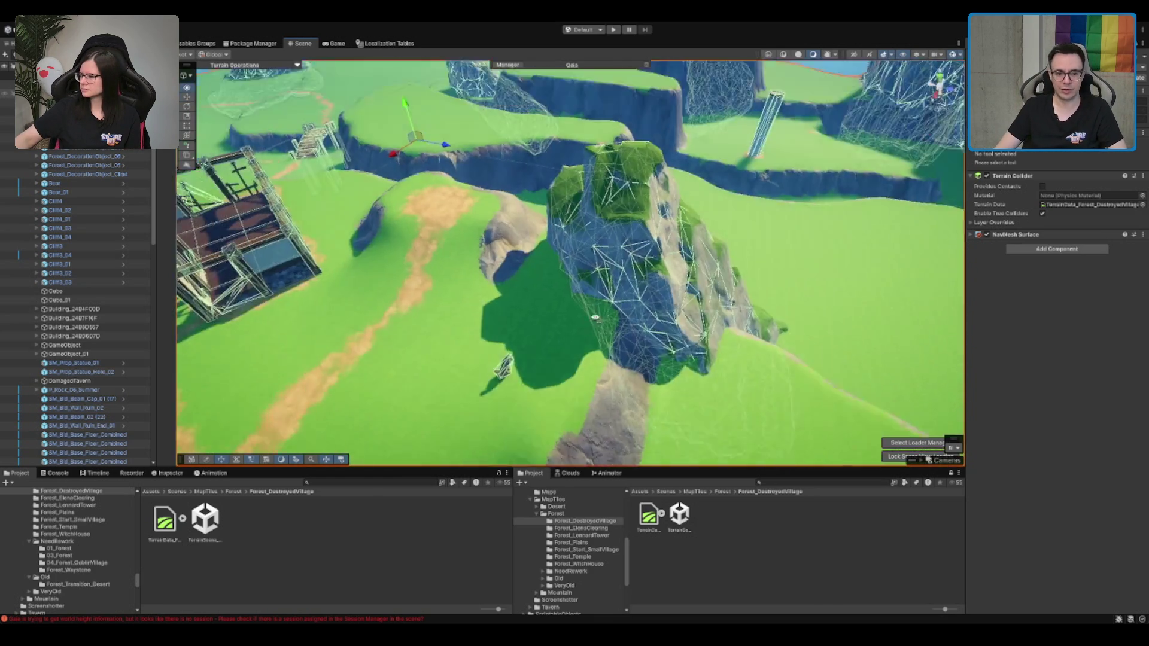
scroll(515, 299, down, 6)
mouse_move(519, 287)
mouse_down()
mouse_move(524, 256)
mouse_move(472, 371)
mouse_up()
Find the Shrine prefab with a 't:folderShrine' search and drop it onto the hilltop
click(524, 292)
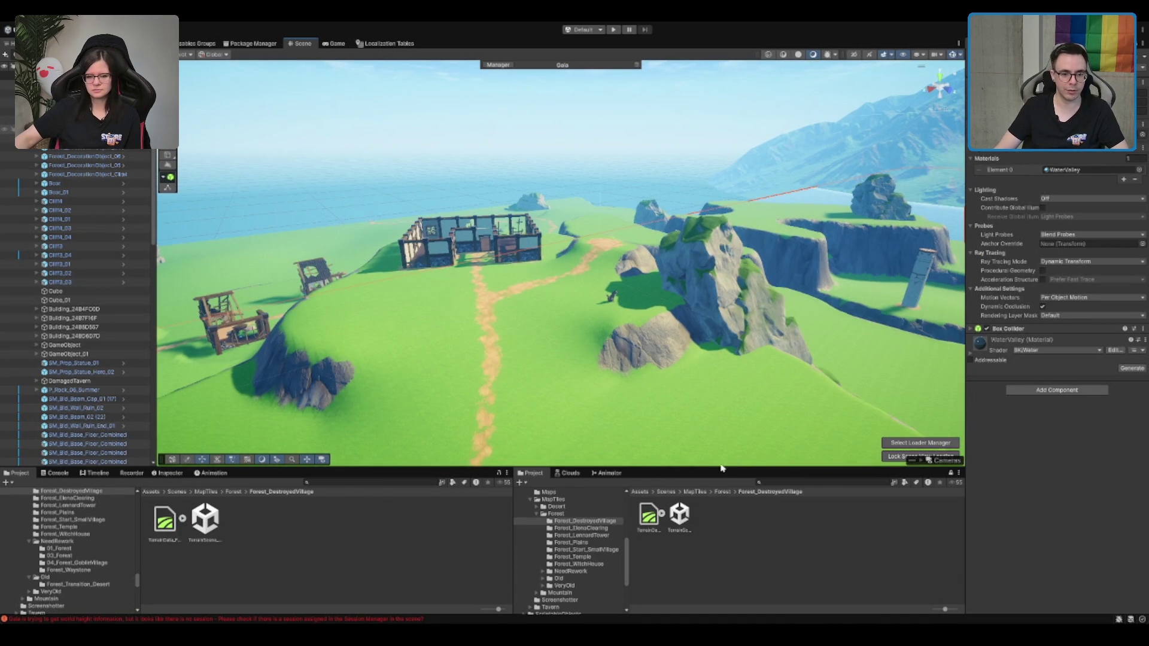
click(776, 483)
text(t:folder)
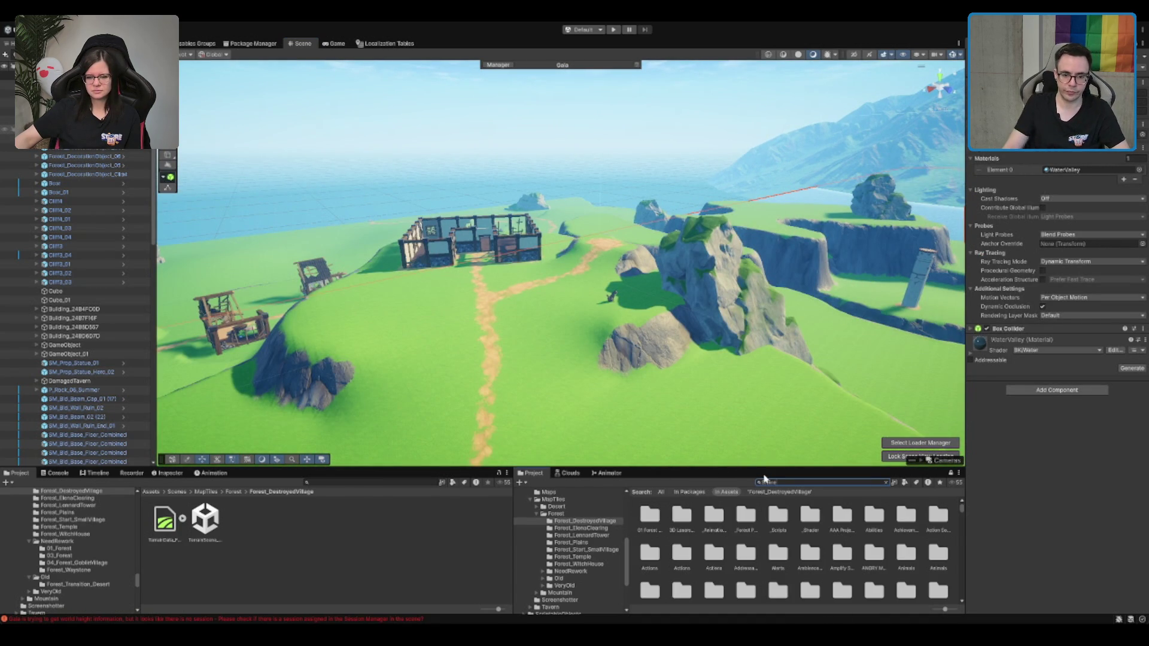
text(Shrine)
scroll(778, 557, down, 1)
click(682, 527)
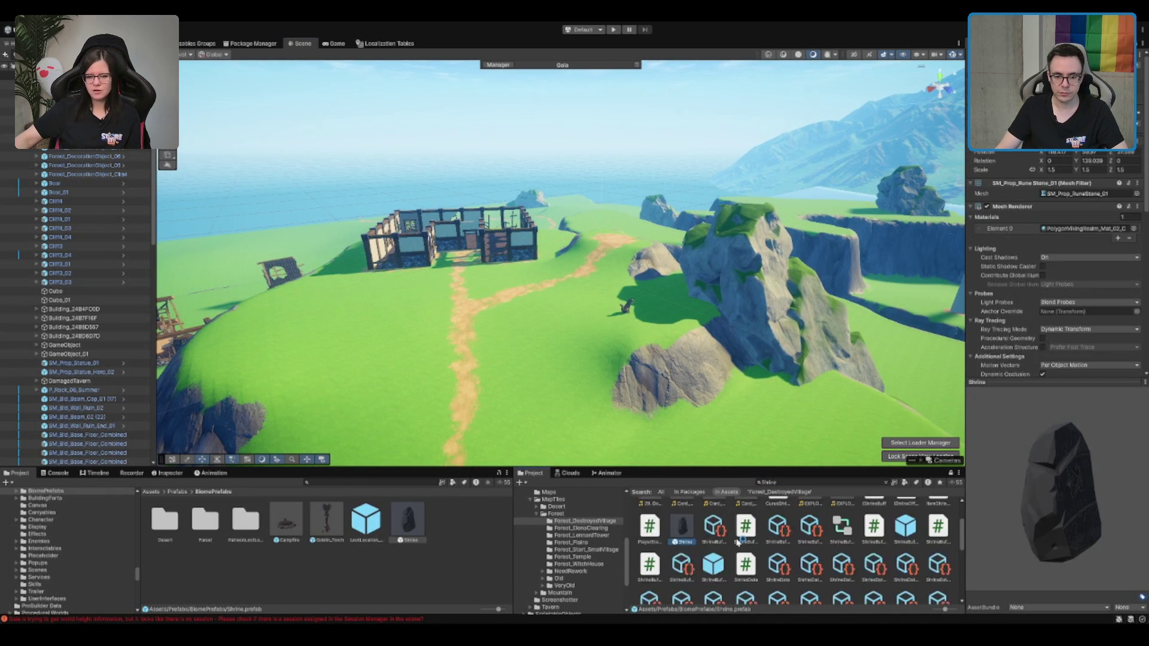
scroll(685, 526, up, 2)
click(1017, 206)
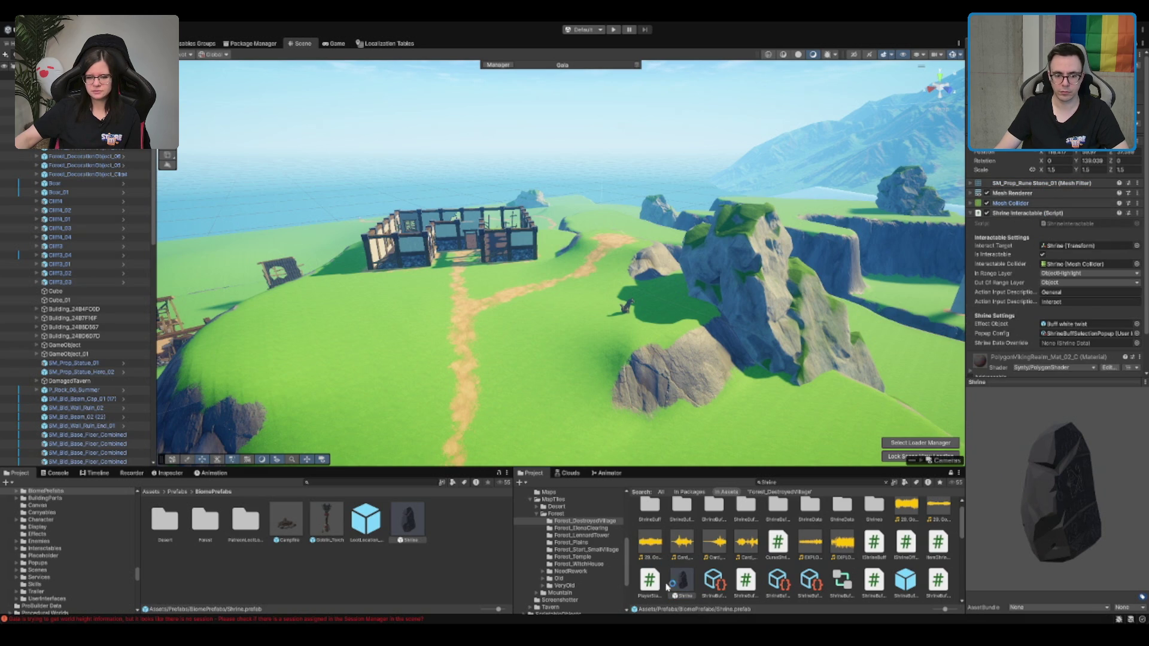
mouse_move(682, 580)
mouse_down()
mouse_move(599, 263)
mouse_move(614, 248)
mouse_up()
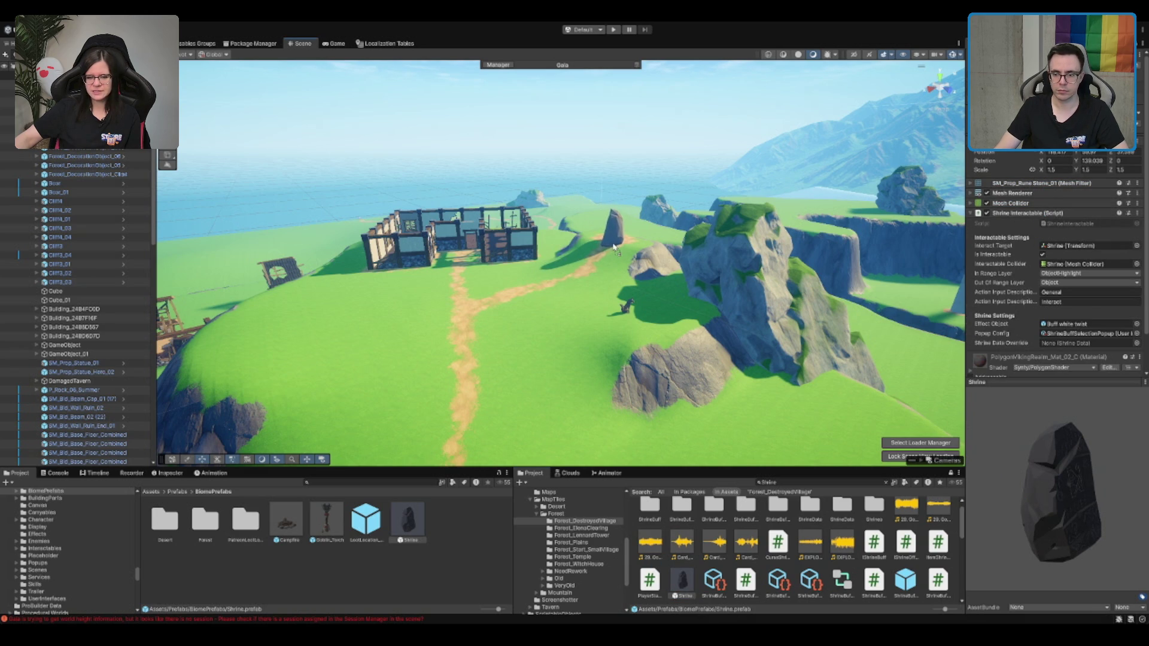
Frame the Shrine stone and move it forward onto the end of the mud path
key(f)
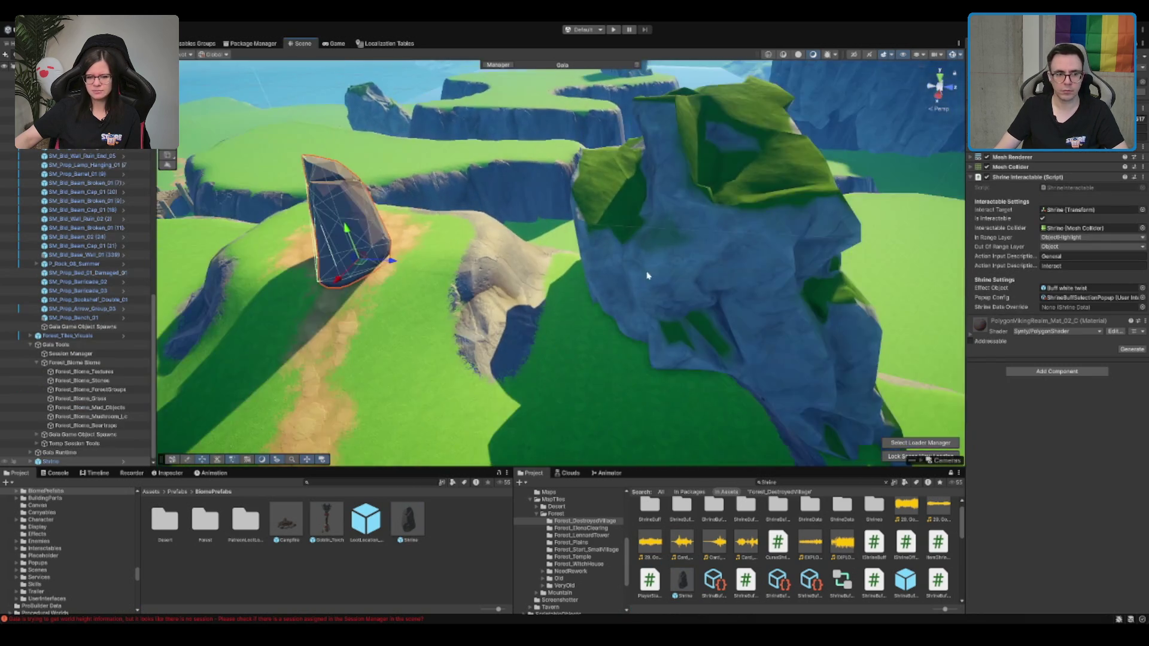
drag(431, 286, 443, 264)
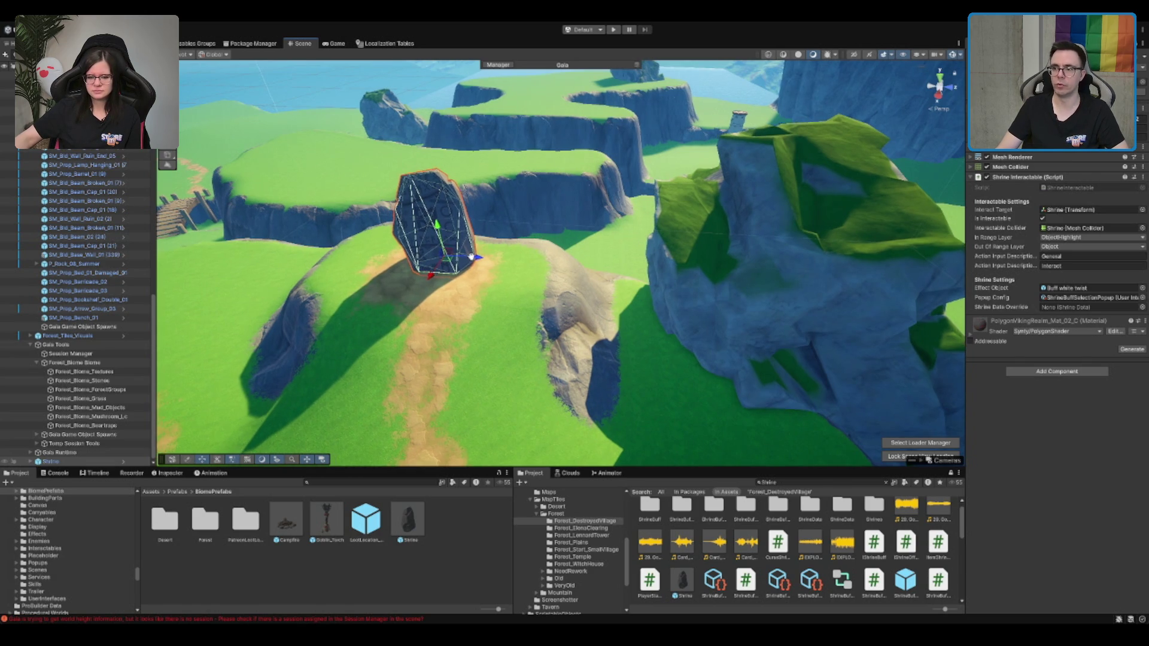
key(f)
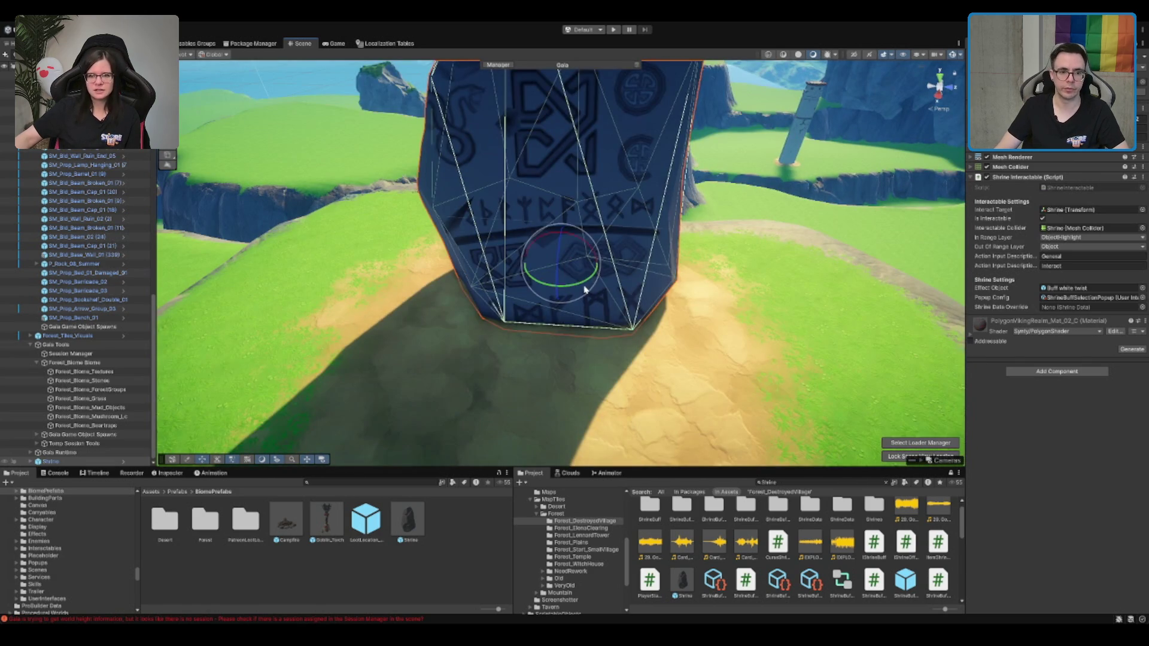
mouse_move(585, 288)
mouse_down()
mouse_move(560, 269)
mouse_move(558, 236)
mouse_move(598, 252)
mouse_move(688, 225)
mouse_move(734, 244)
mouse_move(642, 257)
mouse_move(676, 235)
mouse_up()
scroll(558, 240, down, 5)
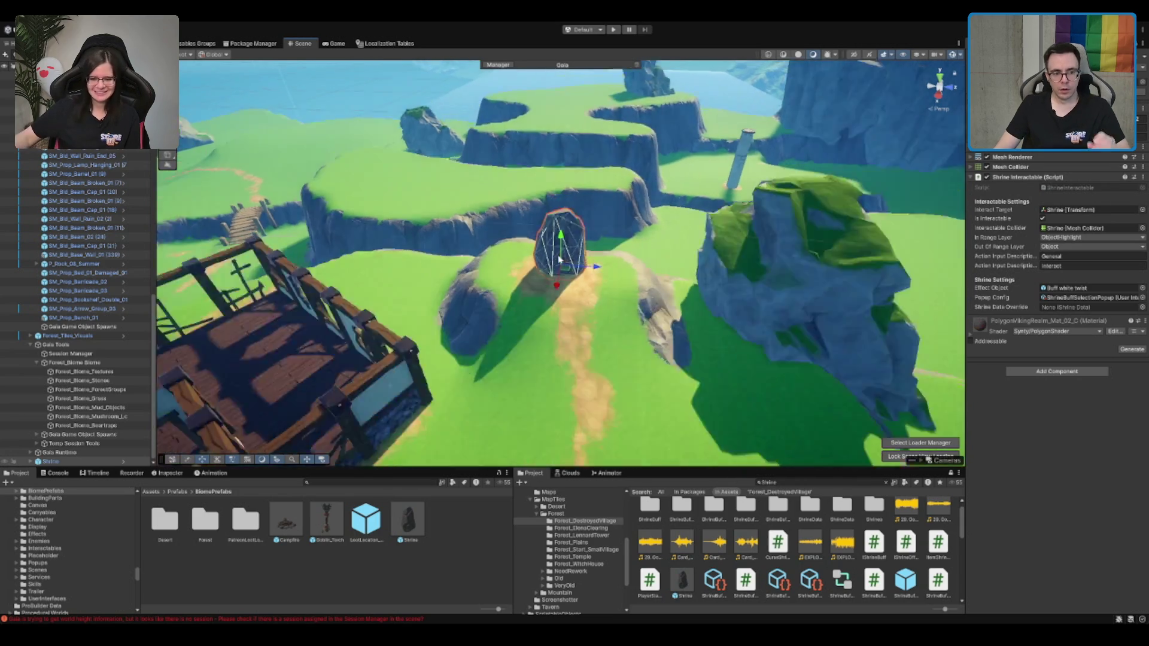
scroll(559, 258, down, 3)
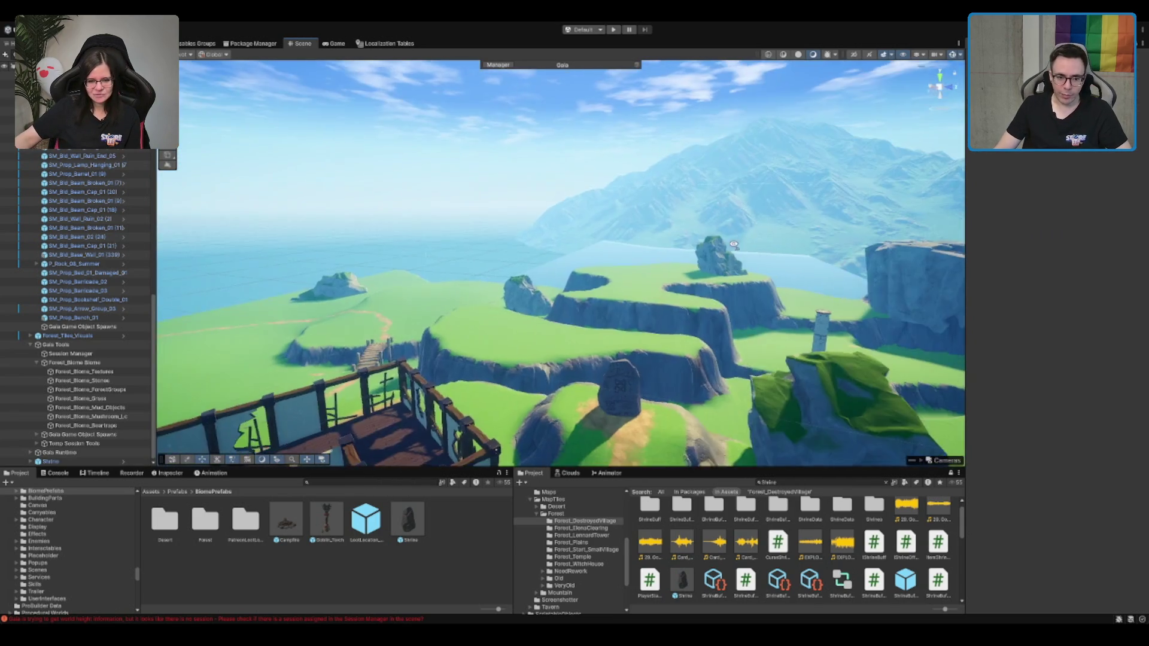
Review the rune stone beside the walled building, ending with a downward view
key(w)
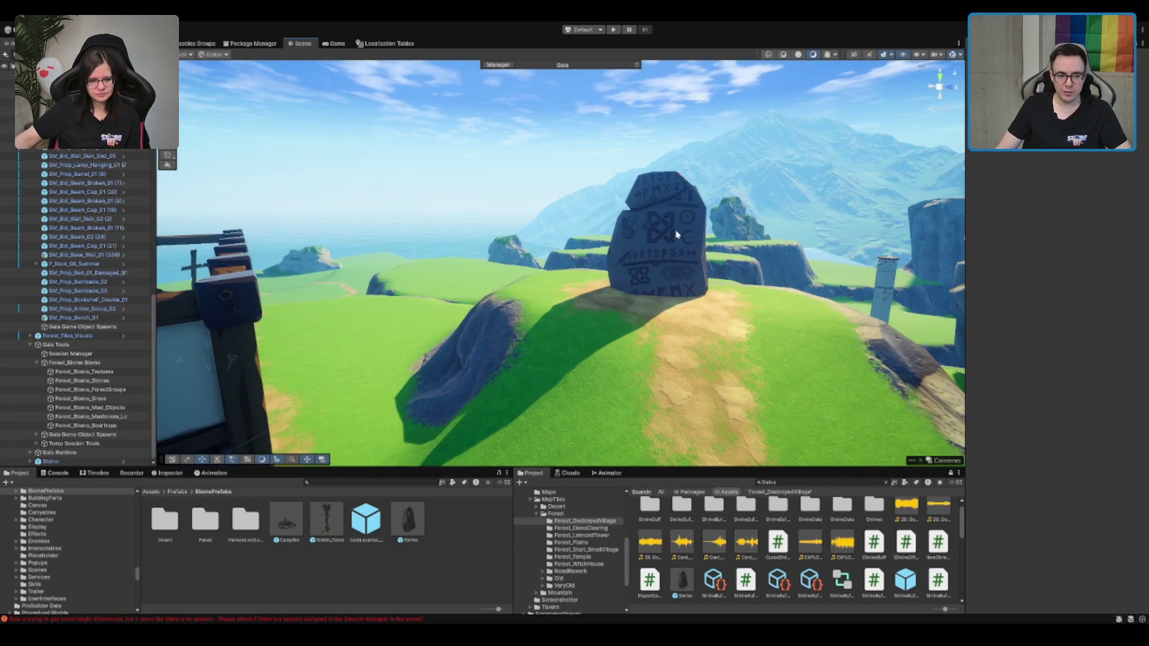
key(s)
drag(550, 213, 666, 223)
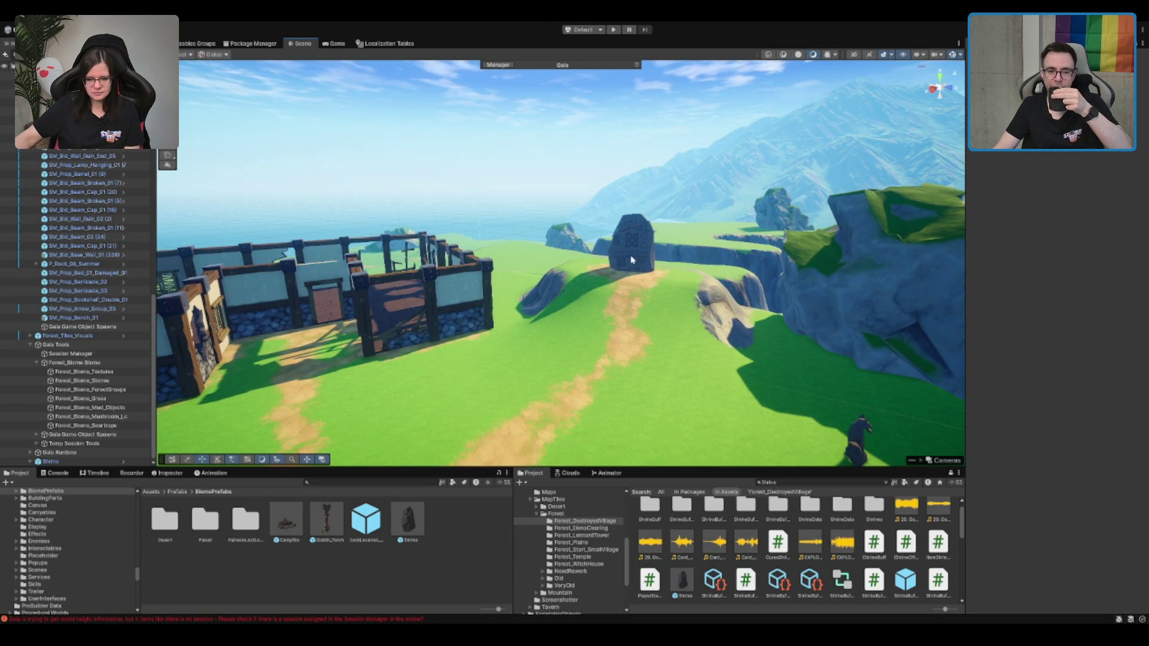
mouse_move(639, 259)
mouse_down()
mouse_move(688, 257)
mouse_move(649, 254)
mouse_up()
scroll(649, 253, up, 3)
scroll(649, 231, up, 2)
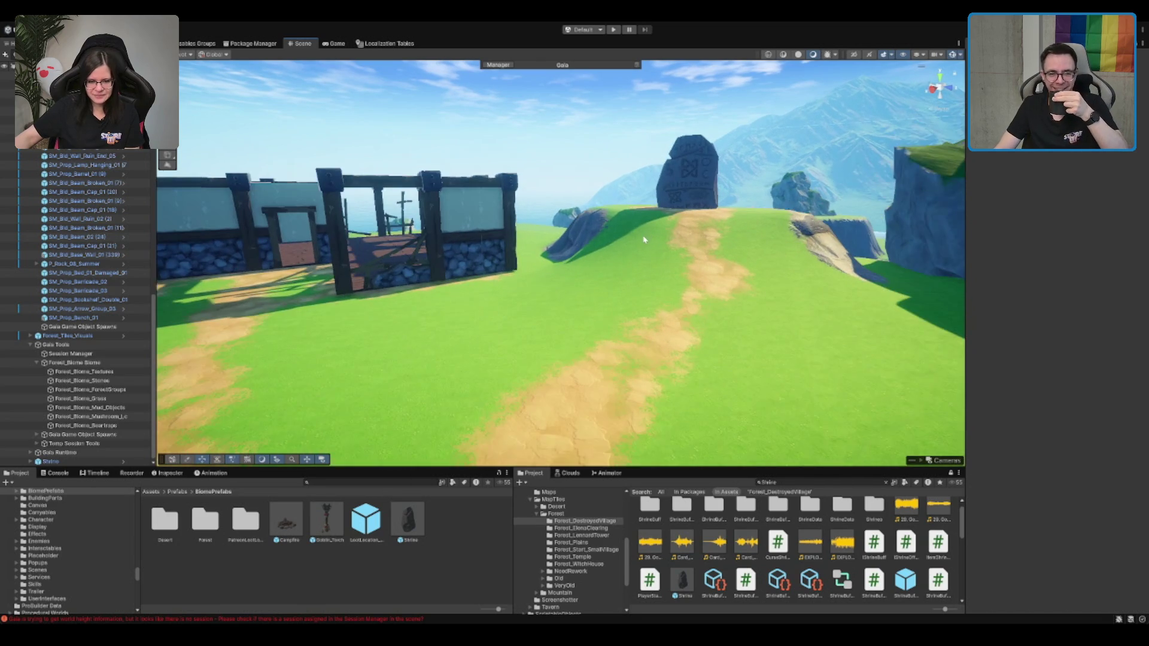
scroll(617, 202, up, 3)
drag(629, 211, 617, 357)
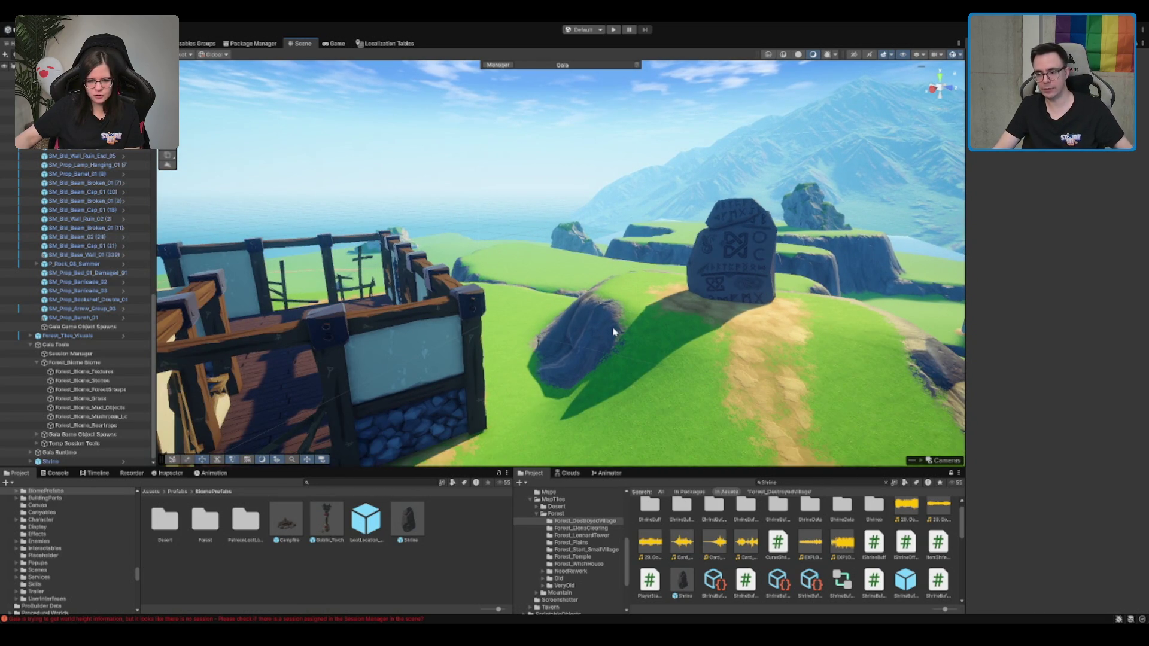
scroll(703, 316, down, 5)
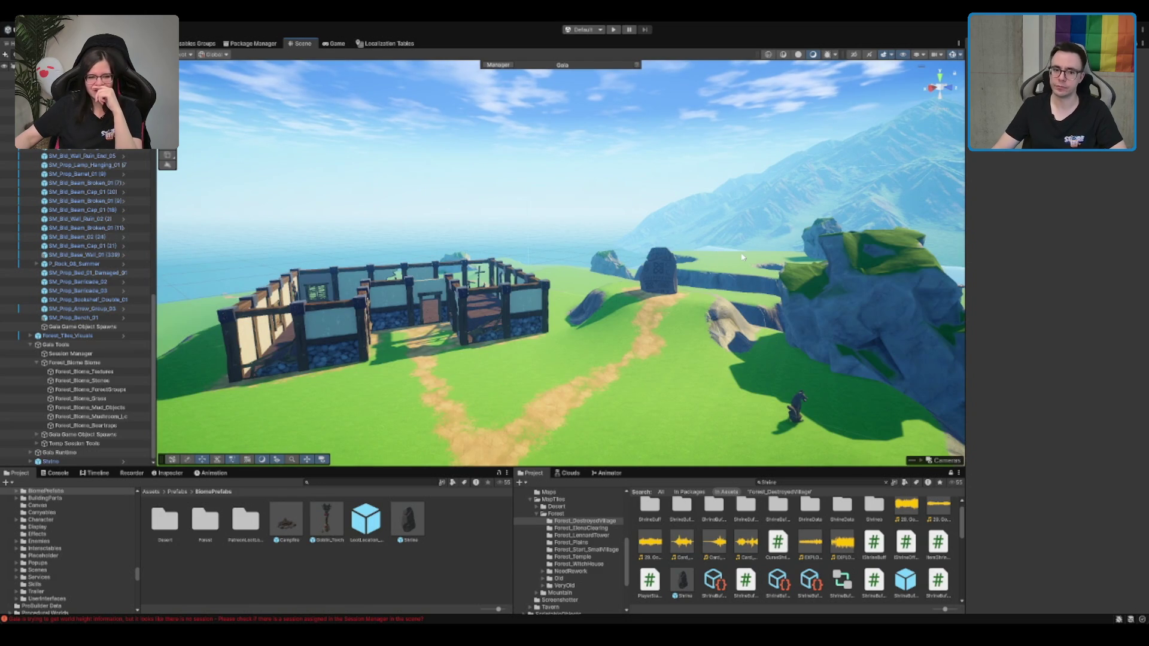
Select the terrain, then switch from texture painting back to the Move tool
drag(742, 257, 705, 281)
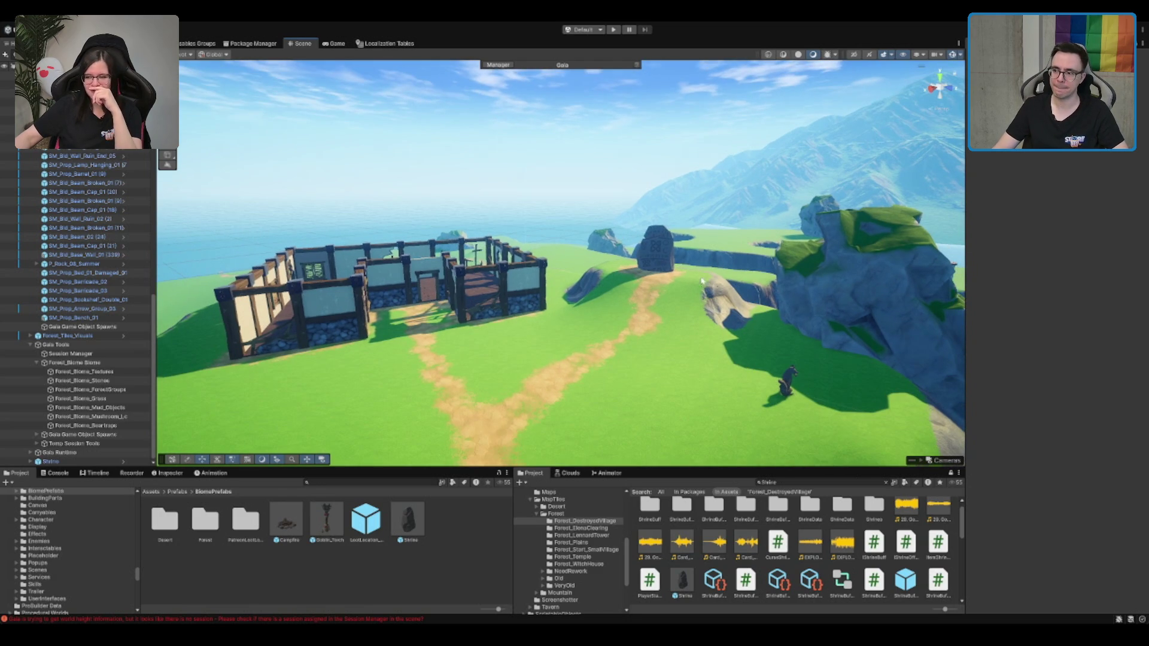
click(682, 311)
scroll(662, 313, up, 5)
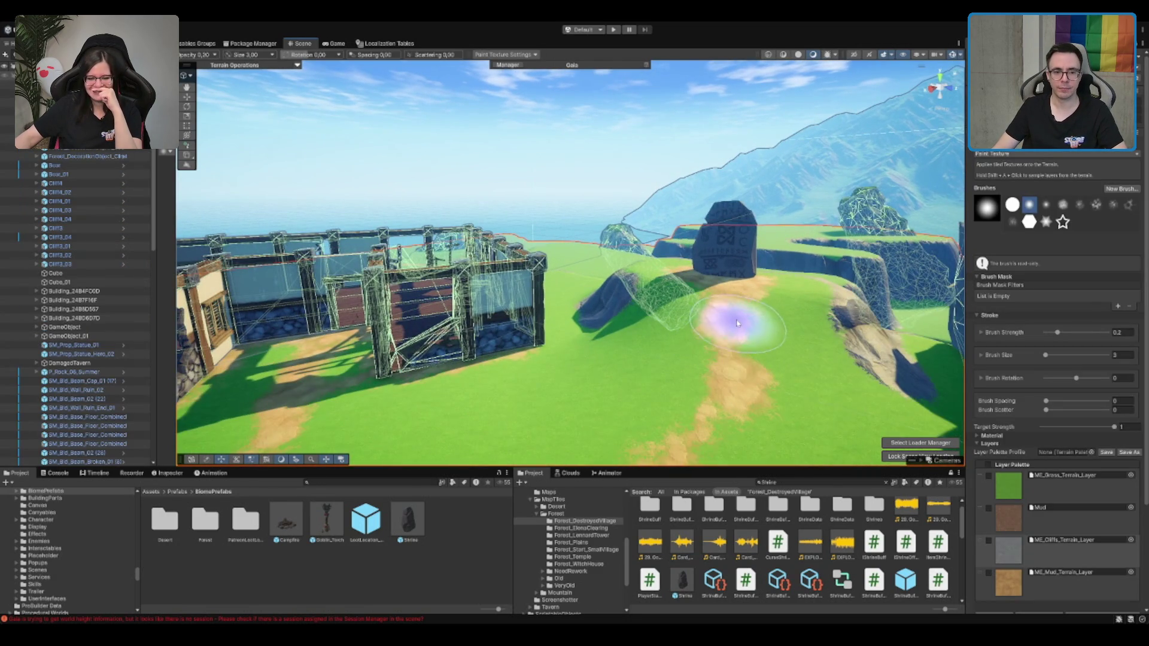
scroll(736, 323, down, 4)
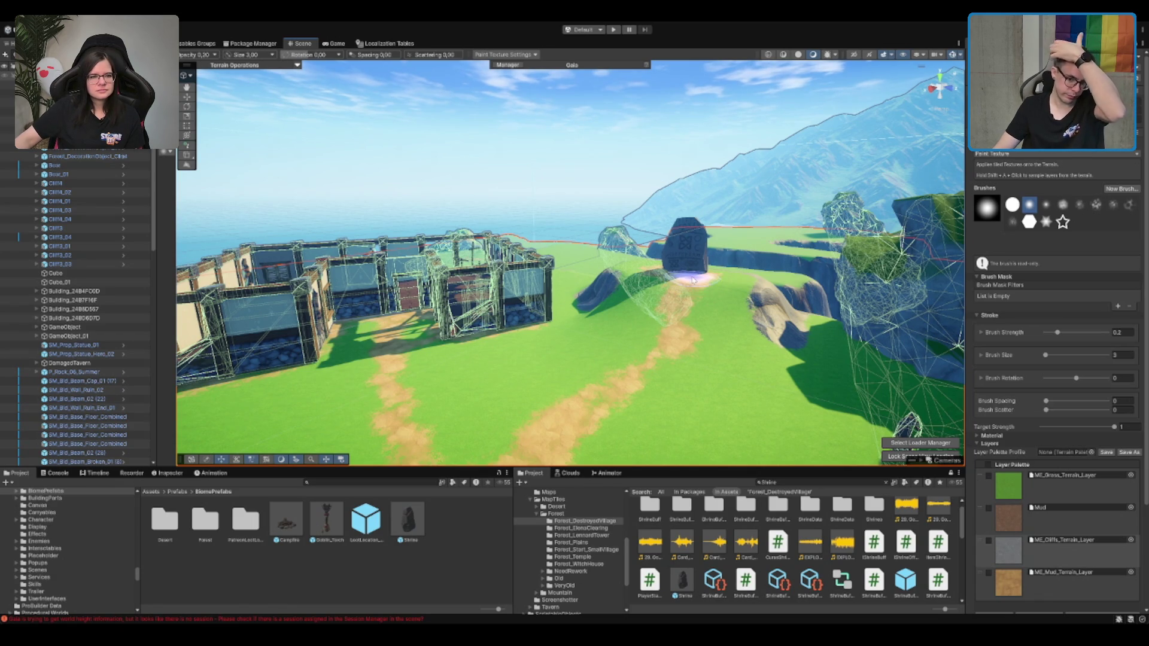
scroll(574, 312, down, 3)
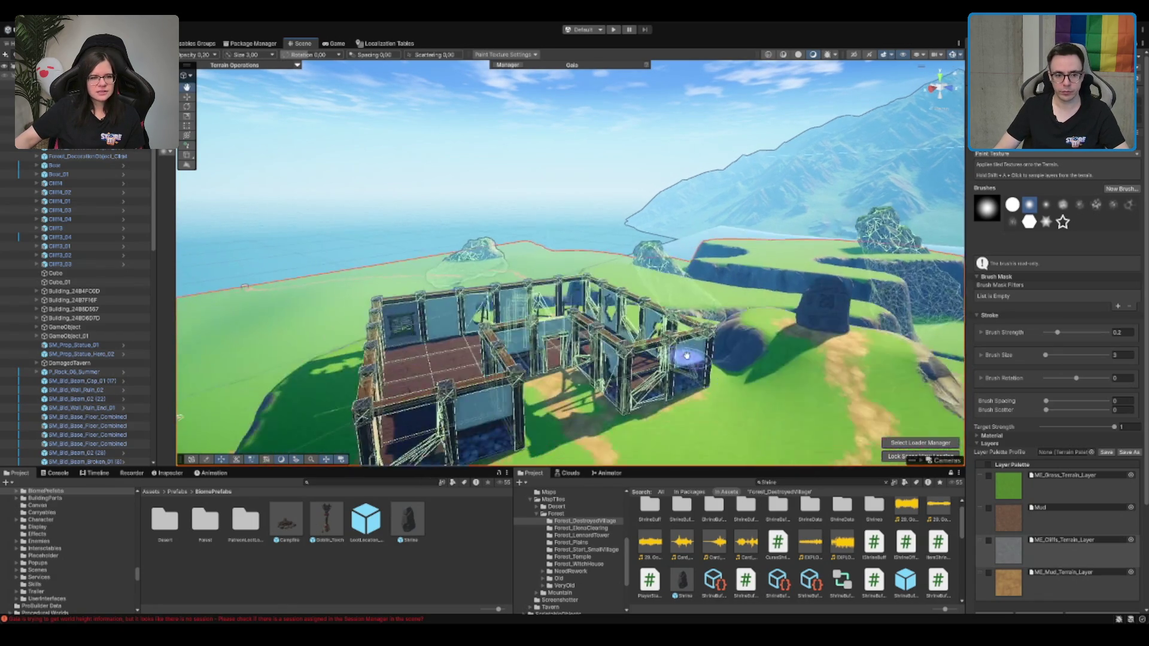
key(w)
scroll(631, 304, up, 3)
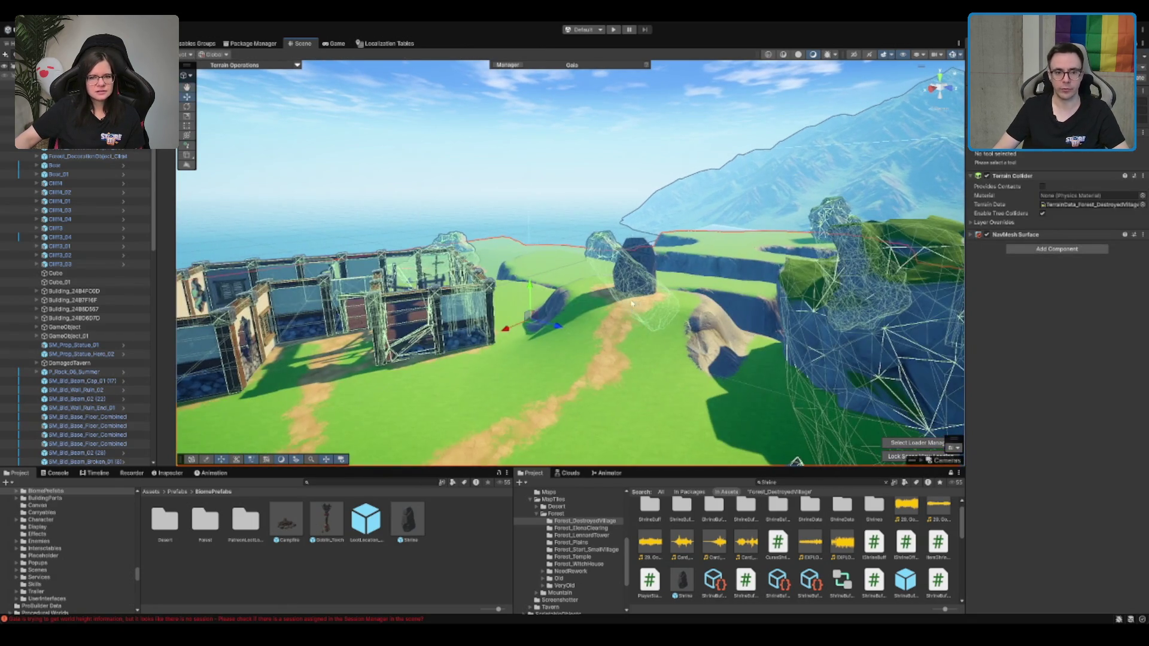
Reselect the terrain, orbit the landscape, and select the LootLocation_Decoration_SimpleChest prefab
click(603, 164)
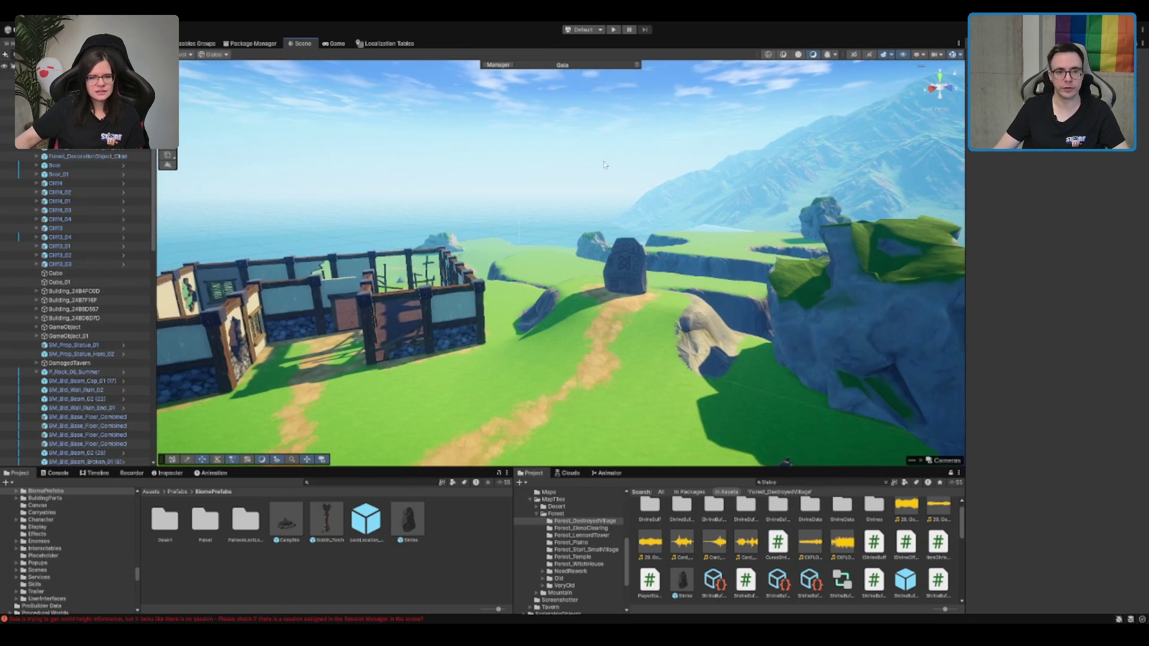
scroll(619, 244, up, 2)
click(604, 353)
scroll(602, 344, down, 5)
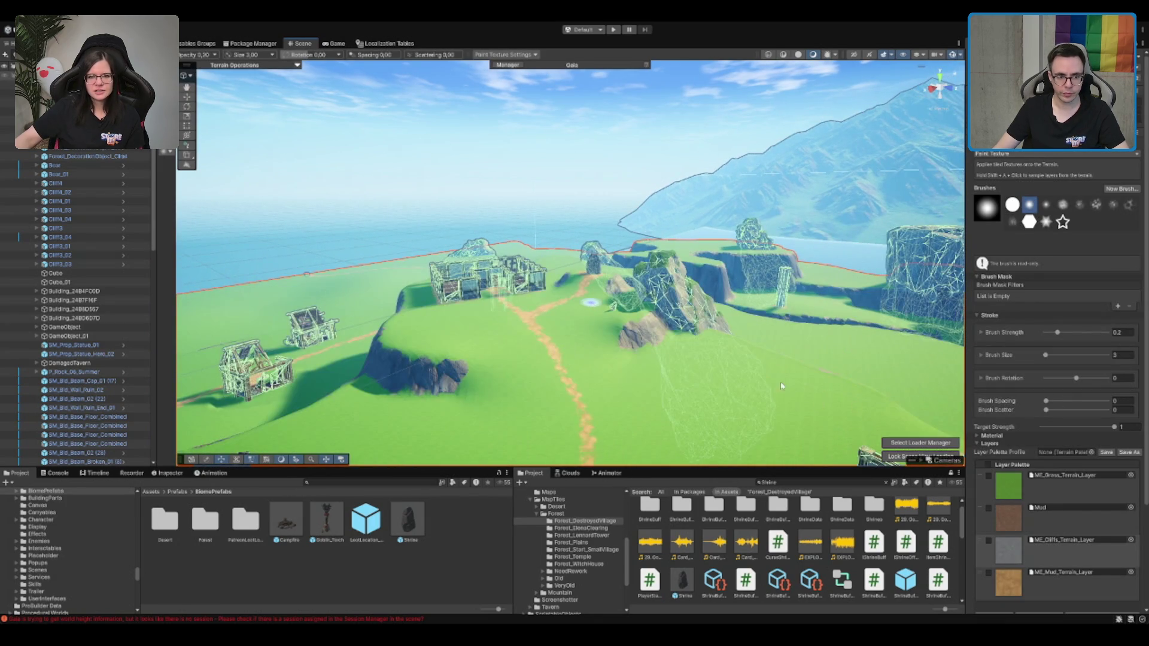
mouse_move(781, 386)
mouse_down()
mouse_move(487, 299)
mouse_move(460, 320)
mouse_move(471, 329)
mouse_up()
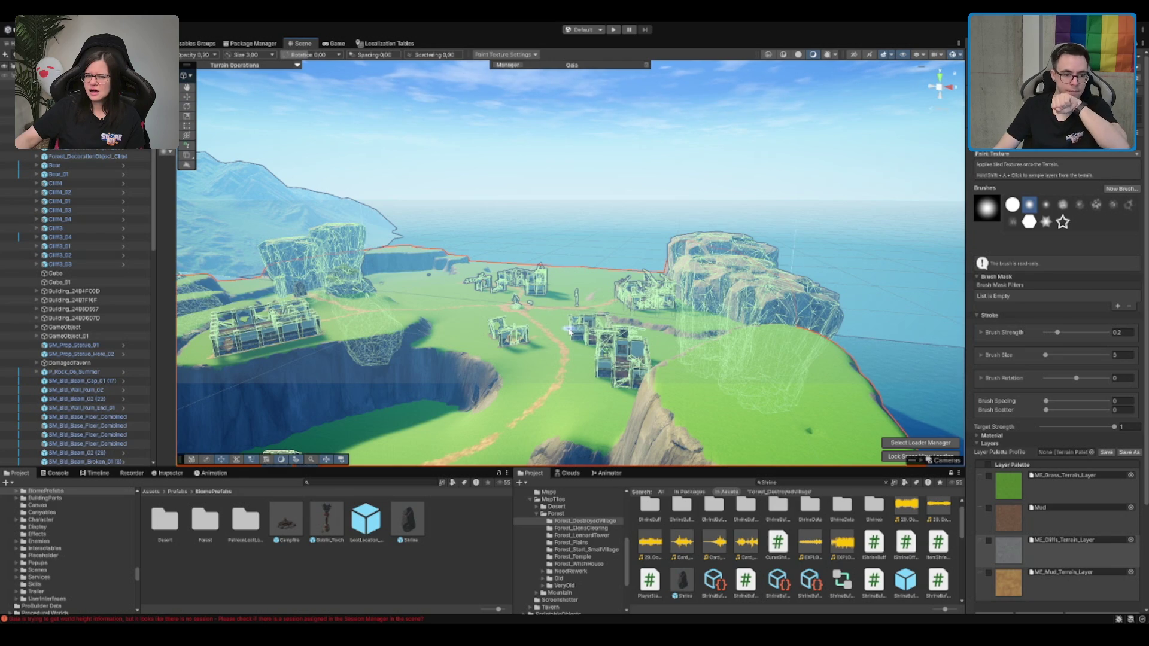
click(373, 518)
Duplicate the lantern and lamp post and move the copy beside the left walled building
scroll(601, 302, up, 5)
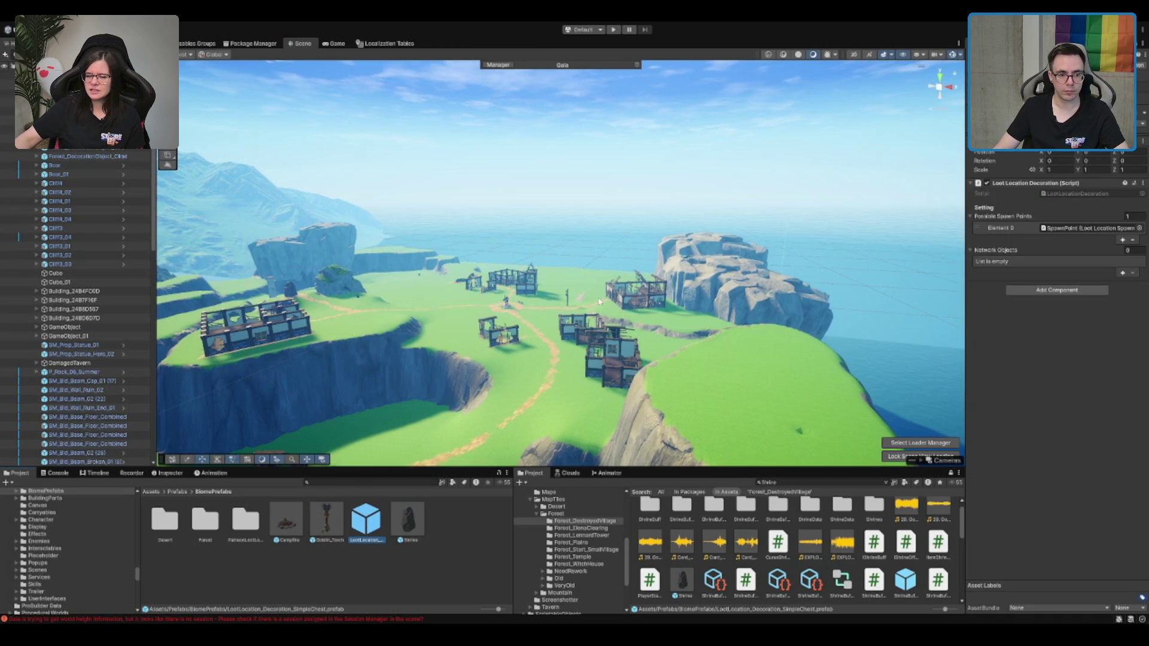
scroll(592, 313, up, 6)
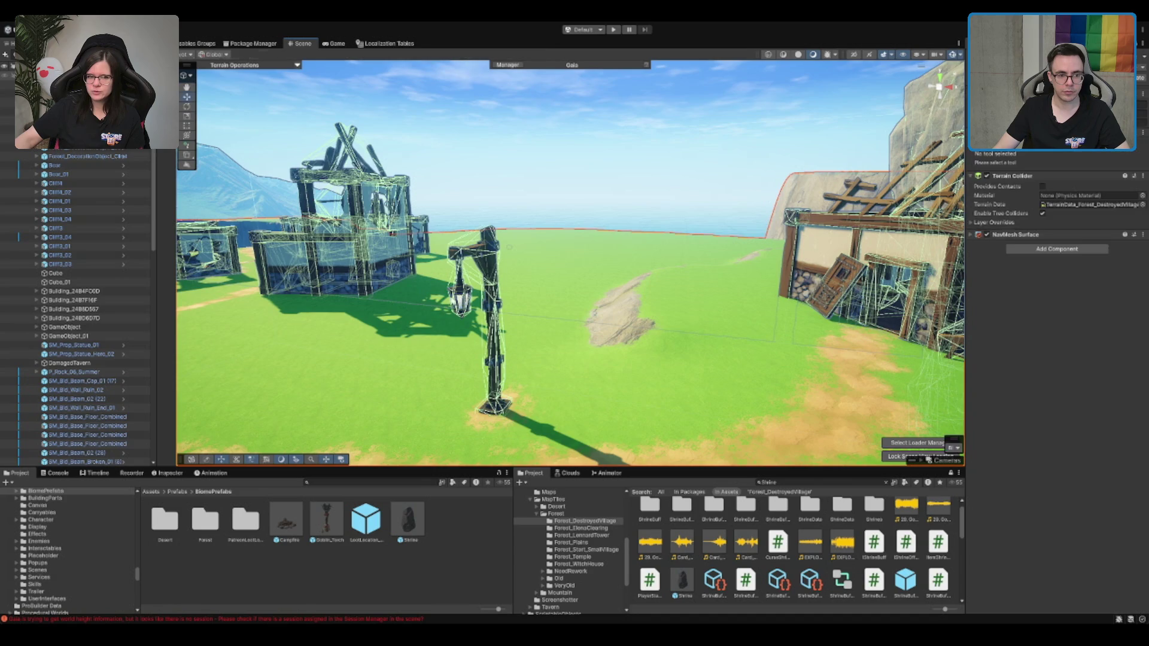
click(447, 299)
shift+click(485, 233)
mouse_move(485, 232)
mouse_down()
mouse_move(485, 319)
mouse_move(383, 323)
mouse_up()
key(ctrl+d)
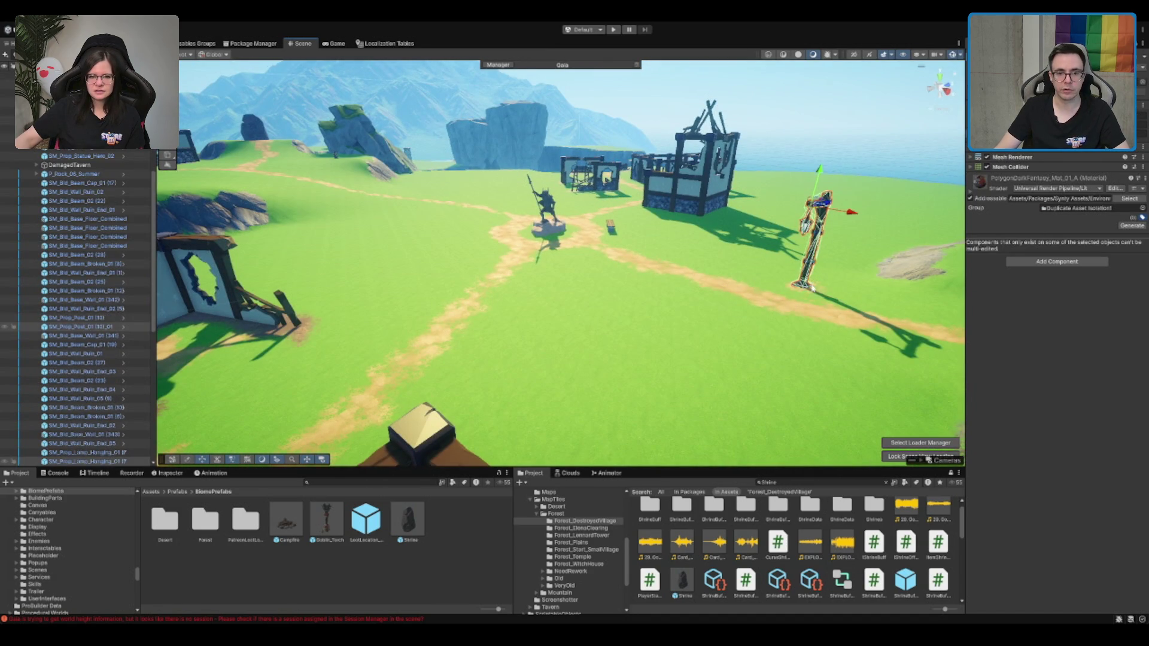
drag(792, 270, 731, 356)
drag(669, 311, 338, 198)
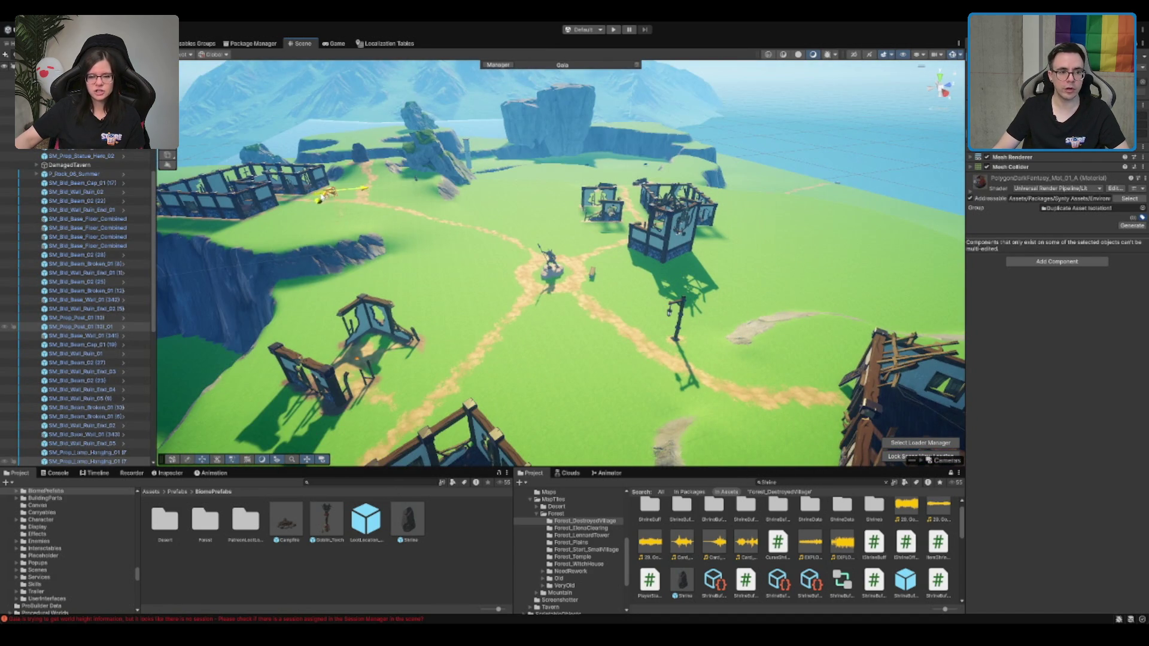
key(f)
Rotate the lamp post around its vertical axis with handles at Center
key(e)
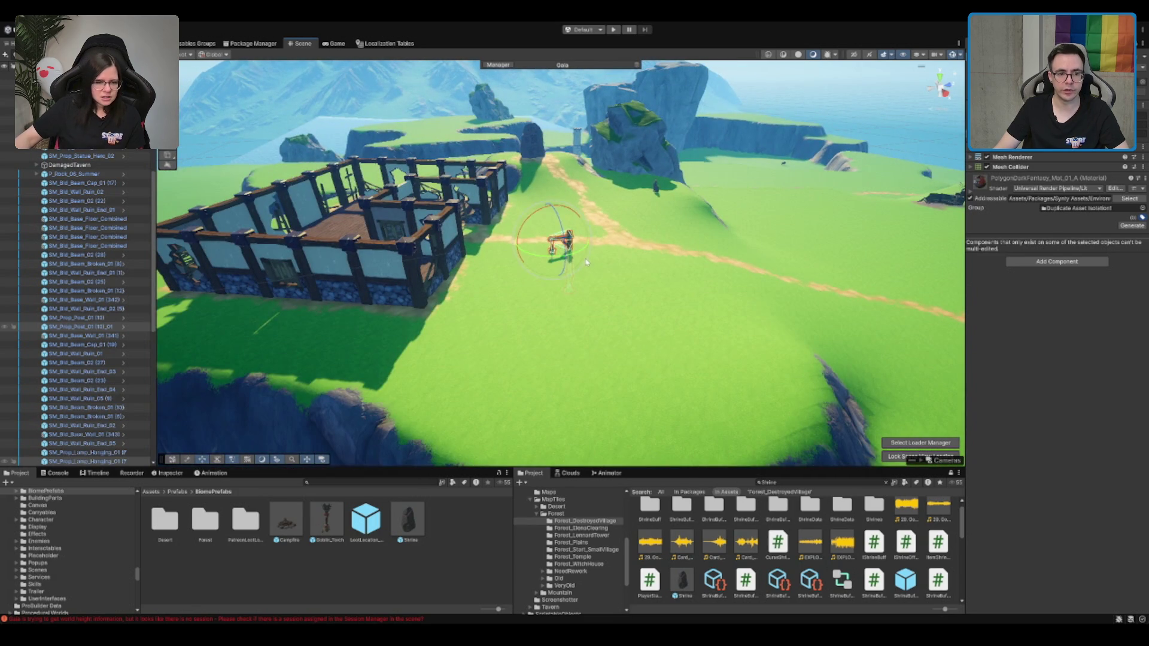
drag(485, 296, 419, 251)
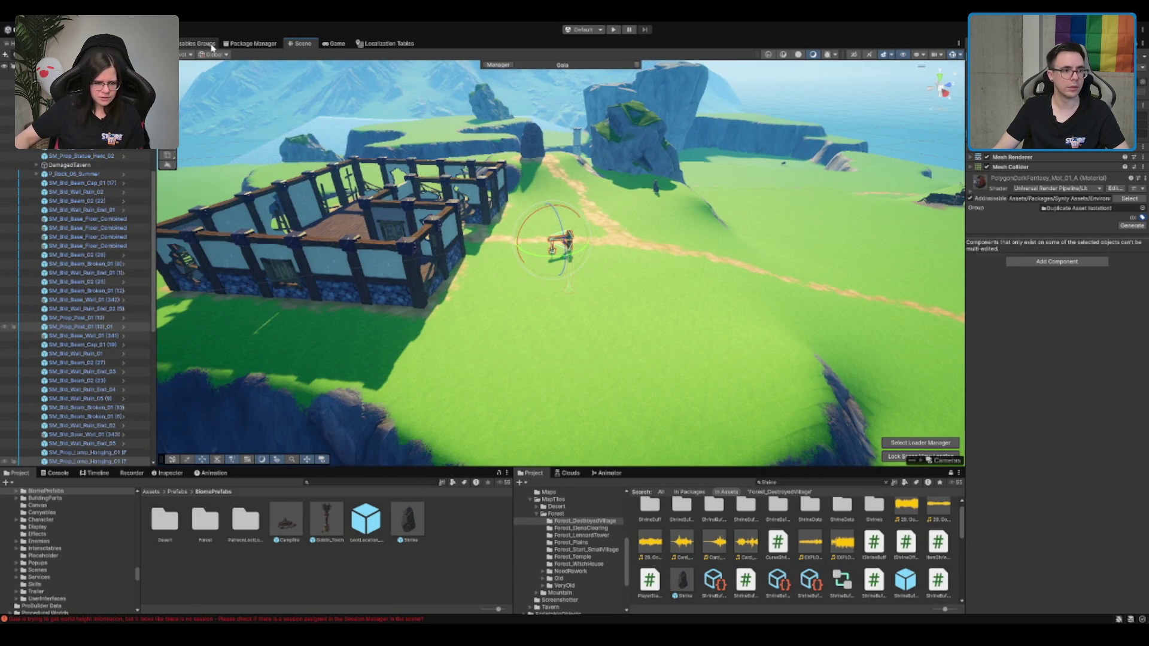
key(z)
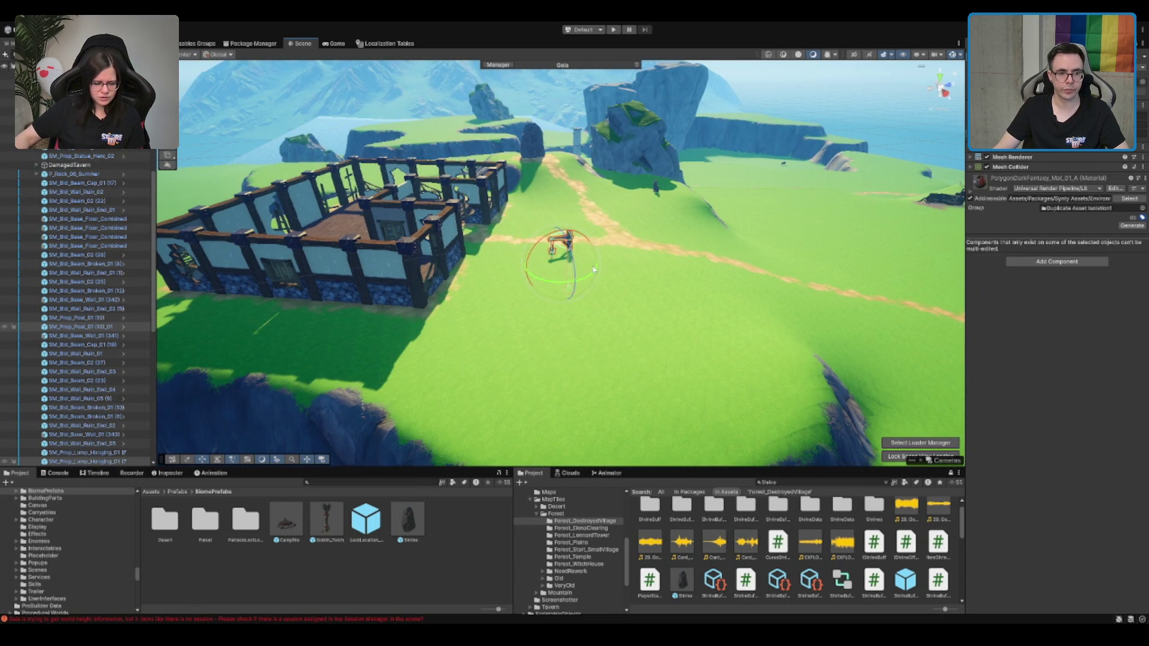
scroll(594, 270, down, 10)
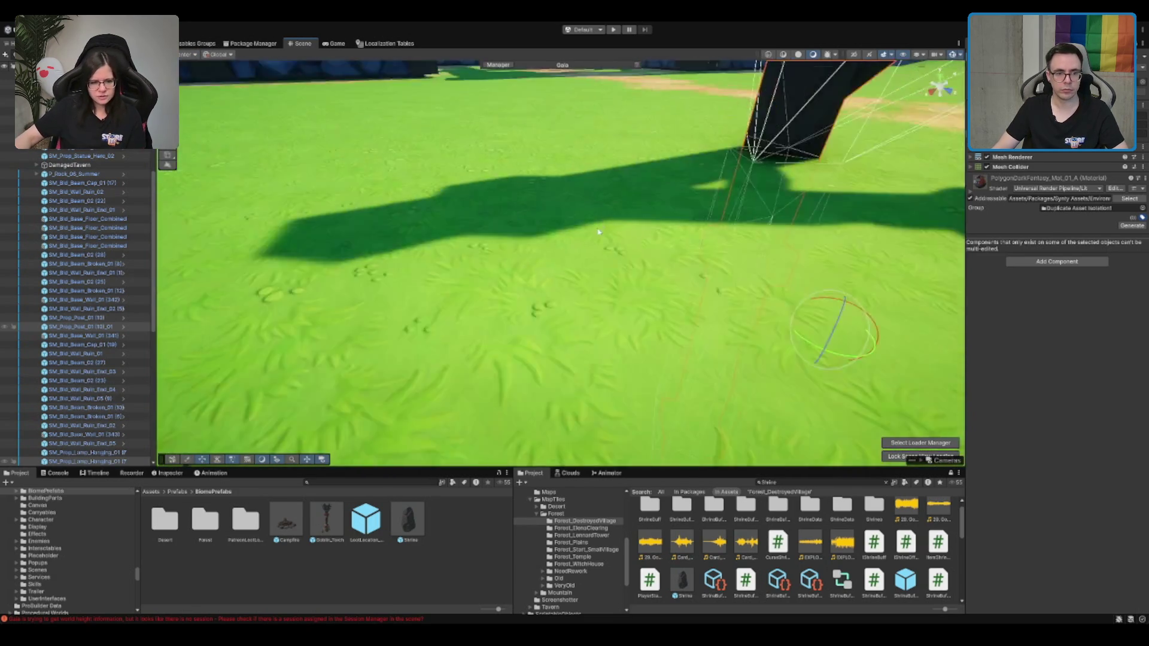
key(f)
Move the lamp post beside the fork in the mud path
scroll(573, 126, up, 5)
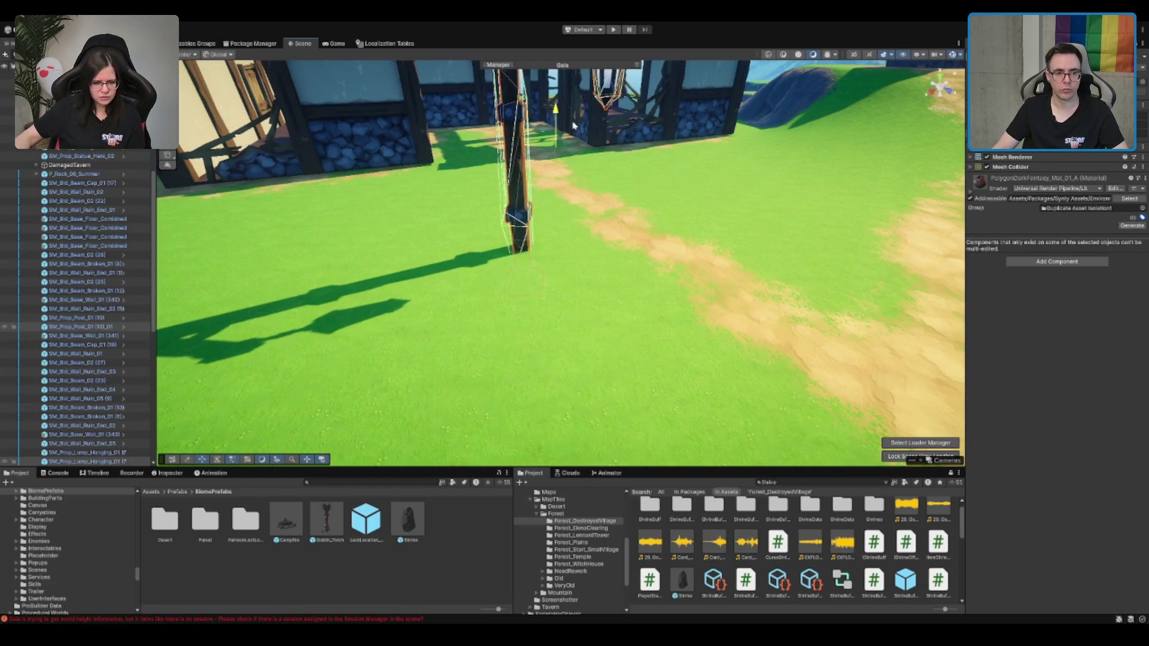
scroll(567, 218, down, 5)
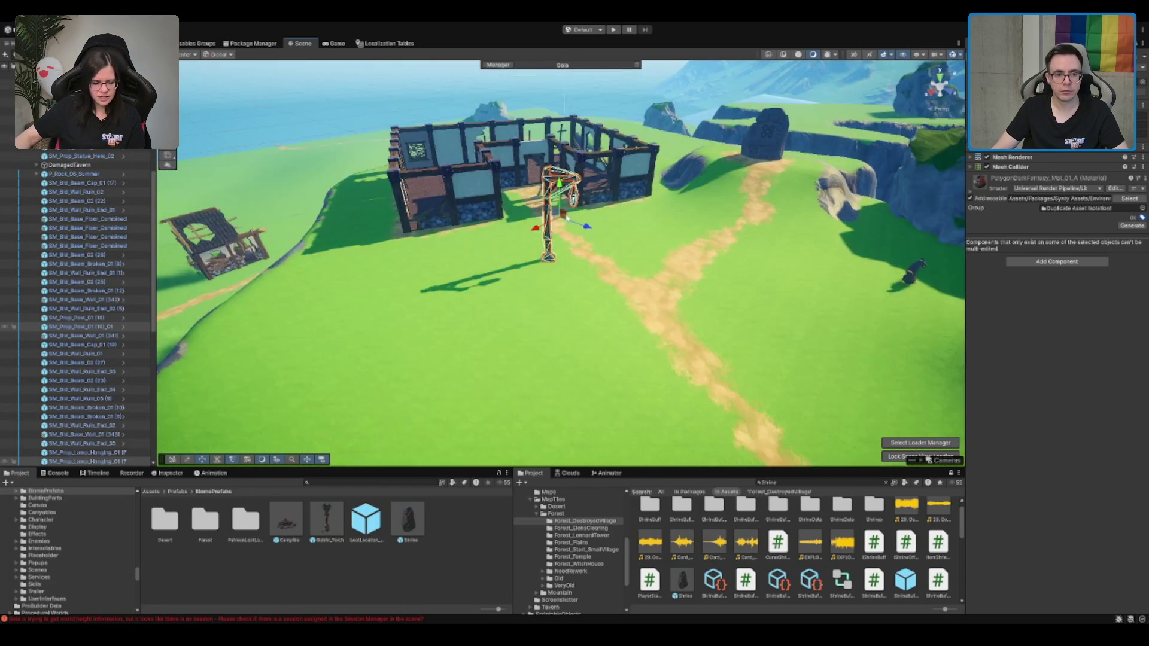
click(512, 247)
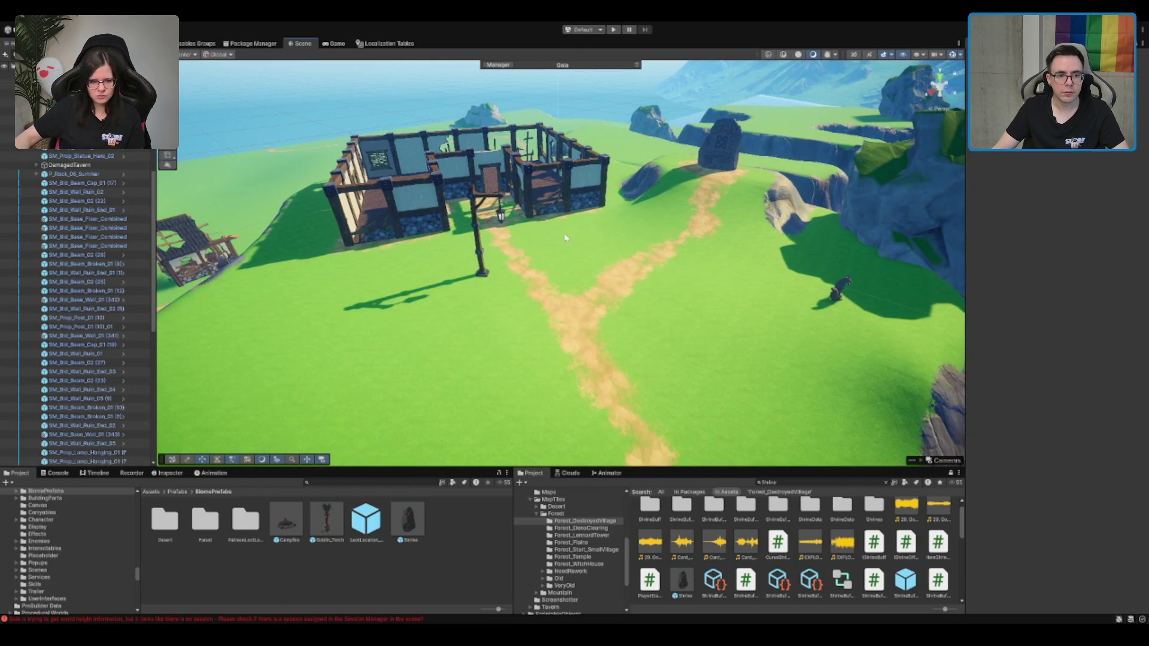
click(479, 239)
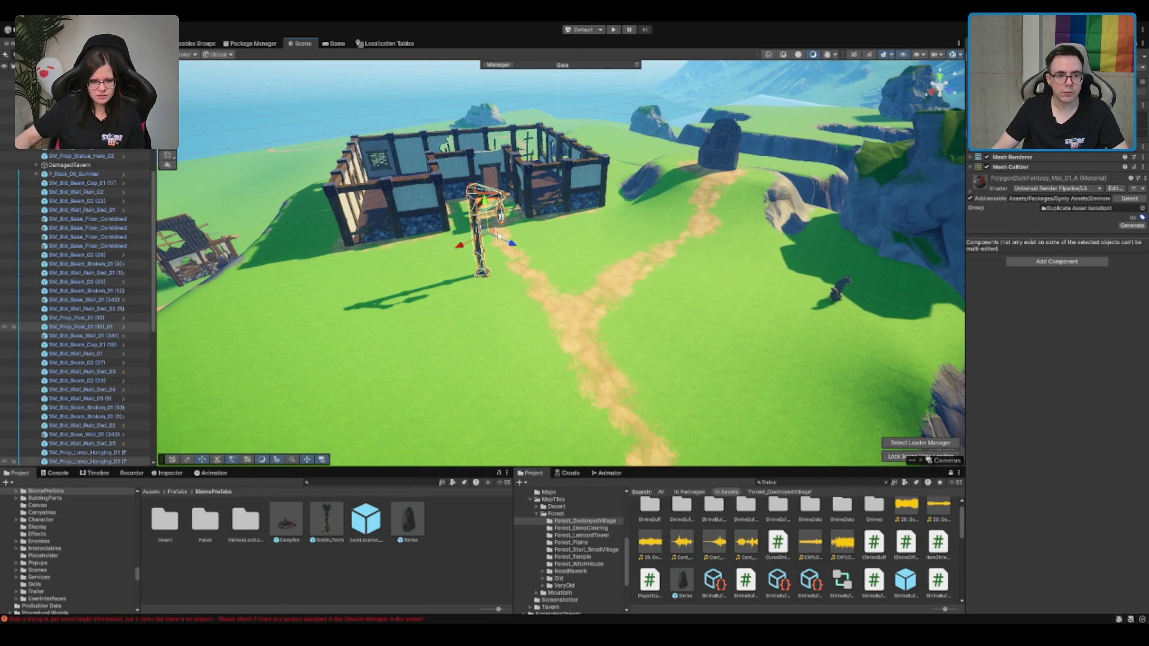
mouse_move(487, 240)
mouse_down()
mouse_move(478, 266)
mouse_move(644, 215)
mouse_move(635, 250)
mouse_move(590, 187)
mouse_move(599, 251)
mouse_up()
Select the terrain for texture painting and survey the village toward the sea
click(635, 250)
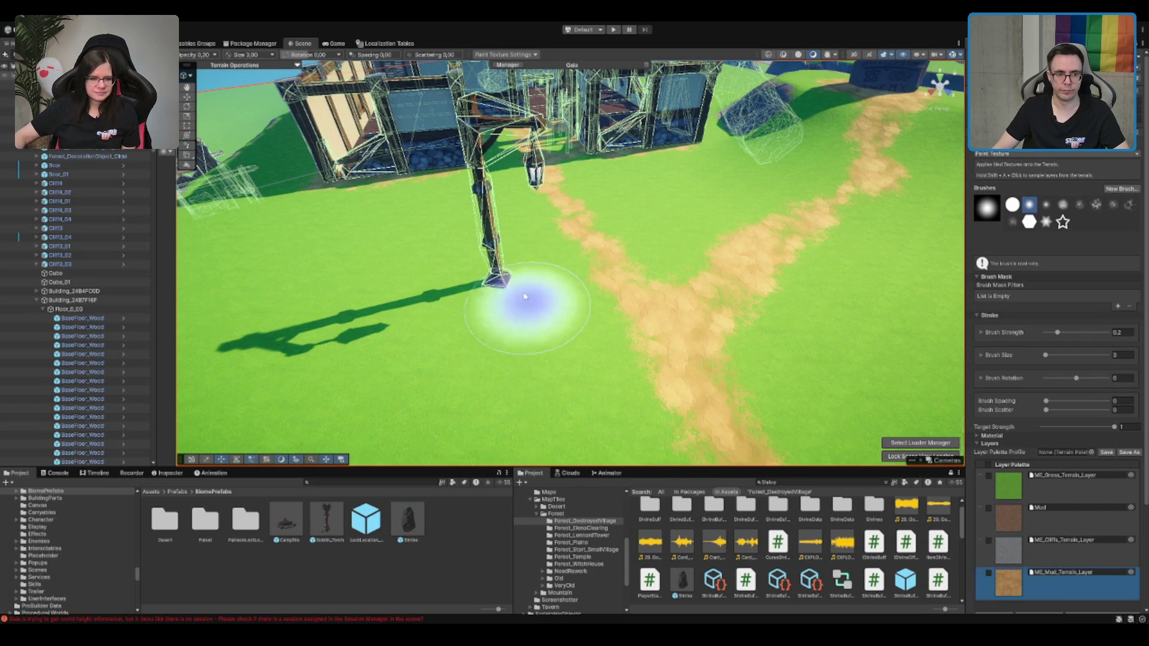
scroll(682, 263, down, 10)
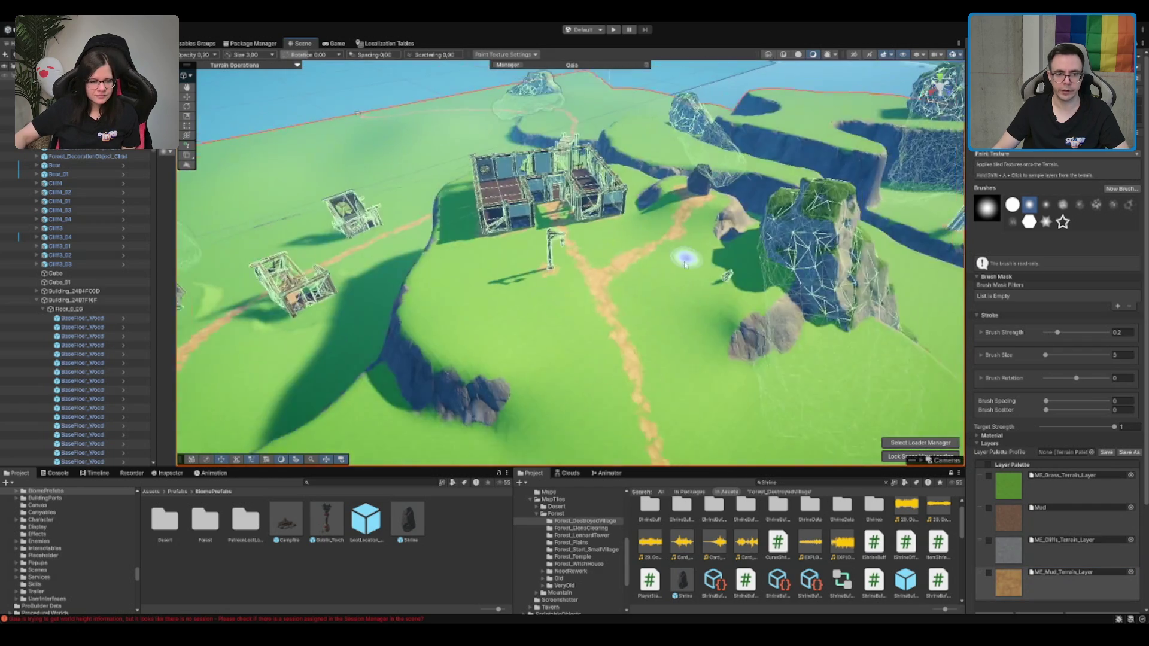
drag(706, 263, 571, 305)
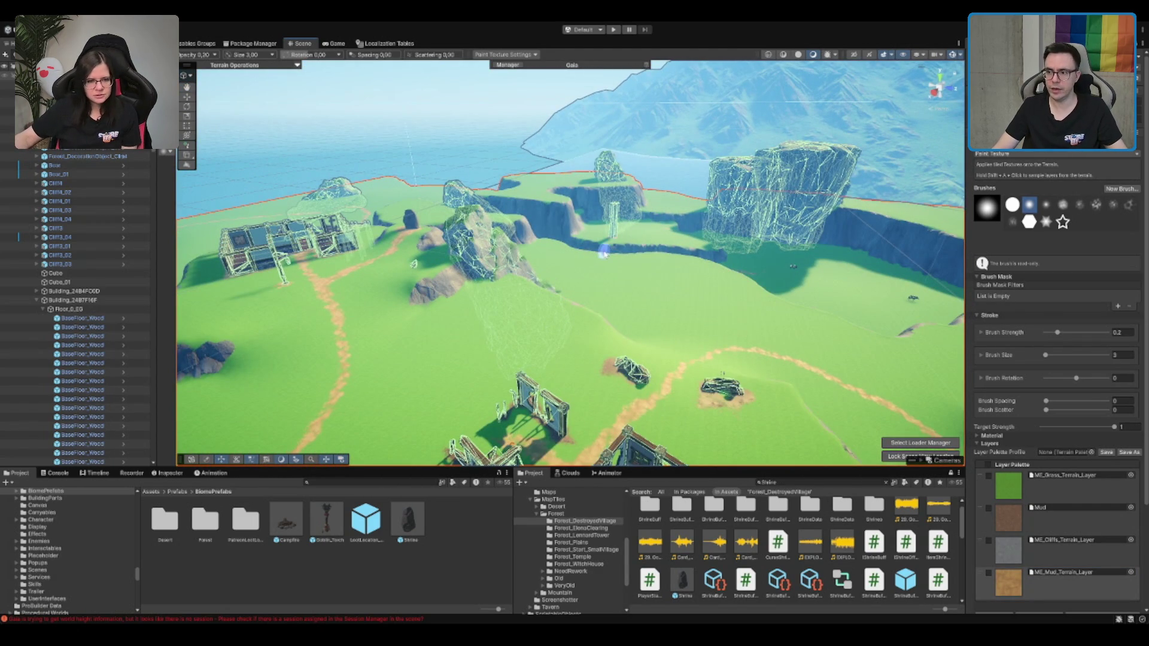
scroll(603, 251, up, 1)
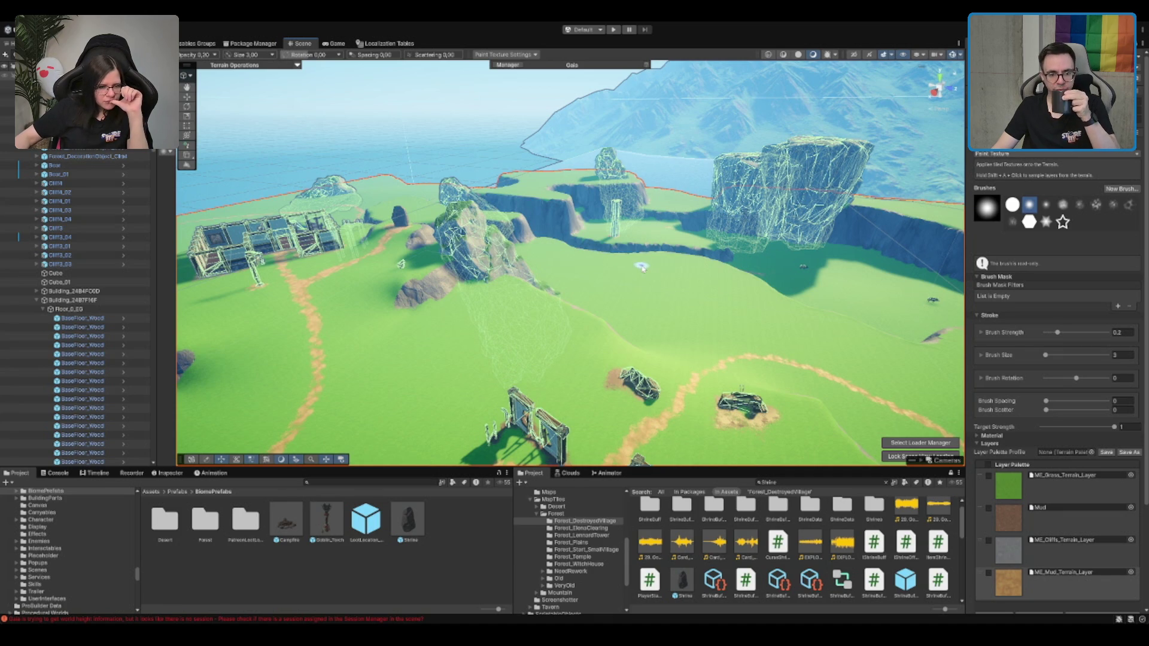
mouse_move(493, 335)
mouse_down()
mouse_move(688, 312)
mouse_move(492, 310)
mouse_move(739, 310)
mouse_move(535, 329)
mouse_up()
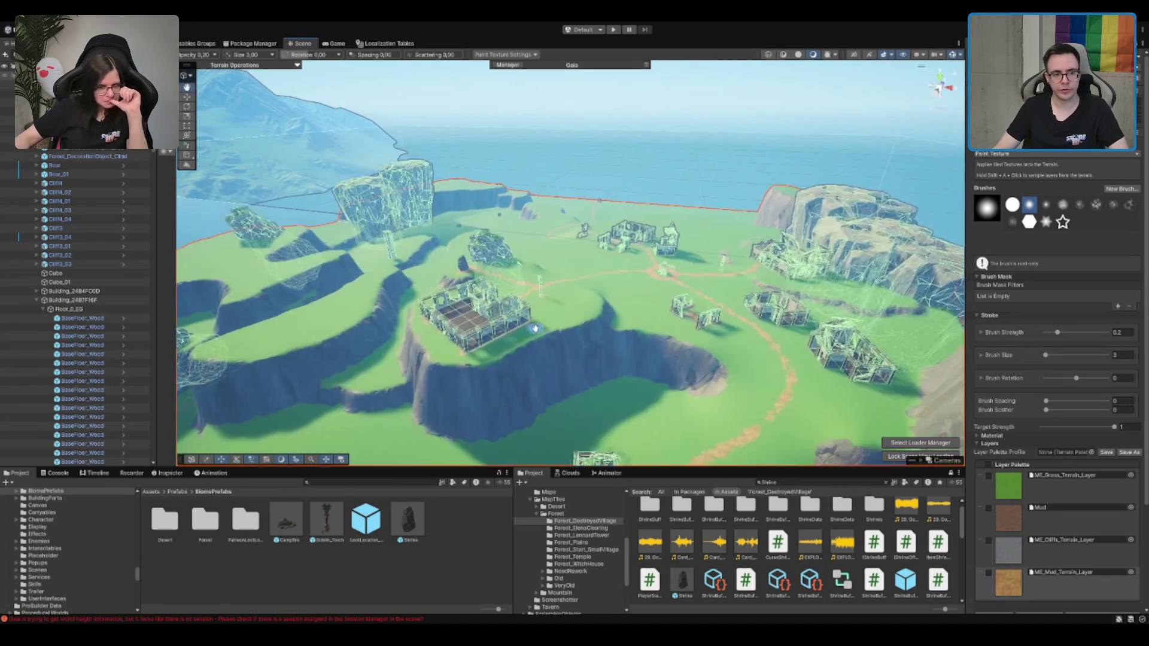
scroll(557, 317, up, 10)
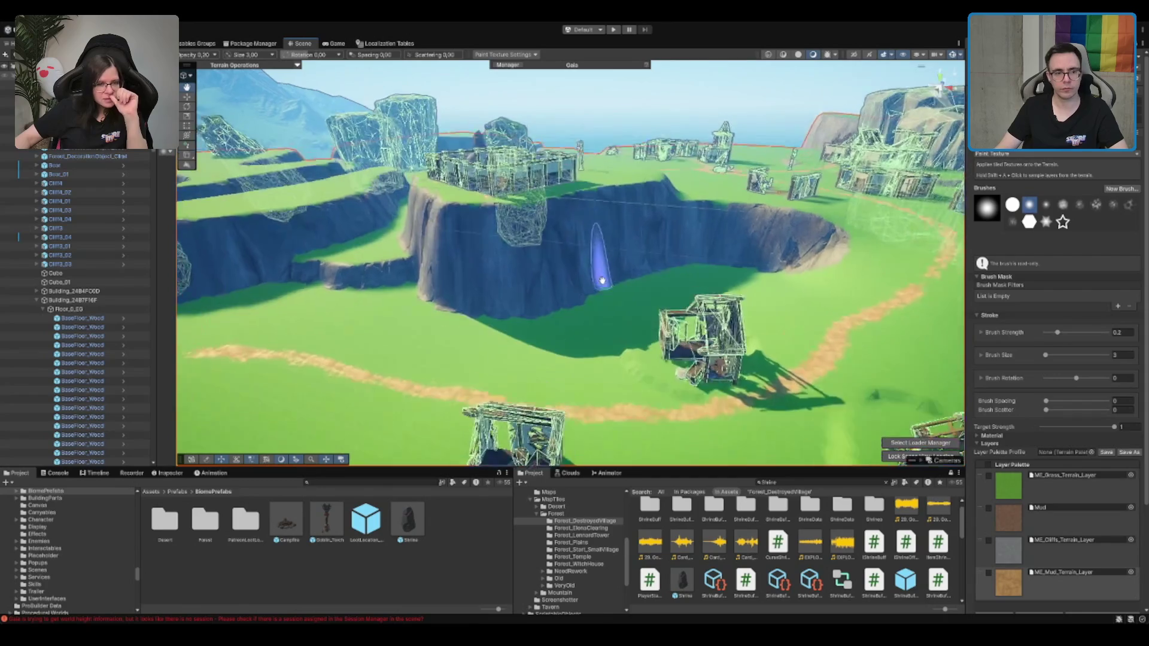
scroll(602, 280, up, 10)
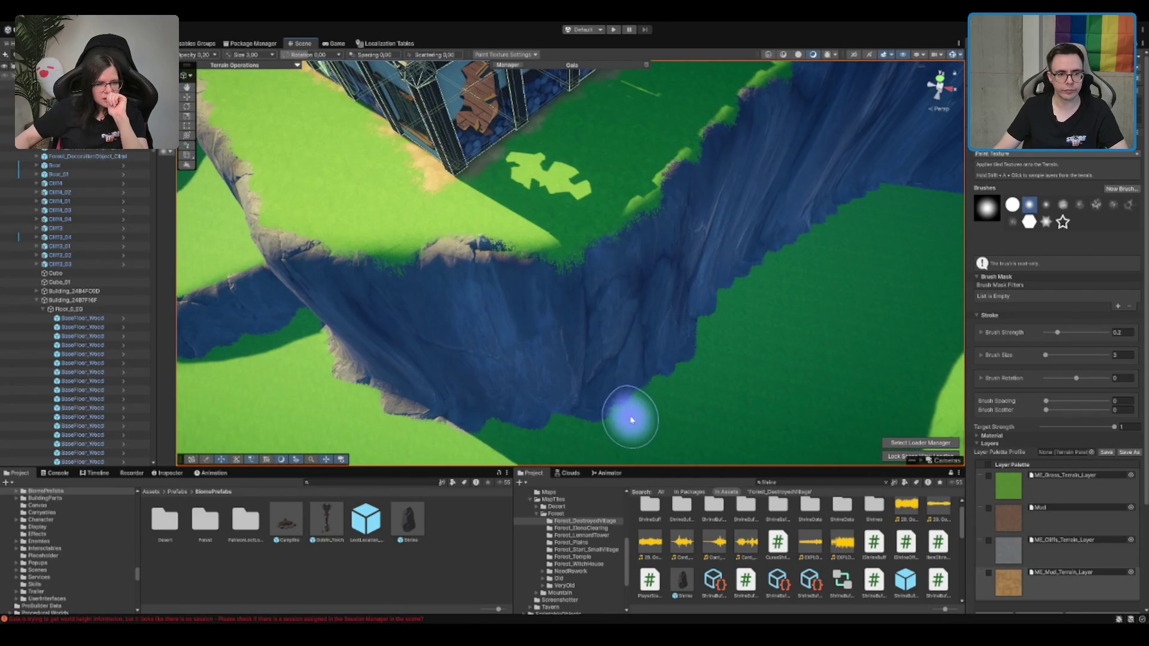
Choose the Grass layer, then switch to Smooth Height at strength 1, size 5
click(1064, 494)
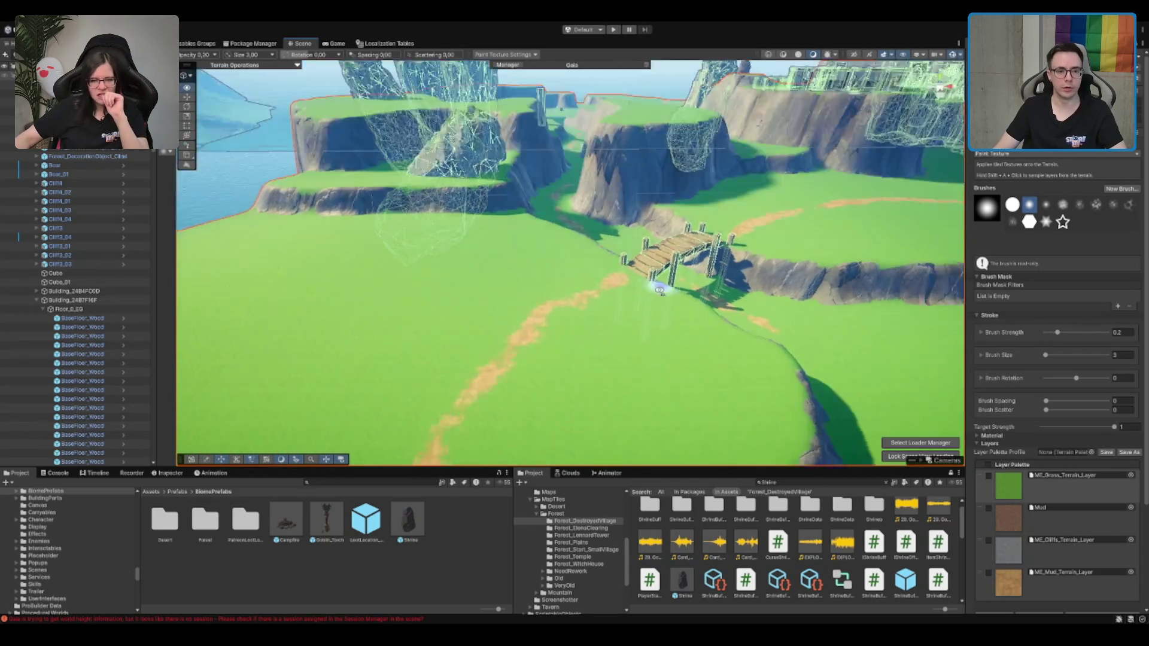
scroll(736, 263, down, 3)
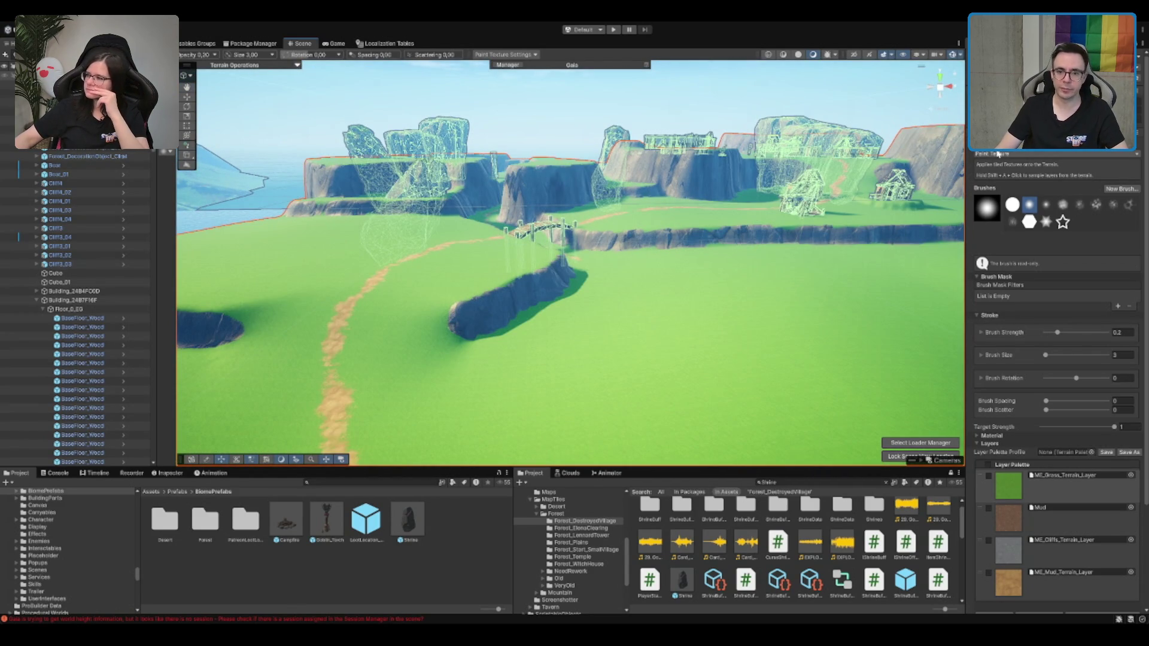
key(F3)
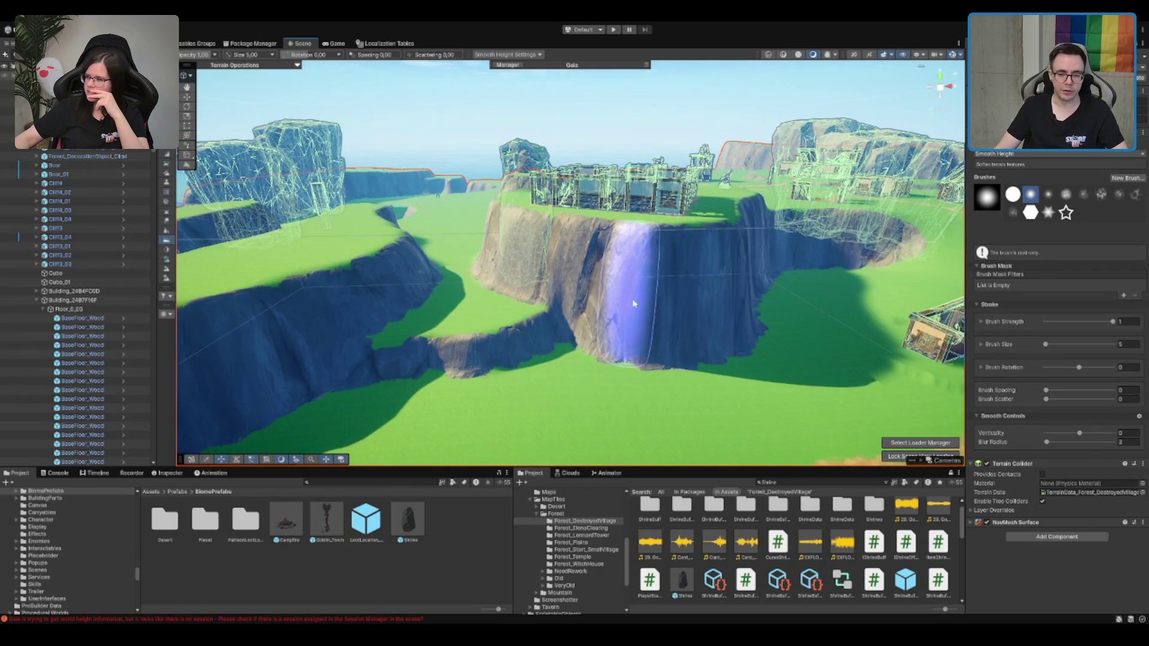
scroll(634, 304, down, 3)
scroll(514, 299, up, 2)
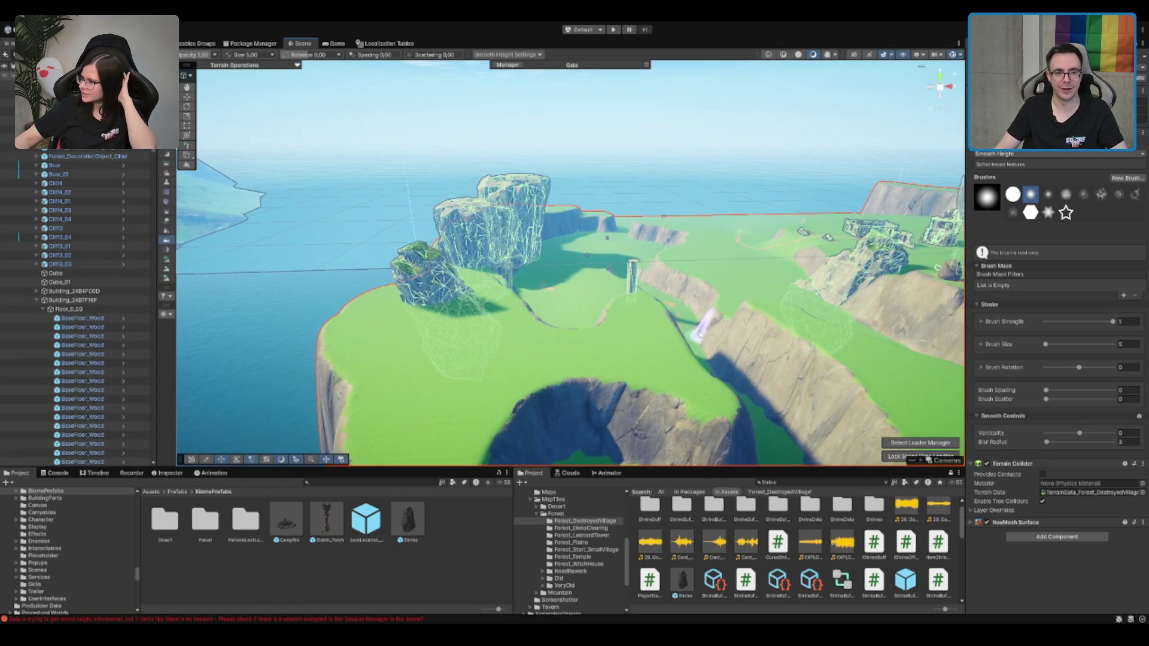
scroll(709, 350, up, 5)
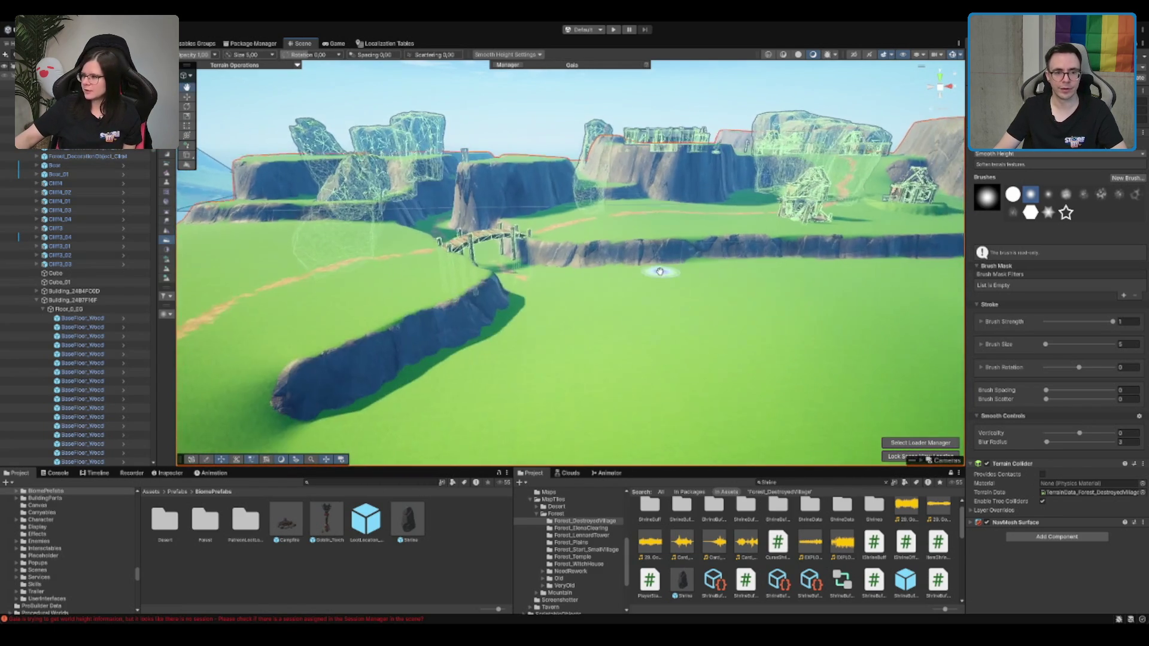
scroll(645, 265, down, 2)
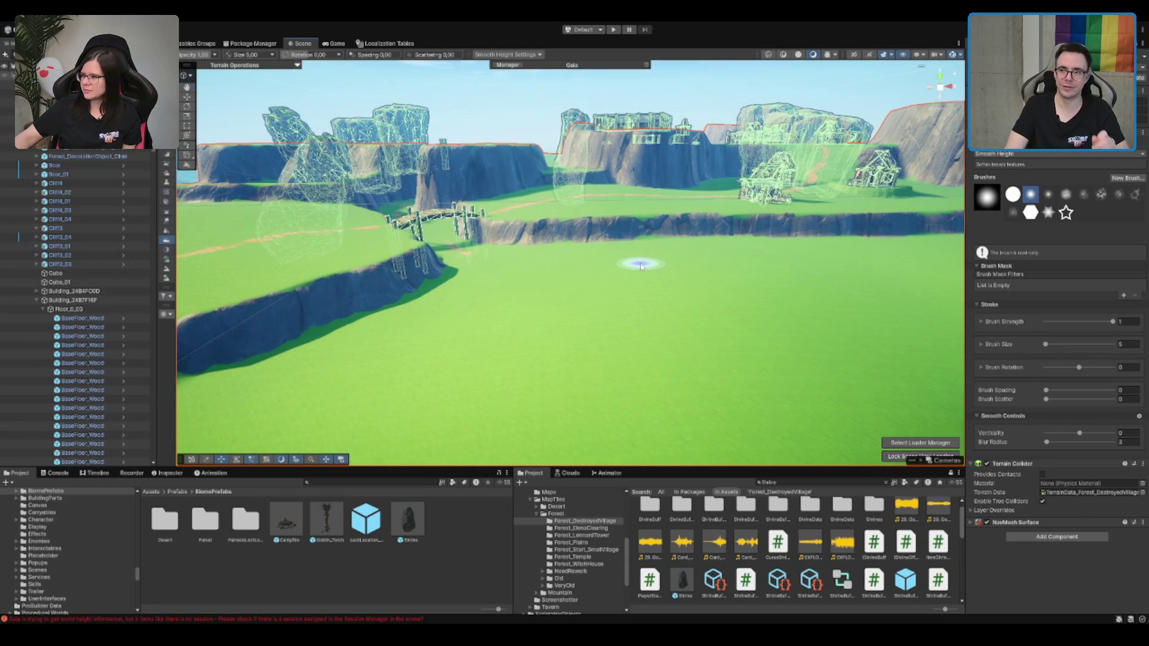
scroll(615, 245, up, 5)
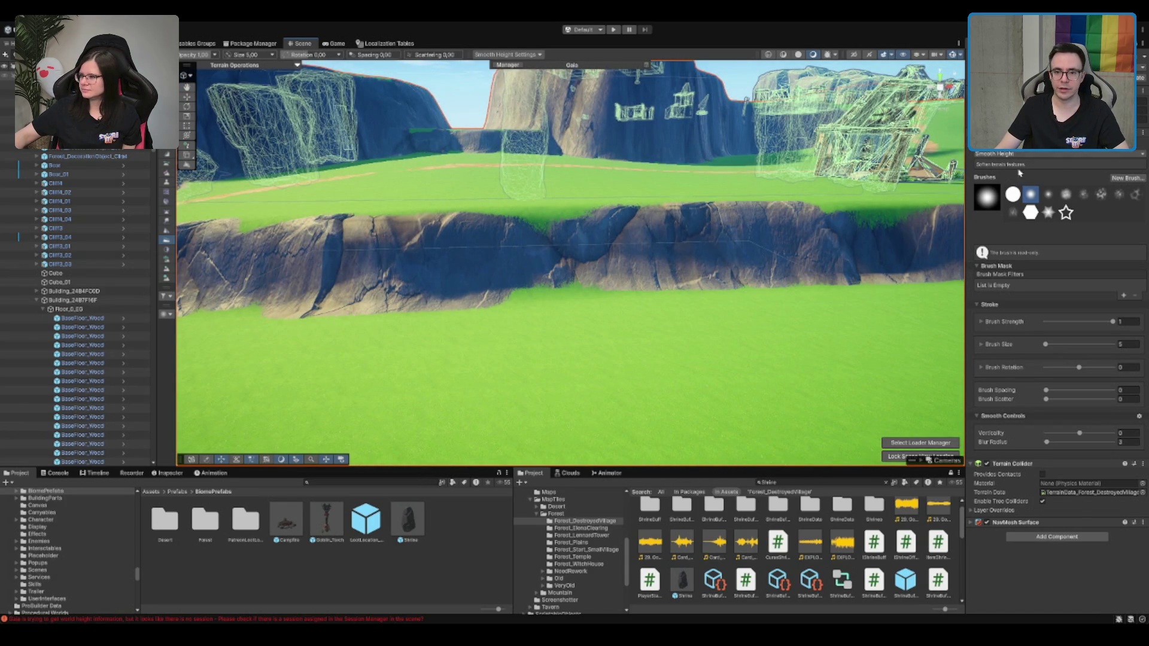
Paint an elongated ME_Cliffs_Terrain_Layer strip leftward across the grass with brush size 1
key(ctrl+3)
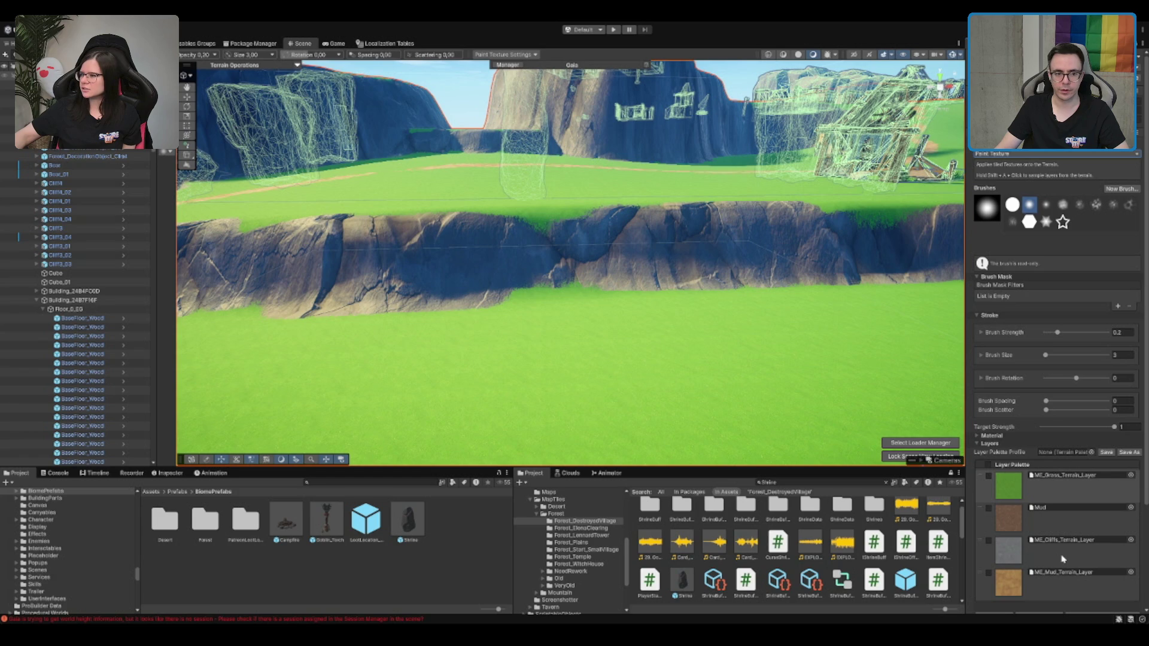
click(1053, 549)
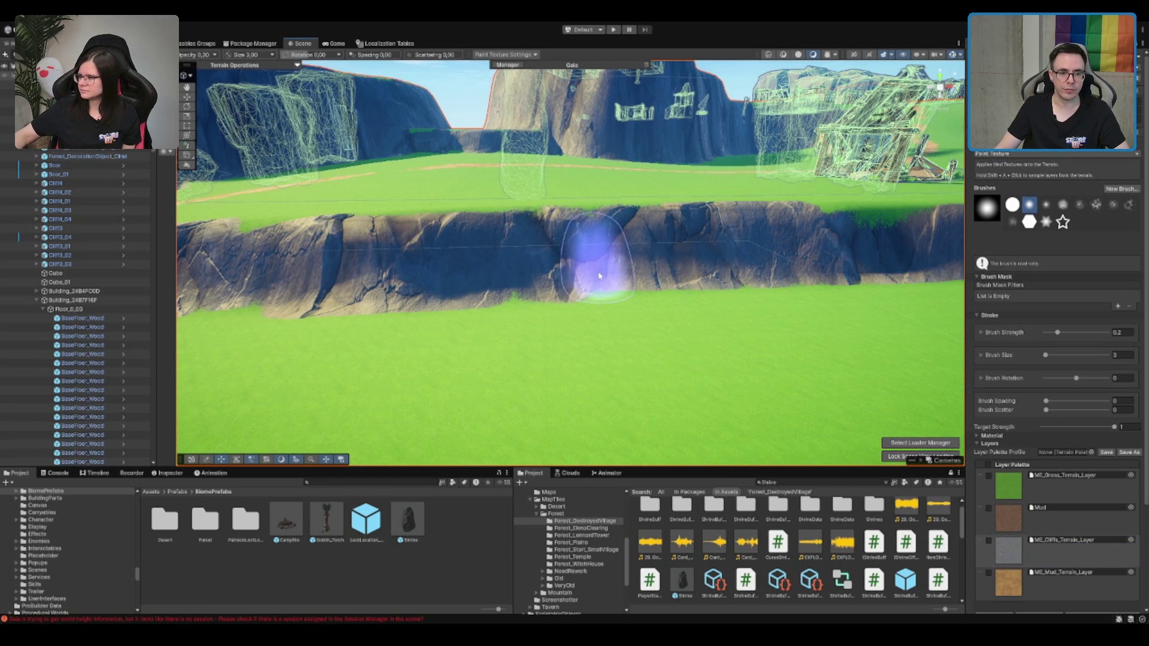
scroll(527, 281, up, 4)
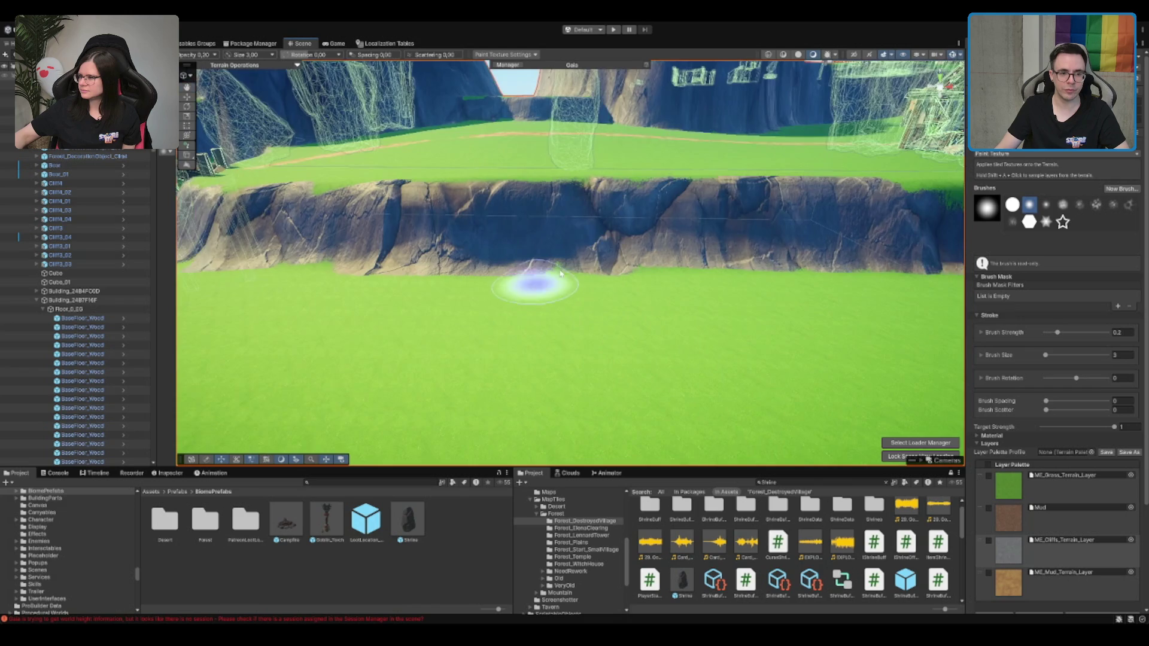
scroll(658, 239, up, 2)
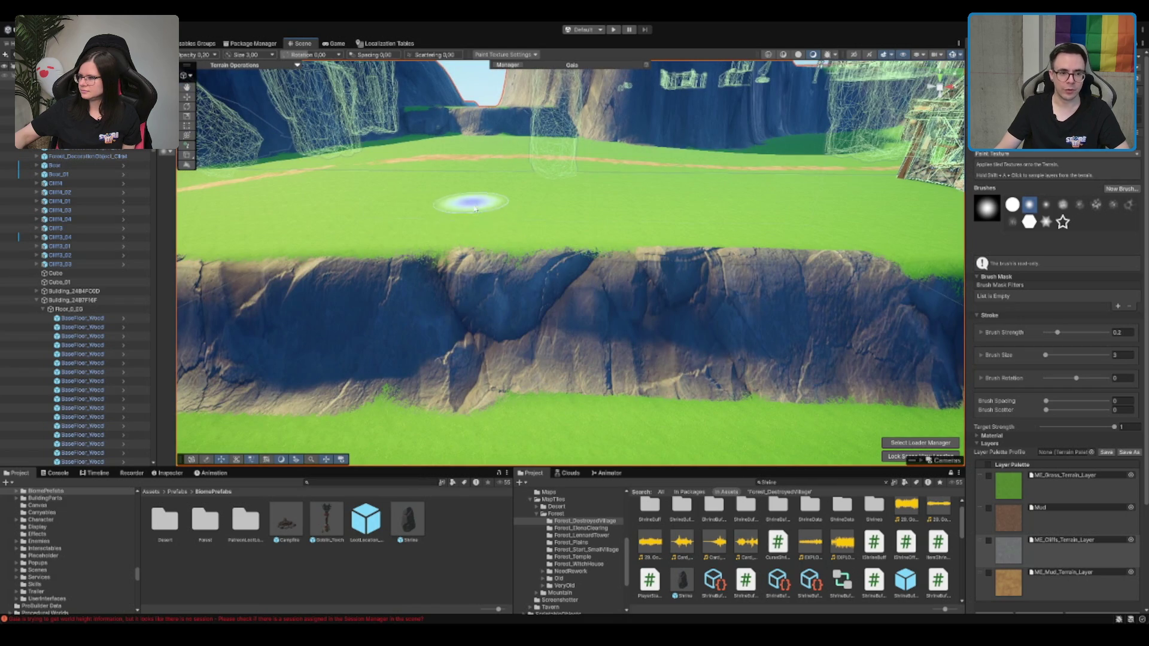
scroll(586, 269, up, 5)
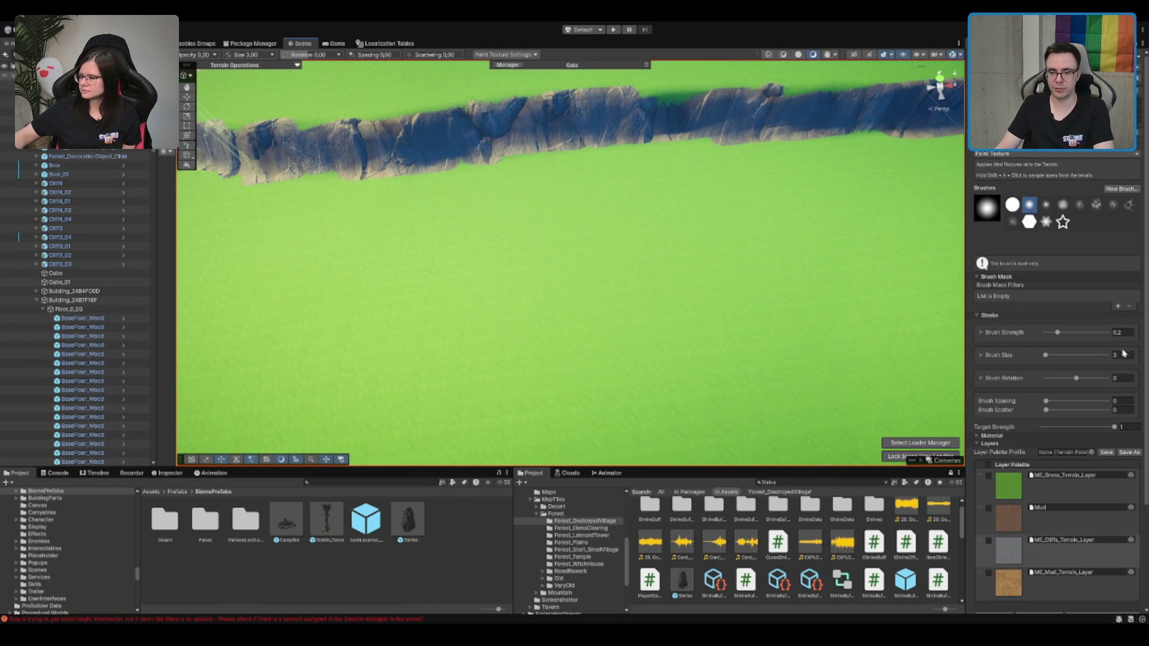
scroll(617, 249, up, 5)
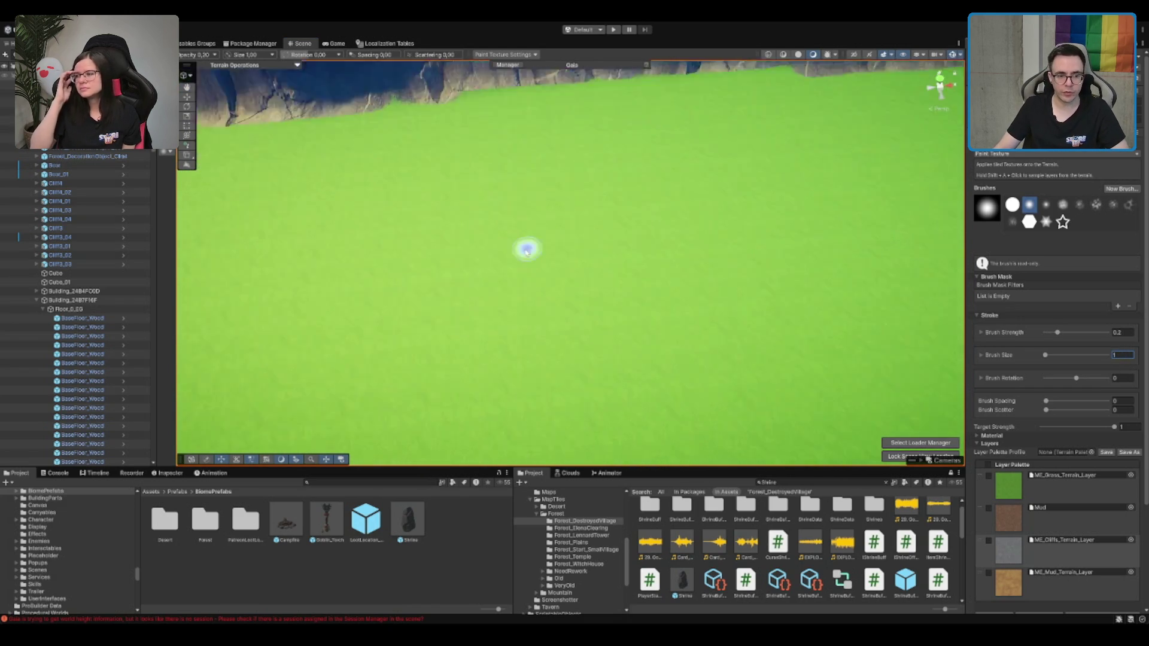
drag(601, 317, 604, 326)
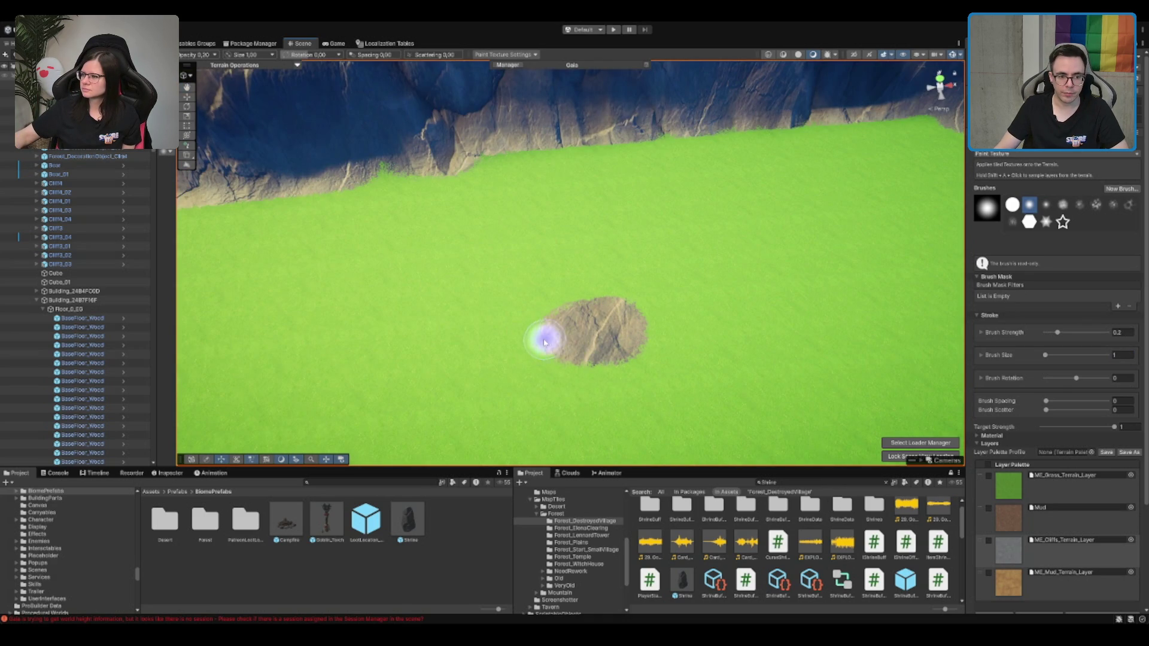
drag(499, 346, 460, 350)
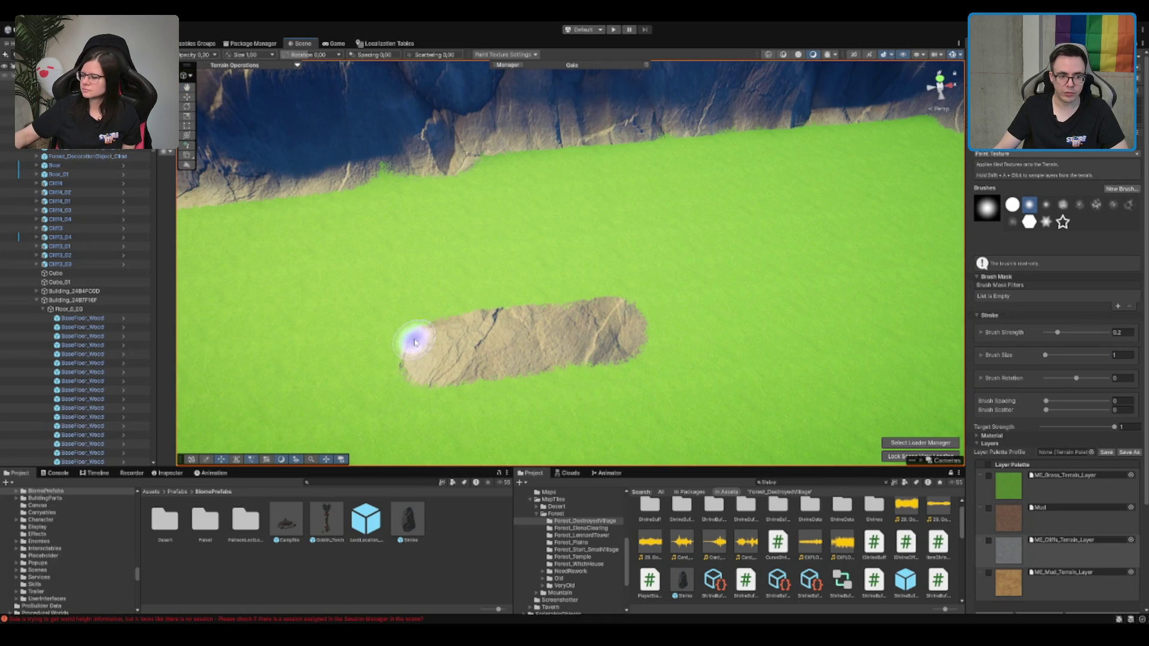
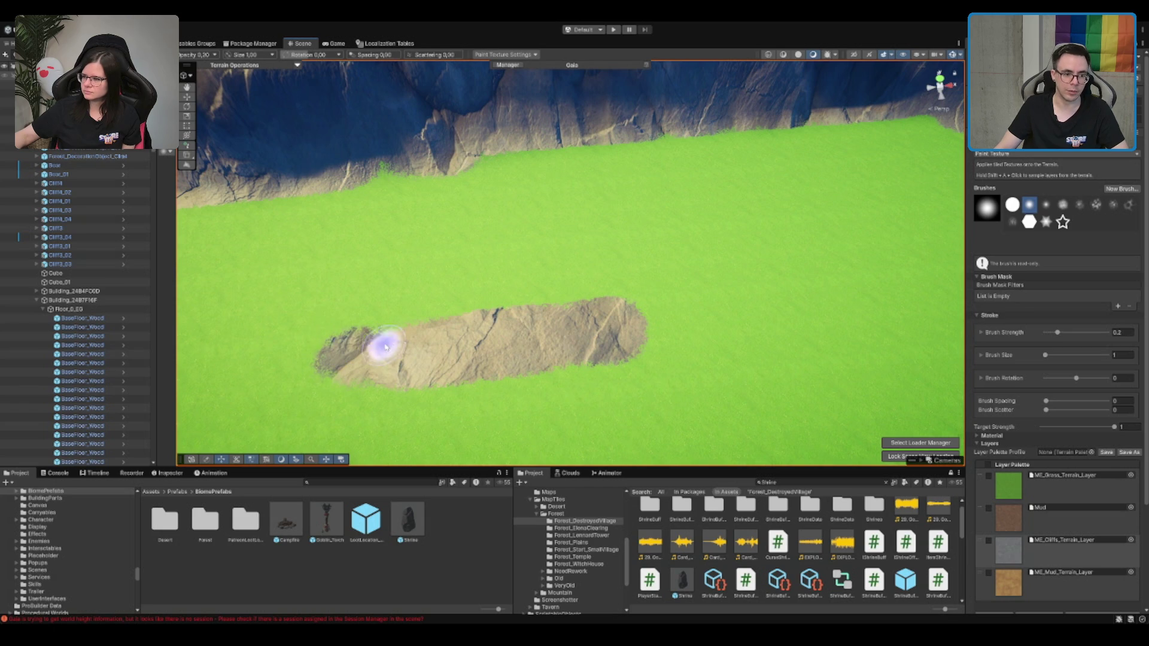
Undo the stray rocky paint patch, then select the Mud layer with brush size 3
key(ctrl+z)
key(ctrl+z)
key(ctrl+z)
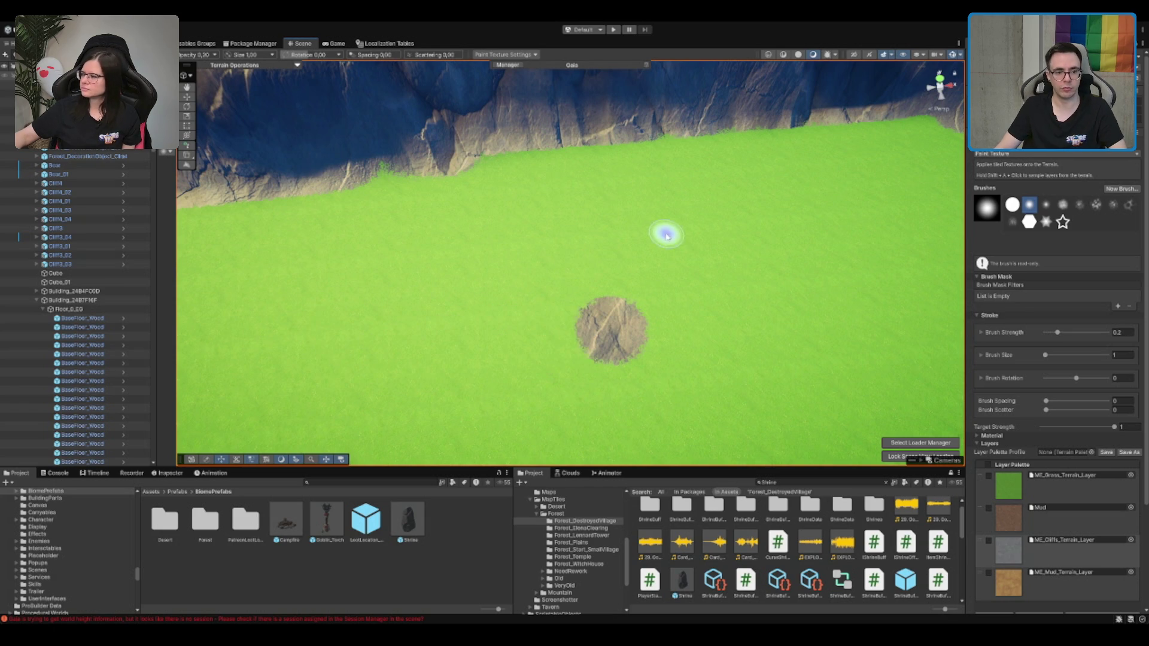
scroll(692, 256, down, 10)
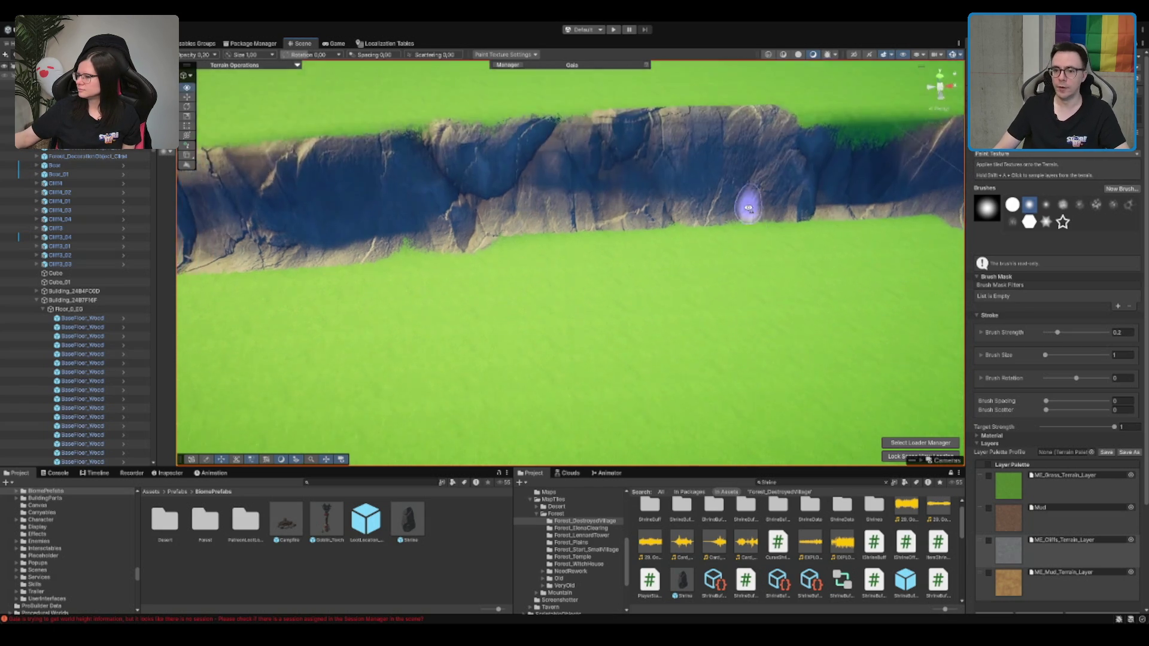
scroll(618, 195, up, 4)
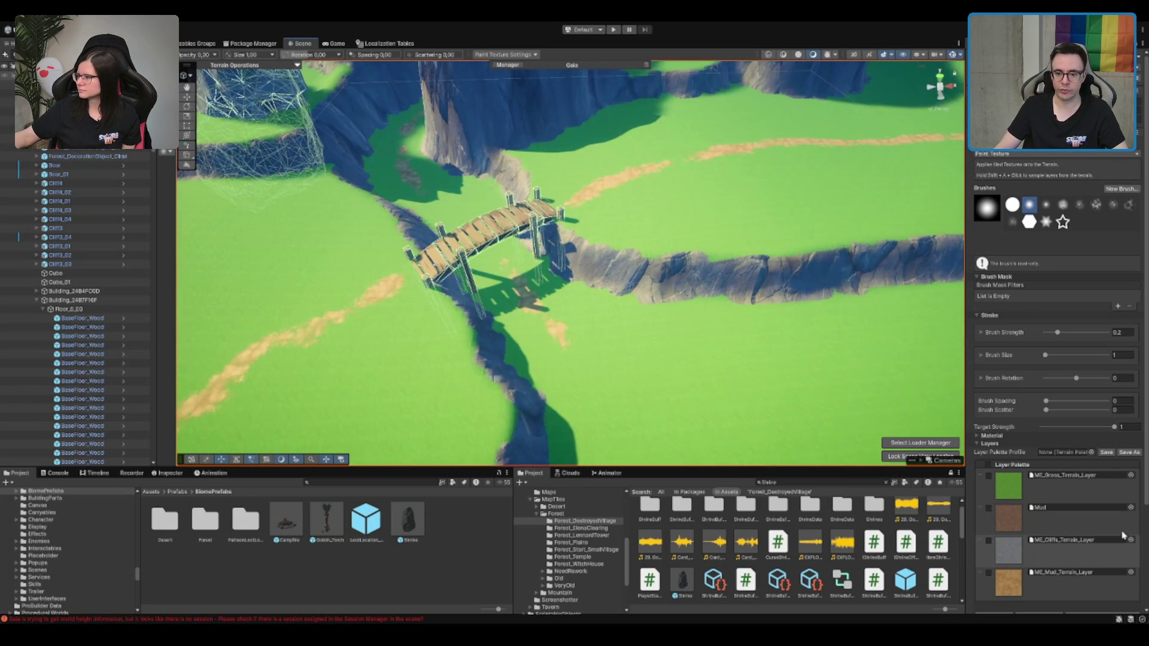
click(1051, 587)
text(3)
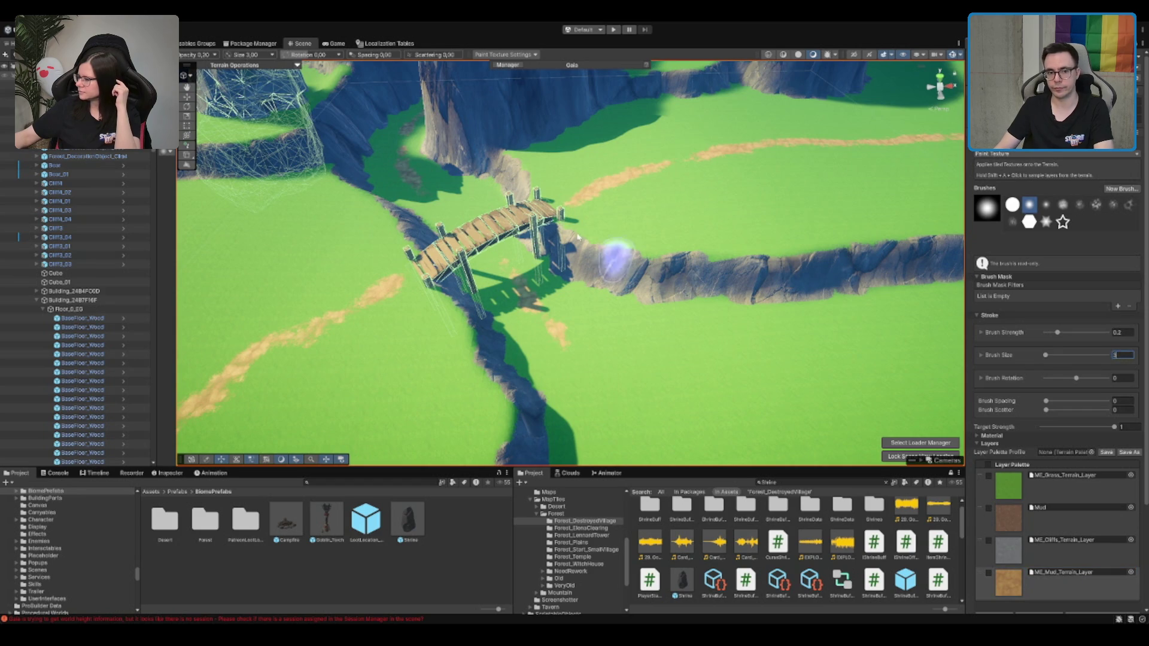
scroll(615, 256, down, 5)
scroll(526, 323, up, 3)
Orbit down into the village canyon and select the Cliffs terrain layer
mouse_move(702, 339)
mouse_down()
mouse_move(585, 244)
mouse_move(575, 249)
mouse_move(609, 231)
mouse_move(731, 239)
mouse_up()
scroll(731, 239, up, 2)
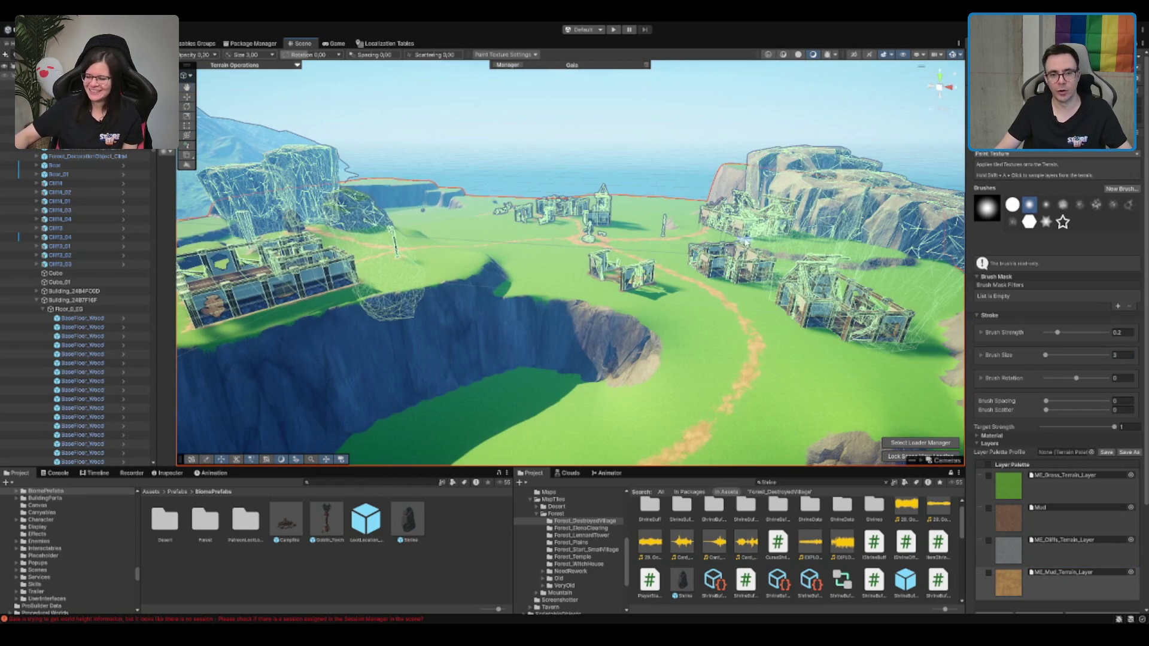
scroll(742, 242, up, 2)
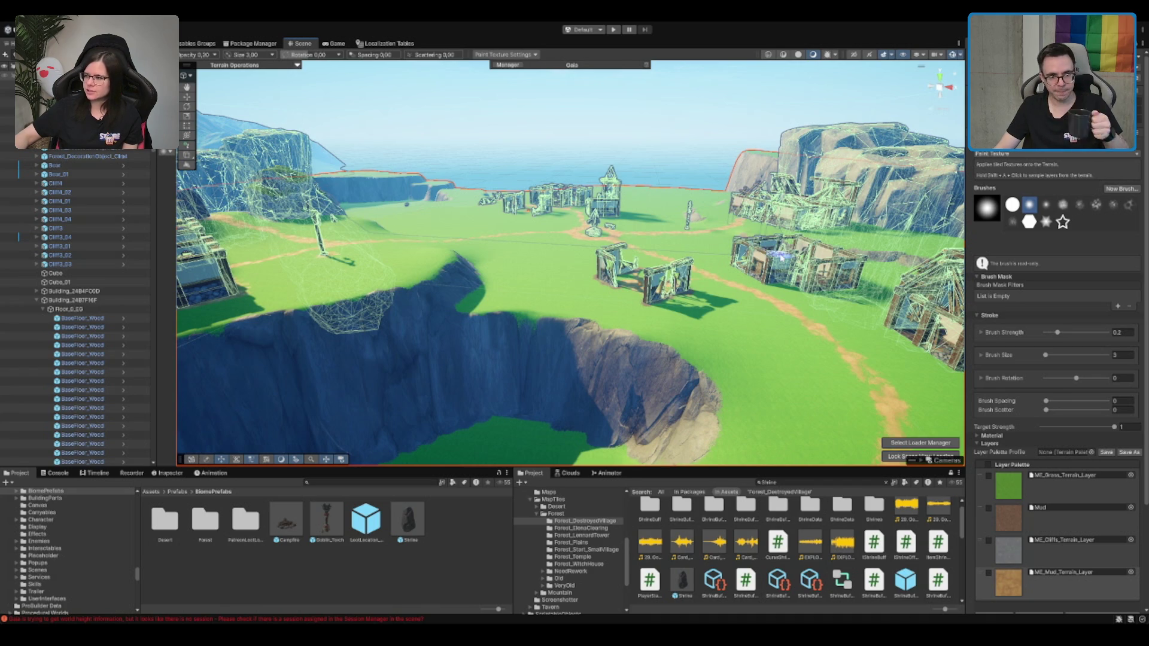
mouse_move(574, 317)
mouse_down()
mouse_move(590, 321)
mouse_move(645, 226)
mouse_move(664, 239)
mouse_up()
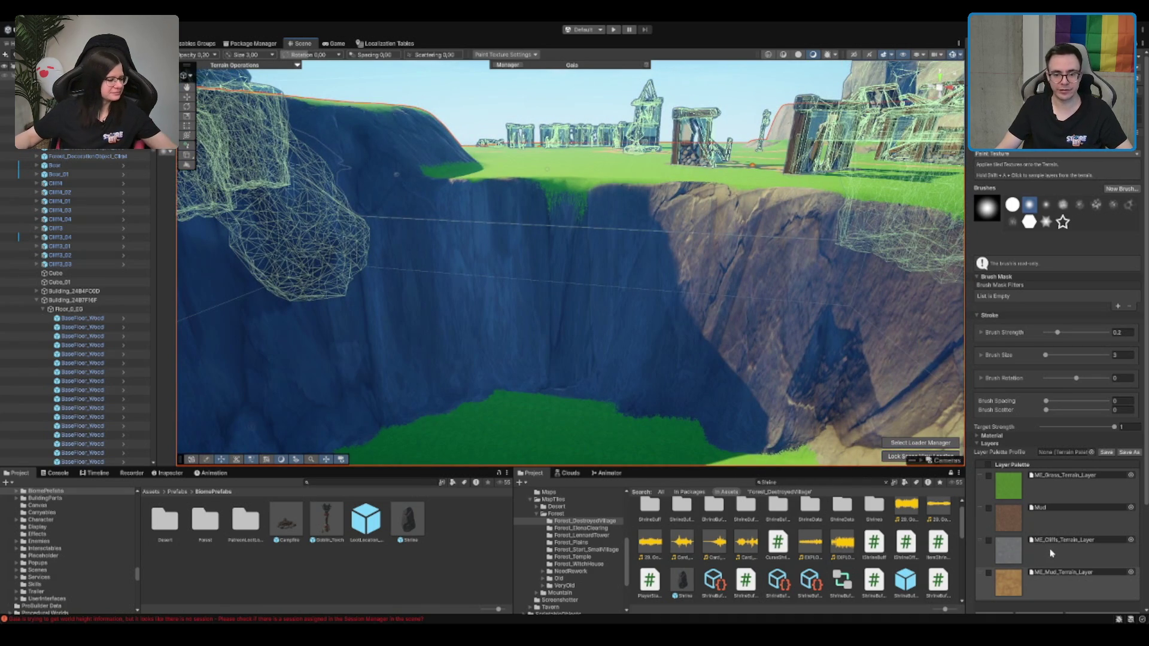
click(1051, 553)
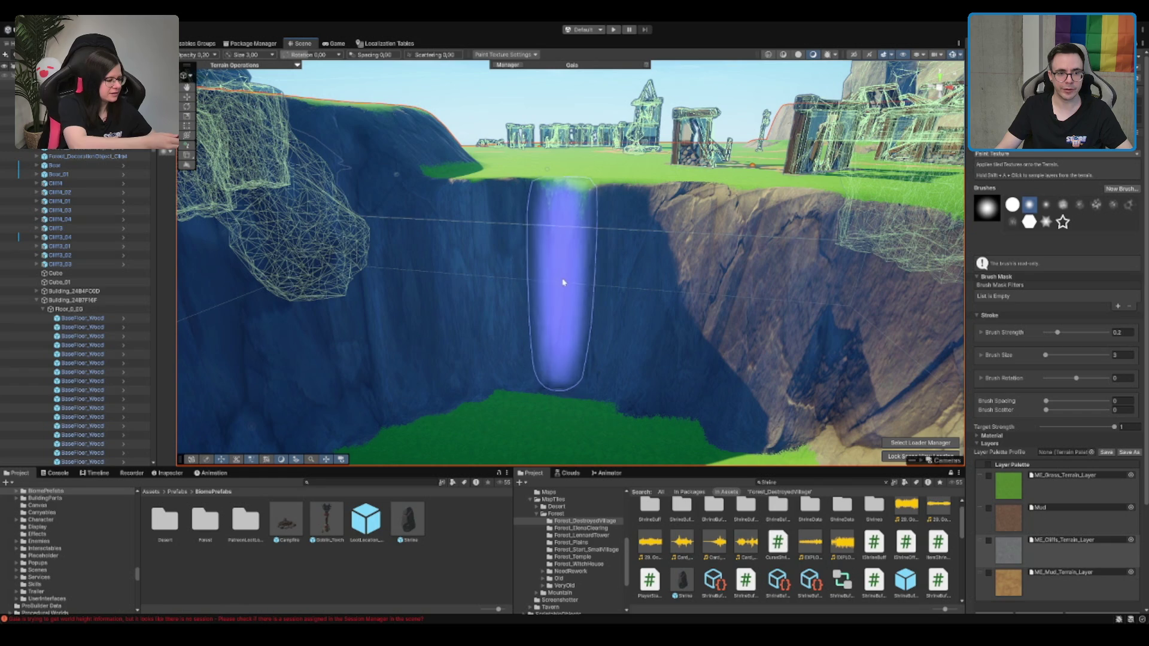
Orbit around the ruined house and switch the terrain tool to Smooth Height
scroll(574, 269, down, 5)
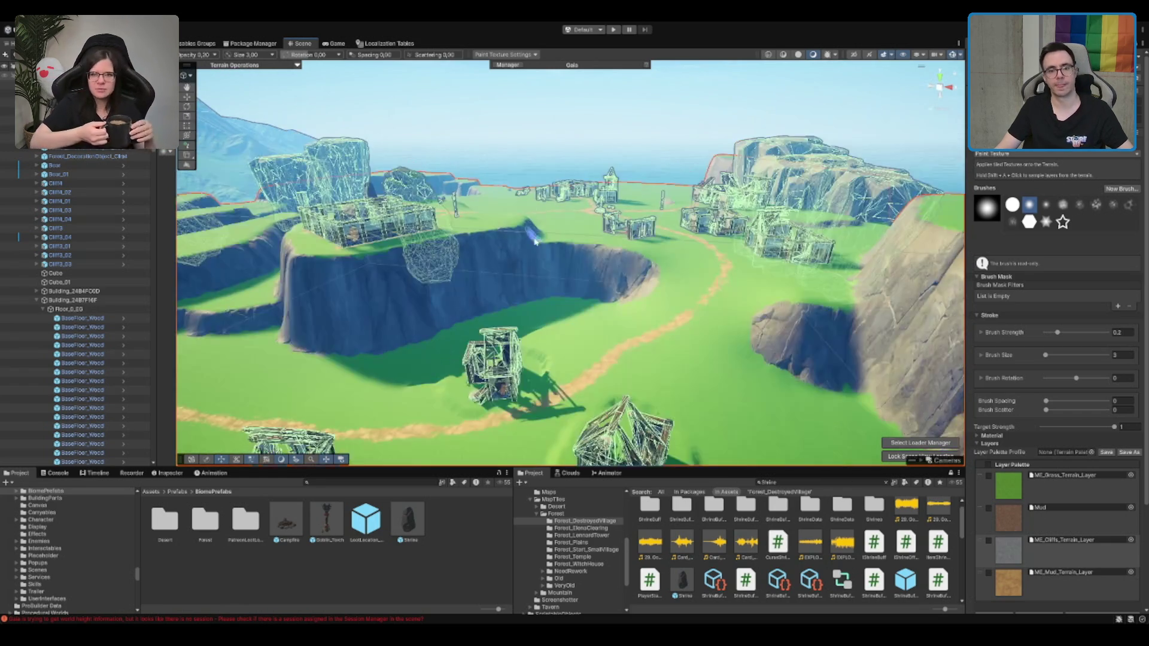
scroll(535, 239, up, 5)
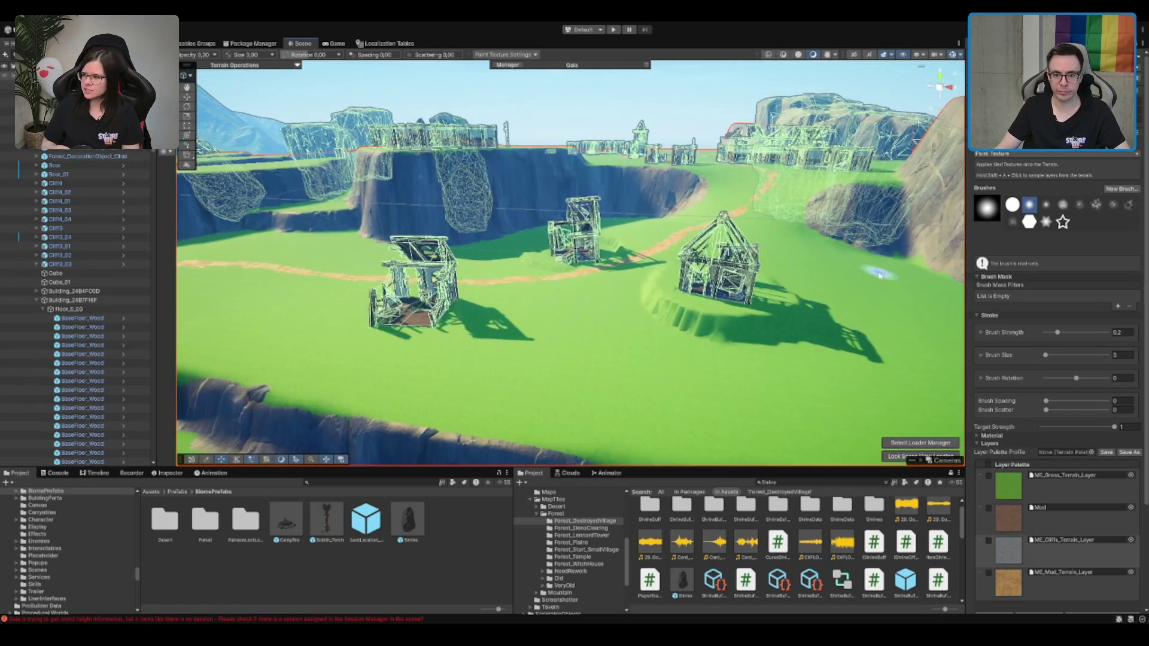
scroll(664, 314, up, 5)
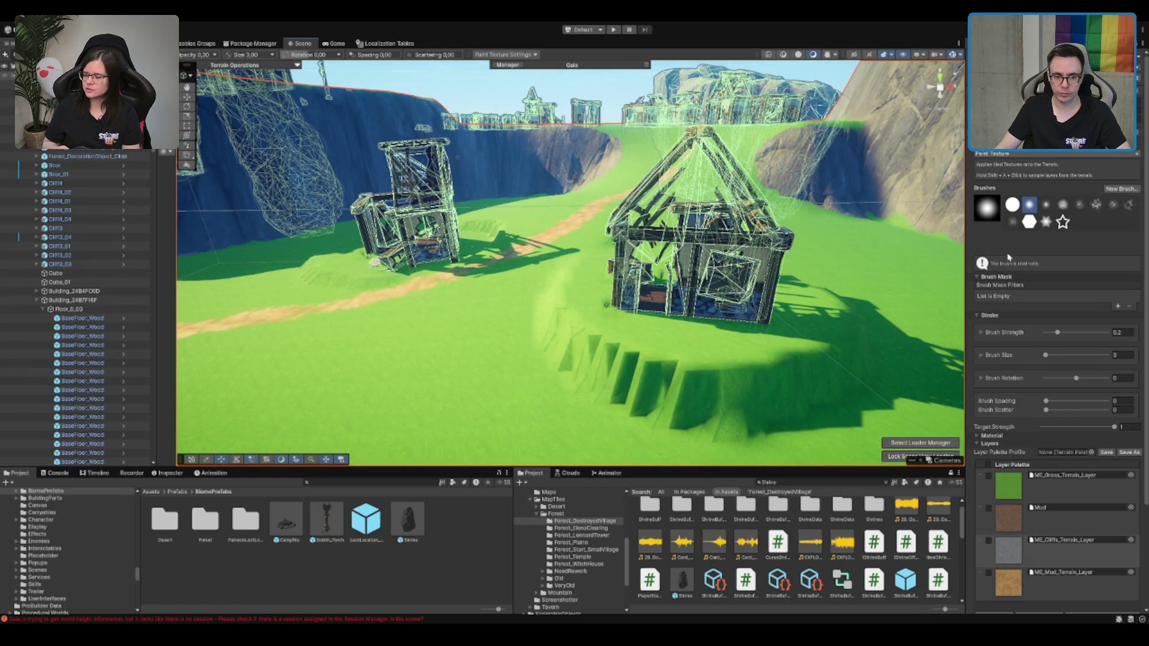
drag(668, 289, 995, 188)
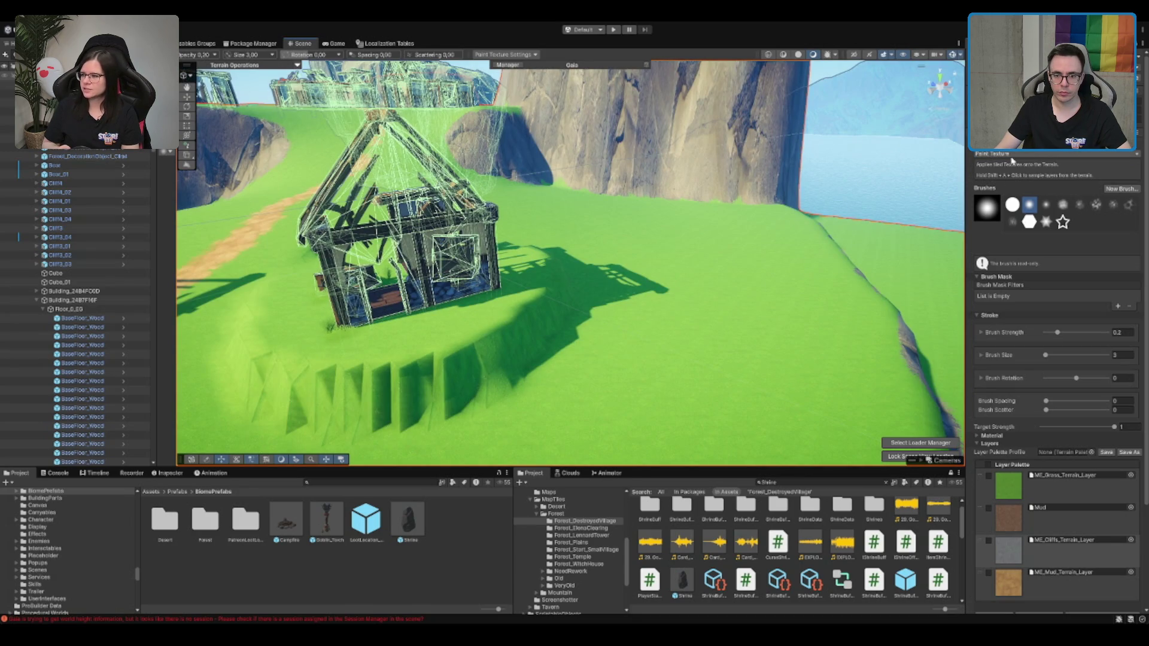
mouse_move(462, 264)
mouse_down()
mouse_move(487, 264)
mouse_move(474, 313)
mouse_up()
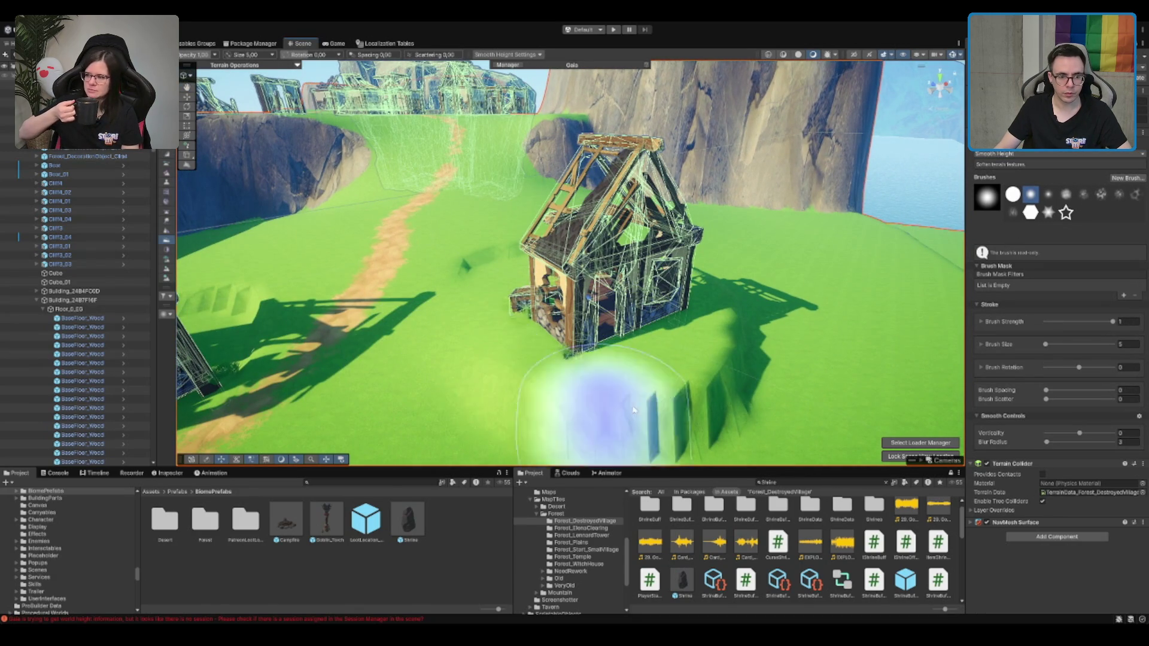
Smooth the stepped ground beneath the nearest ruined houses
mouse_move(671, 368)
mouse_down()
mouse_move(664, 383)
mouse_move(653, 330)
mouse_up()
mouse_move(602, 371)
mouse_down()
mouse_move(706, 333)
mouse_move(544, 339)
mouse_up()
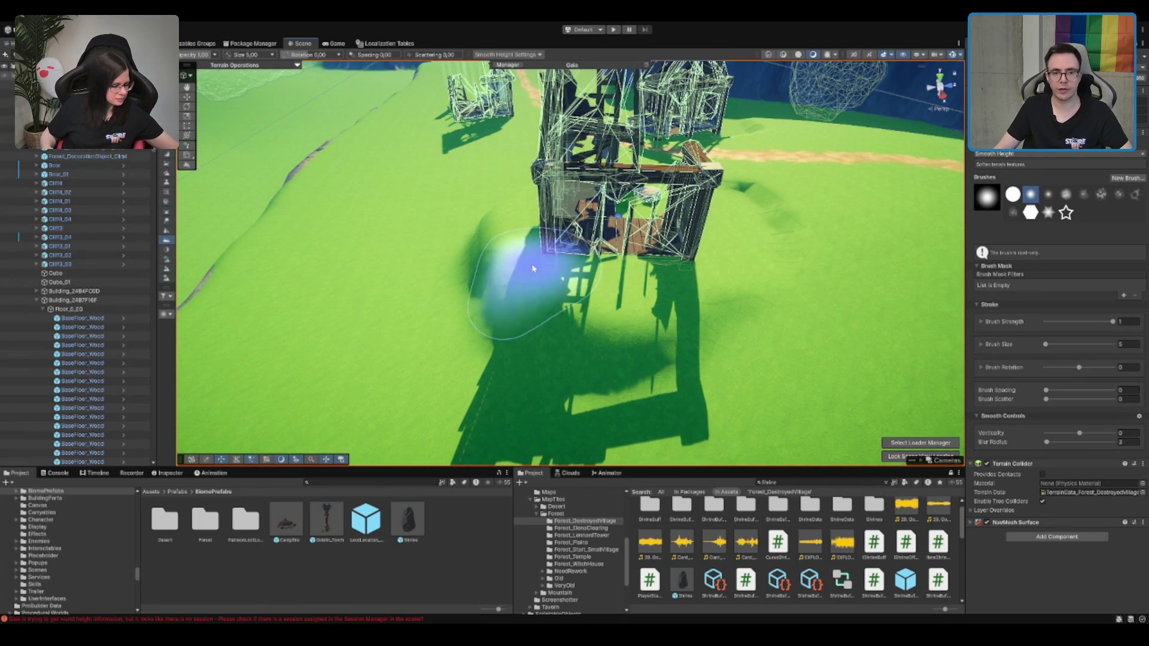
scroll(598, 236, down, 5)
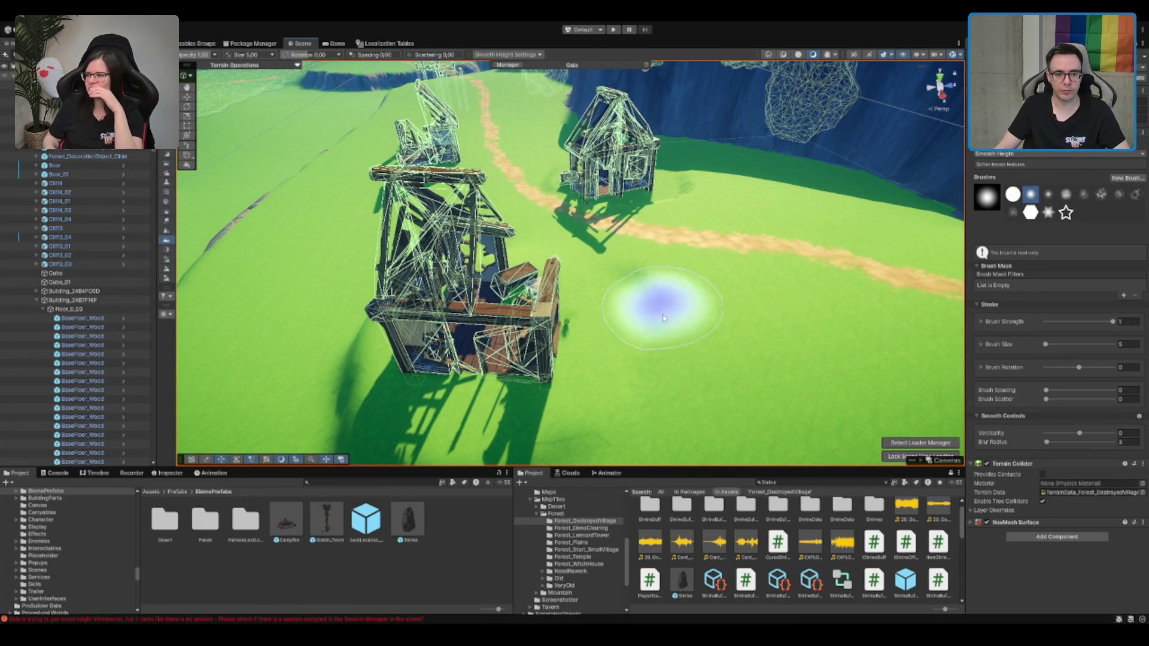
scroll(658, 305, down, 3)
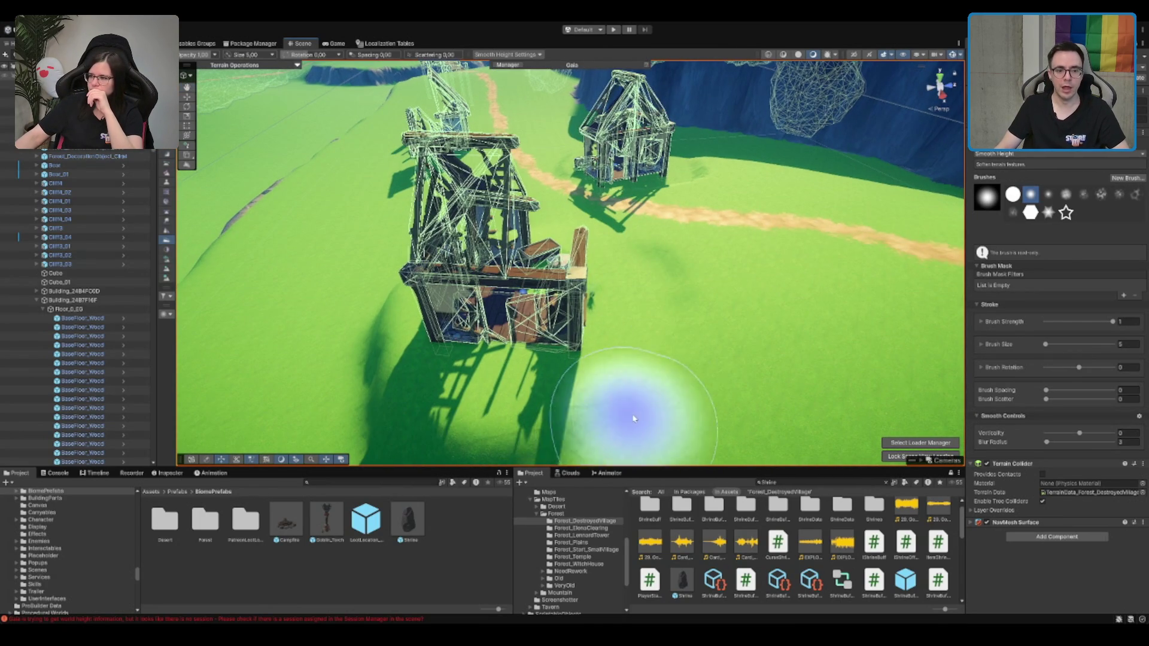
scroll(598, 406, down, 4)
scroll(560, 395, down, 3)
Continue smoothing toward the seaside cliff and around both buildings along the path
mouse_move(636, 411)
mouse_down()
mouse_move(654, 326)
mouse_move(806, 293)
mouse_up()
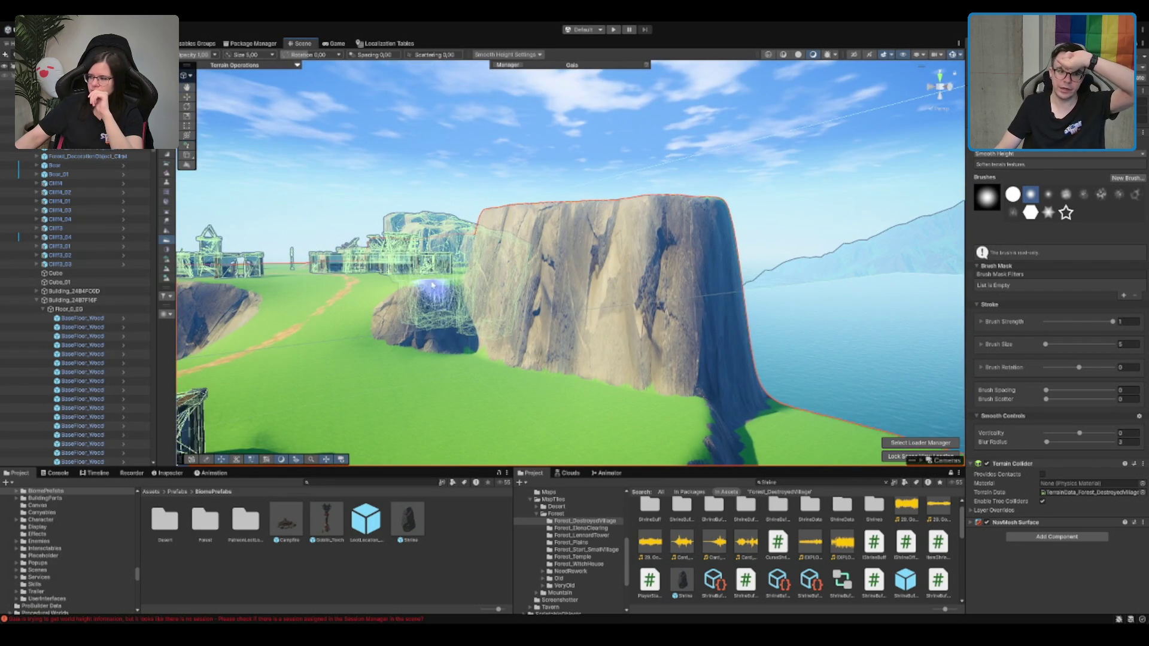
scroll(433, 287, down, 4)
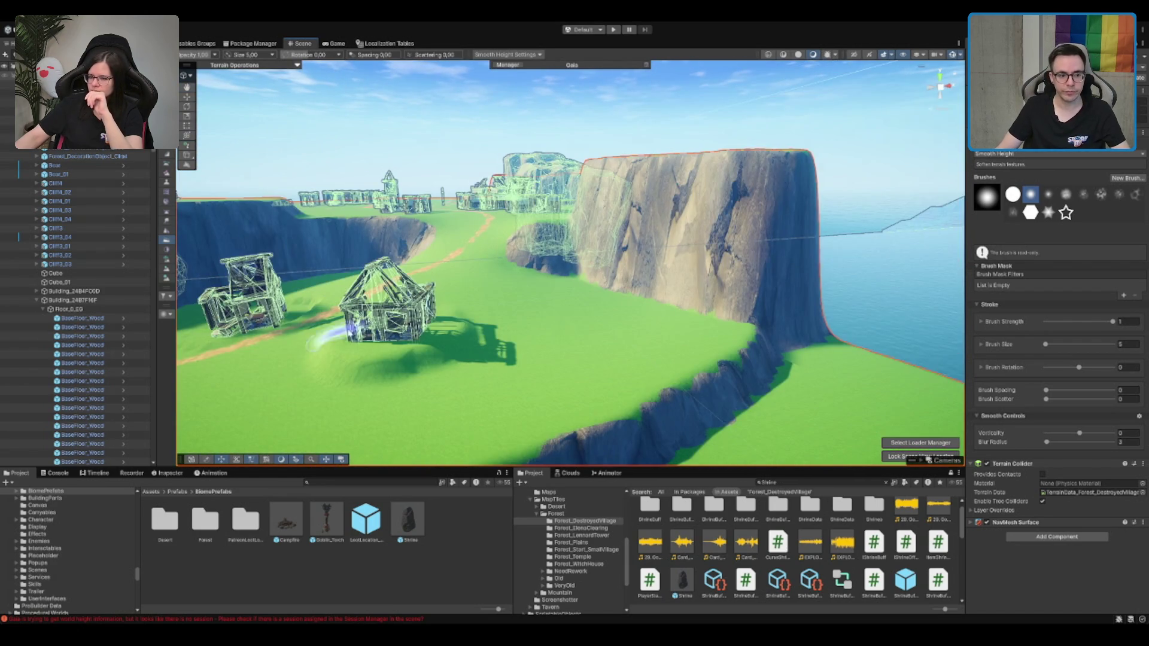
scroll(344, 332, up, 5)
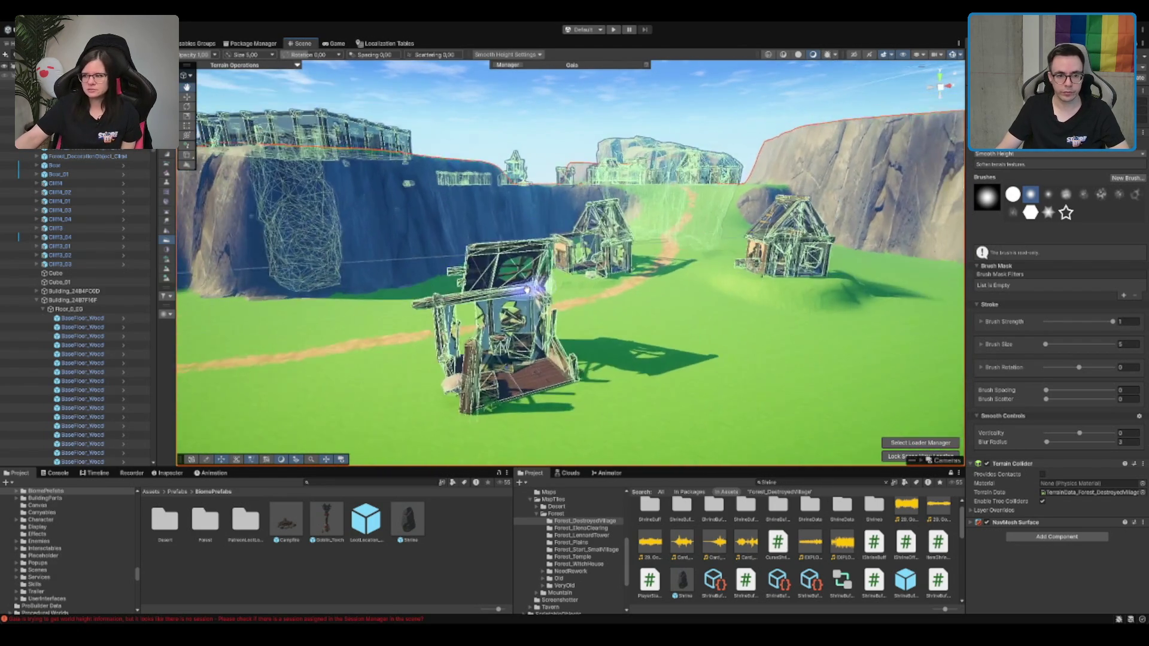
scroll(526, 290, up, 5)
scroll(604, 387, up, 3)
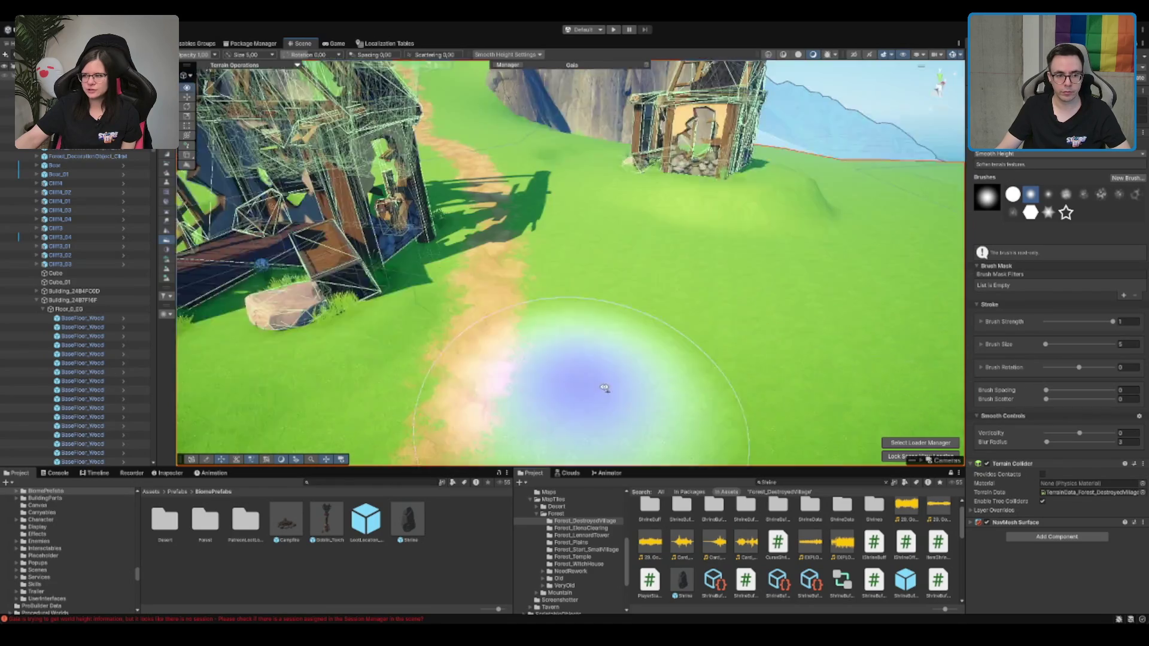
scroll(605, 388, down, 5)
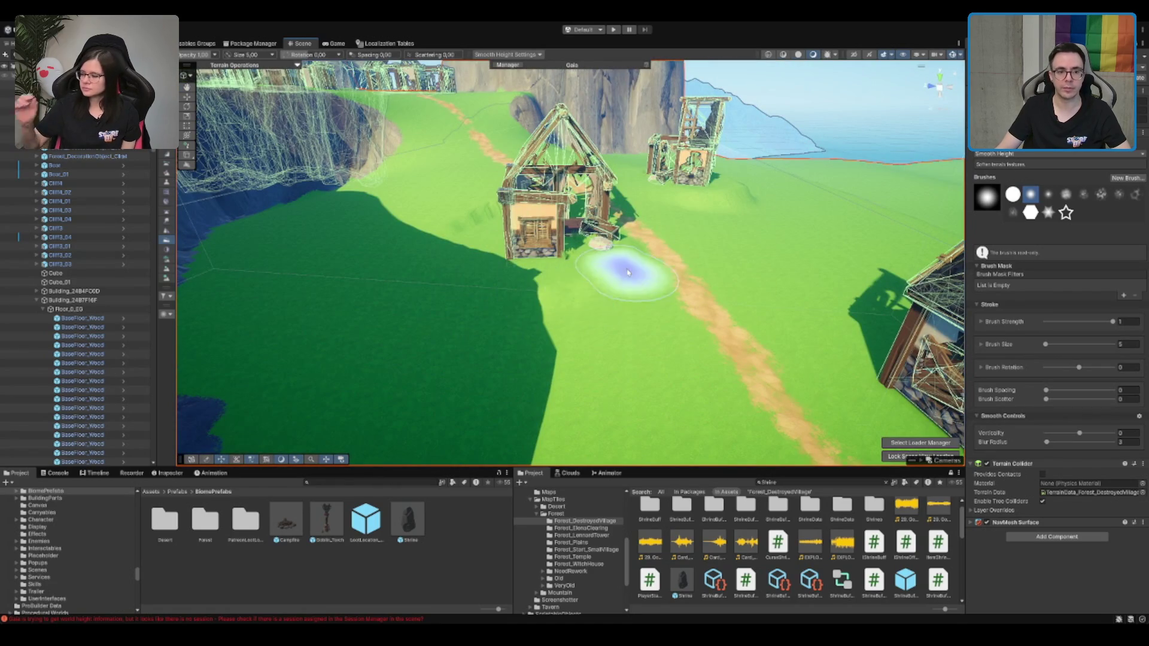
scroll(449, 295, up, 3)
mouse_move(448, 295)
mouse_down()
mouse_move(710, 339)
mouse_move(688, 338)
mouse_up()
mouse_move(326, 432)
mouse_down()
mouse_move(769, 321)
mouse_move(730, 197)
mouse_move(556, 235)
mouse_move(671, 256)
mouse_move(662, 335)
mouse_move(675, 290)
mouse_up()
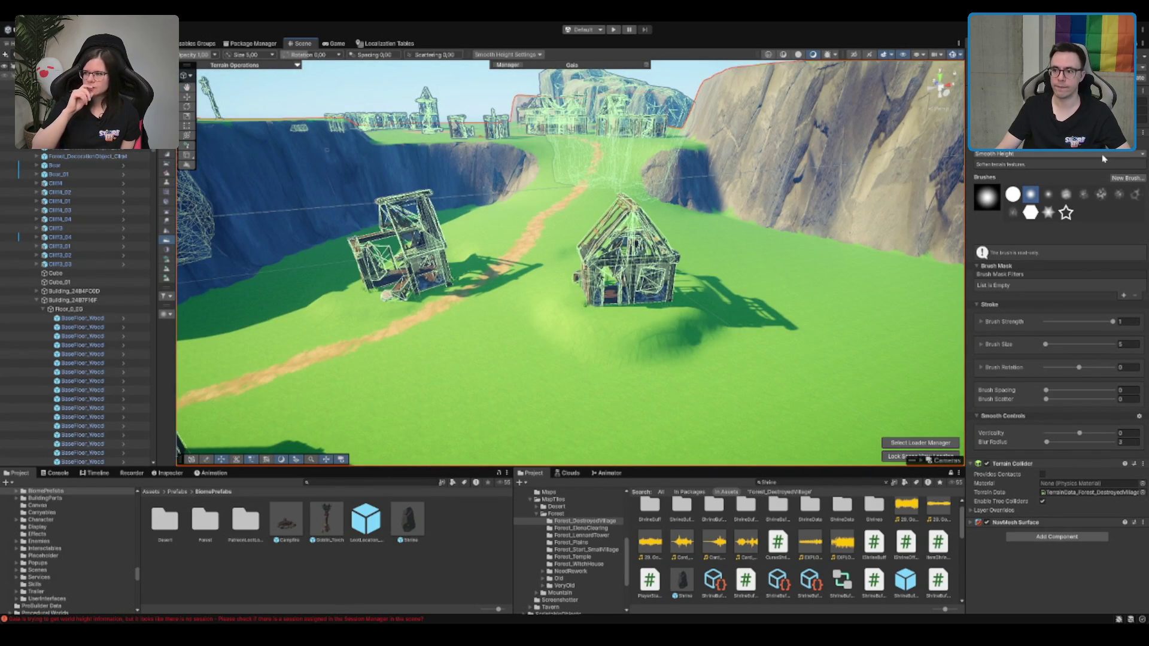
Switch to Paint Texture with brush size 2 and undo a trial brown stroke
key(ctrl+2)
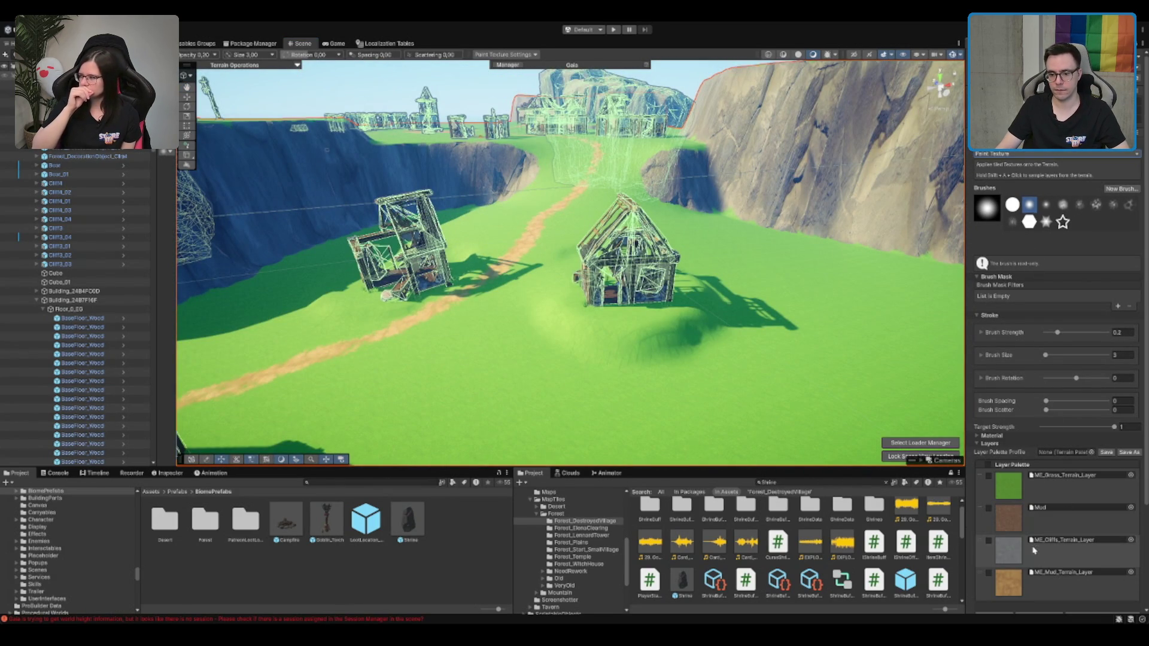
scroll(553, 333, up, 2)
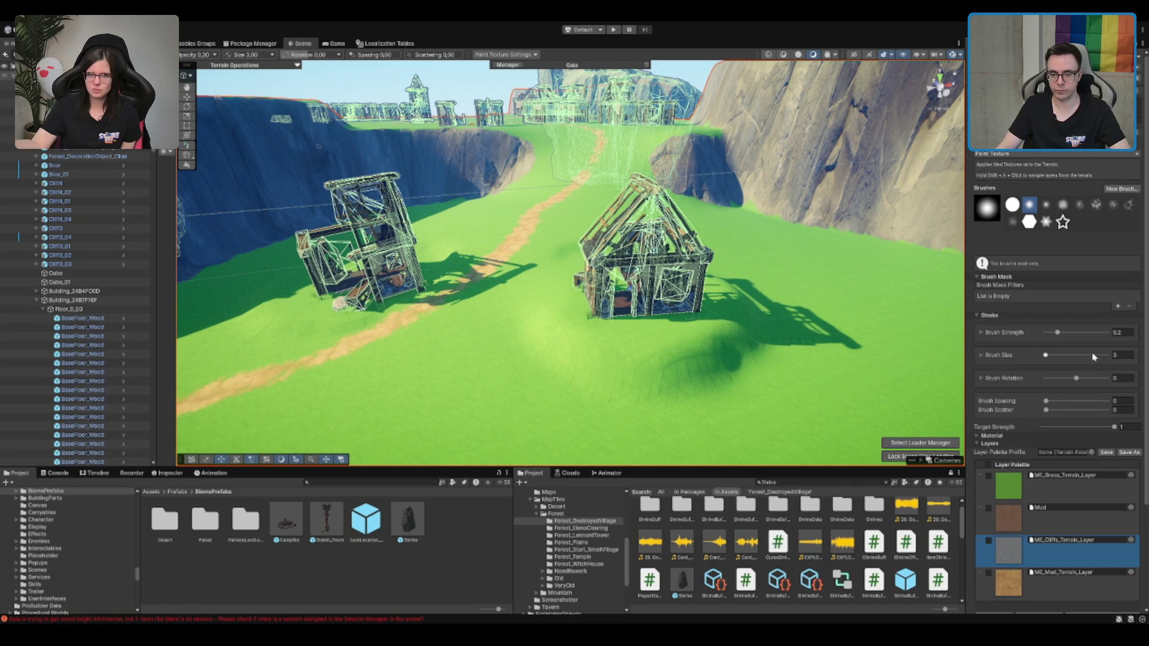
text(2)
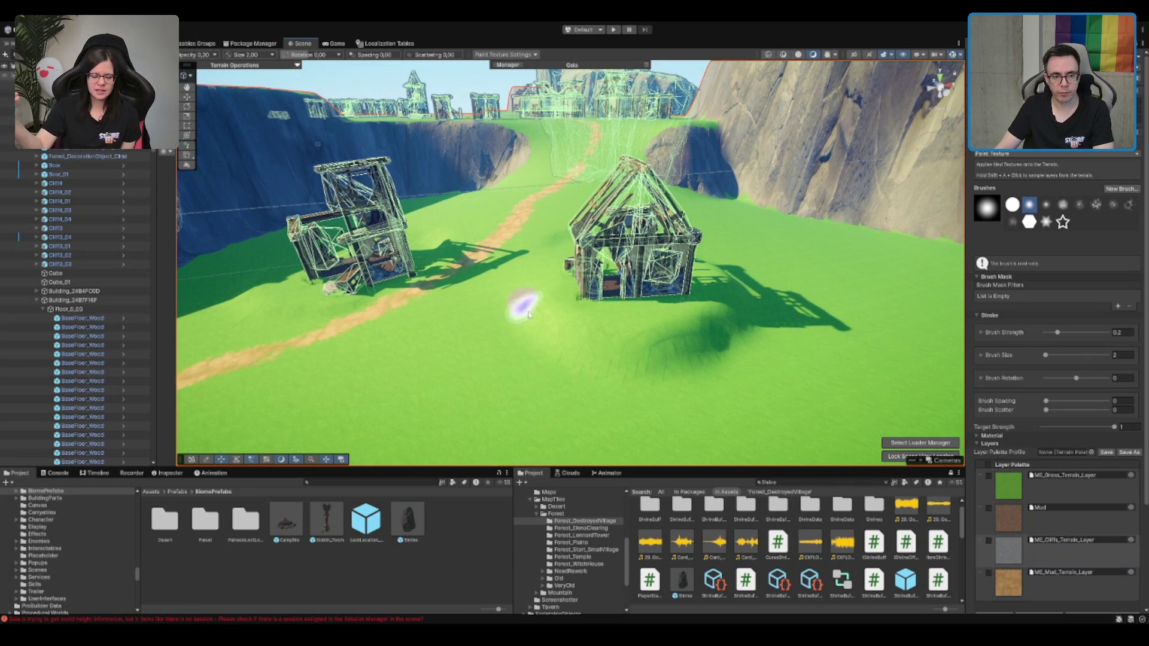
drag(520, 305, 586, 340)
key(ctrl+z)
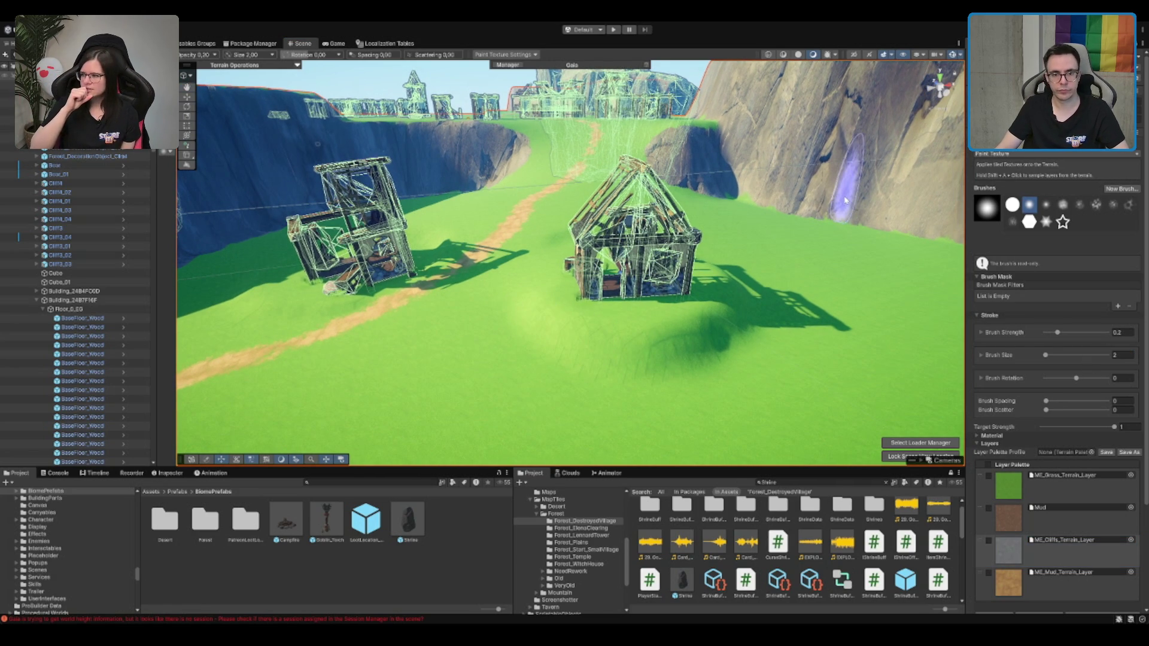
Paint a long rocky band in front of the house, then select the grass layer
mouse_move(555, 329)
mouse_down()
mouse_move(661, 348)
mouse_move(718, 333)
mouse_move(676, 346)
mouse_up()
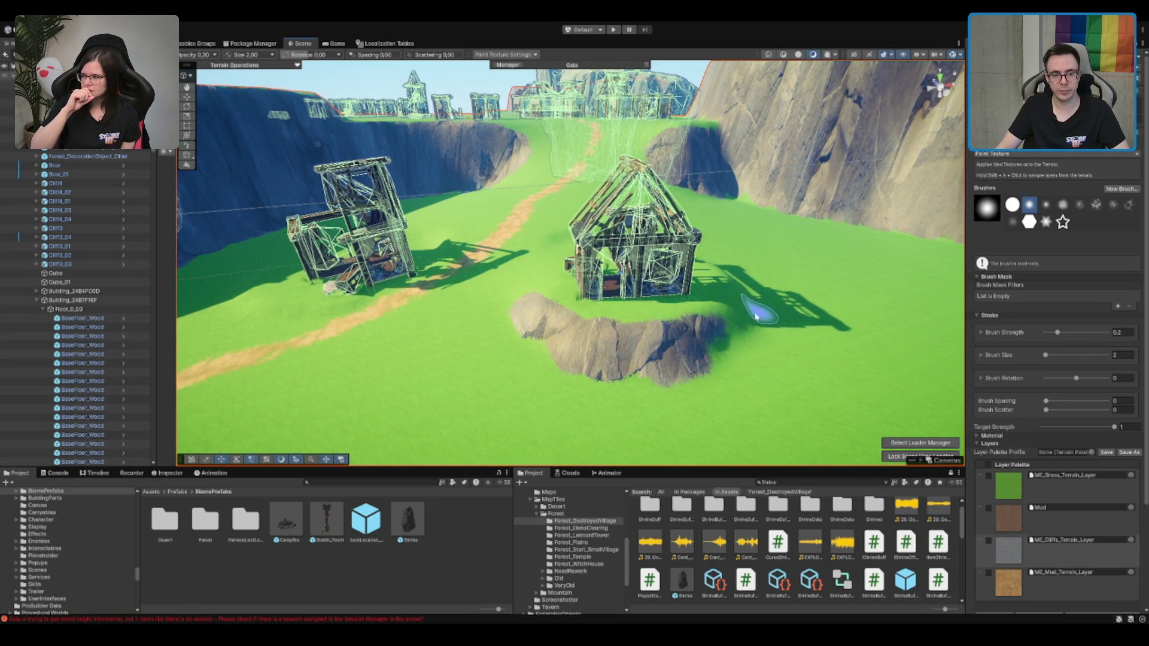
mouse_move(756, 300)
mouse_down()
mouse_move(482, 323)
mouse_move(698, 303)
mouse_move(787, 308)
mouse_up()
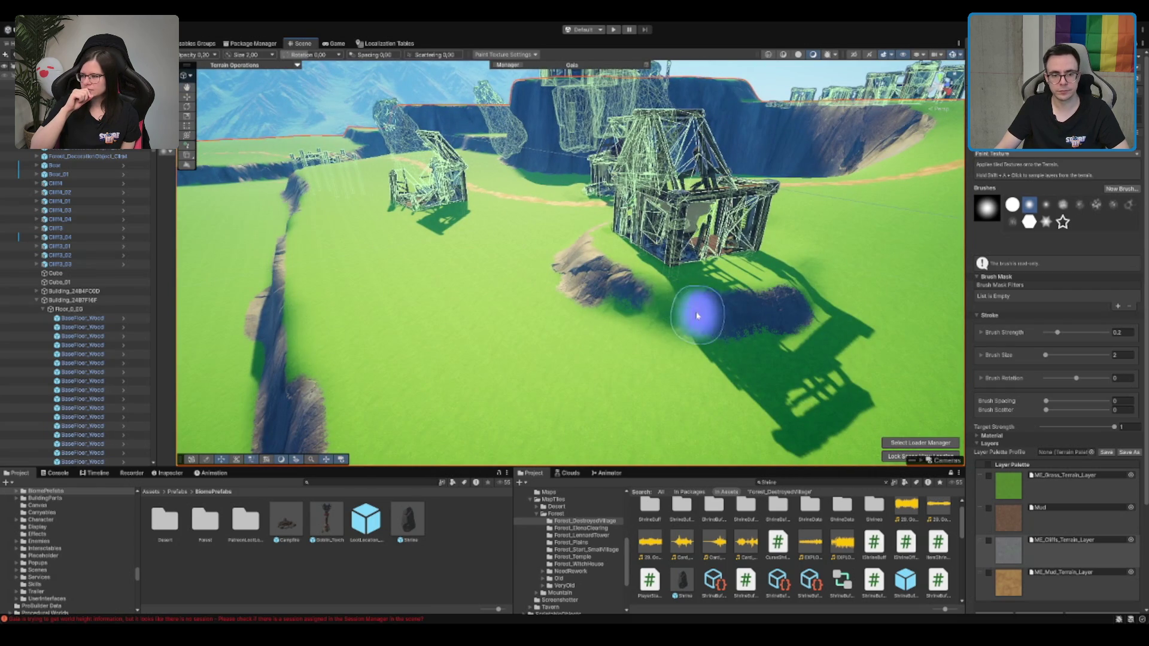
mouse_move(616, 287)
mouse_down()
mouse_move(744, 315)
mouse_move(441, 308)
mouse_move(453, 303)
mouse_up()
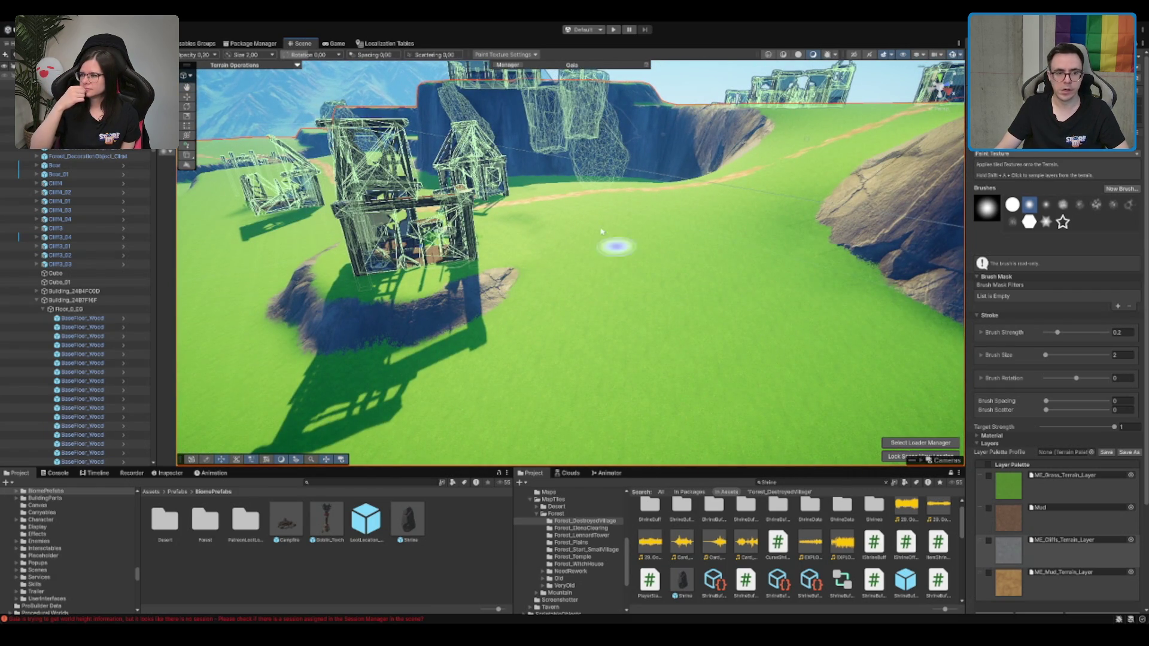
drag(601, 230, 606, 282)
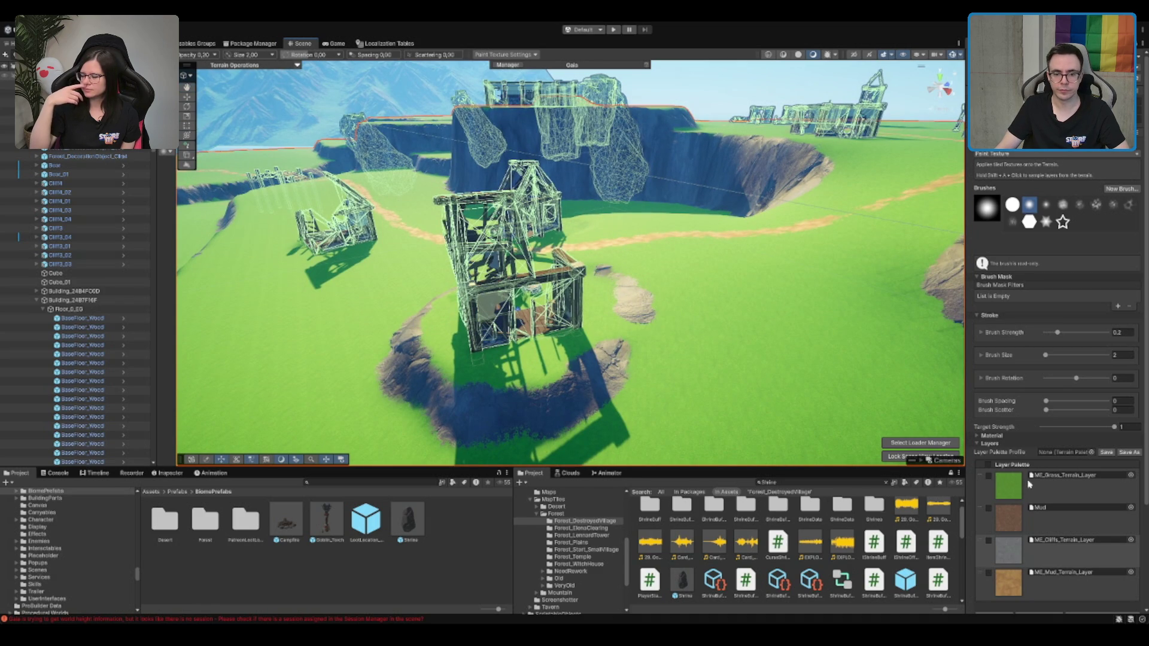
click(1065, 479)
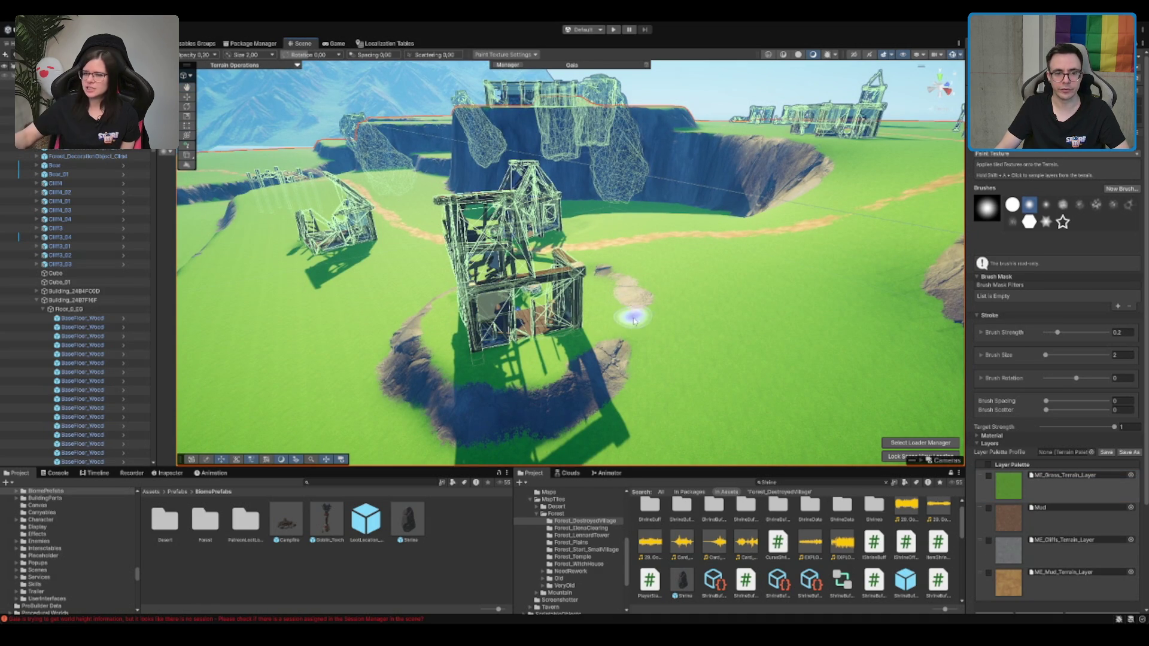
mouse_move(624, 273)
mouse_down()
mouse_move(646, 266)
mouse_move(633, 257)
mouse_move(525, 283)
mouse_move(687, 289)
mouse_move(778, 358)
mouse_move(921, 418)
mouse_move(1038, 517)
mouse_up()
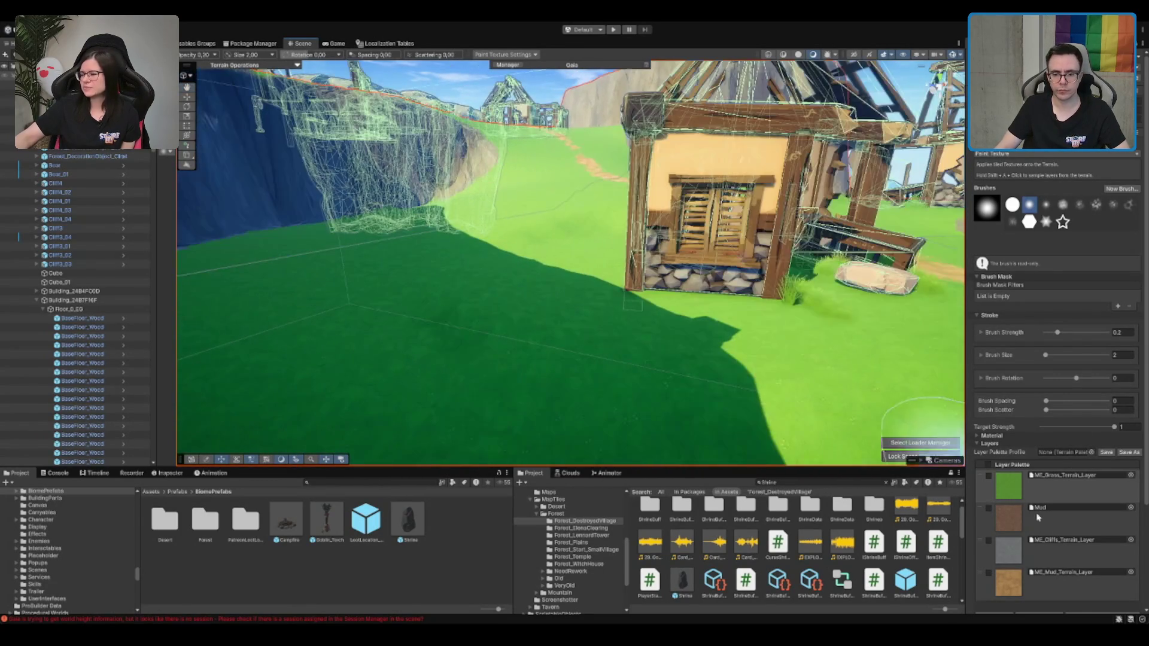
Paint a cliff texture patch by the house, then return to the grass layer
click(1065, 547)
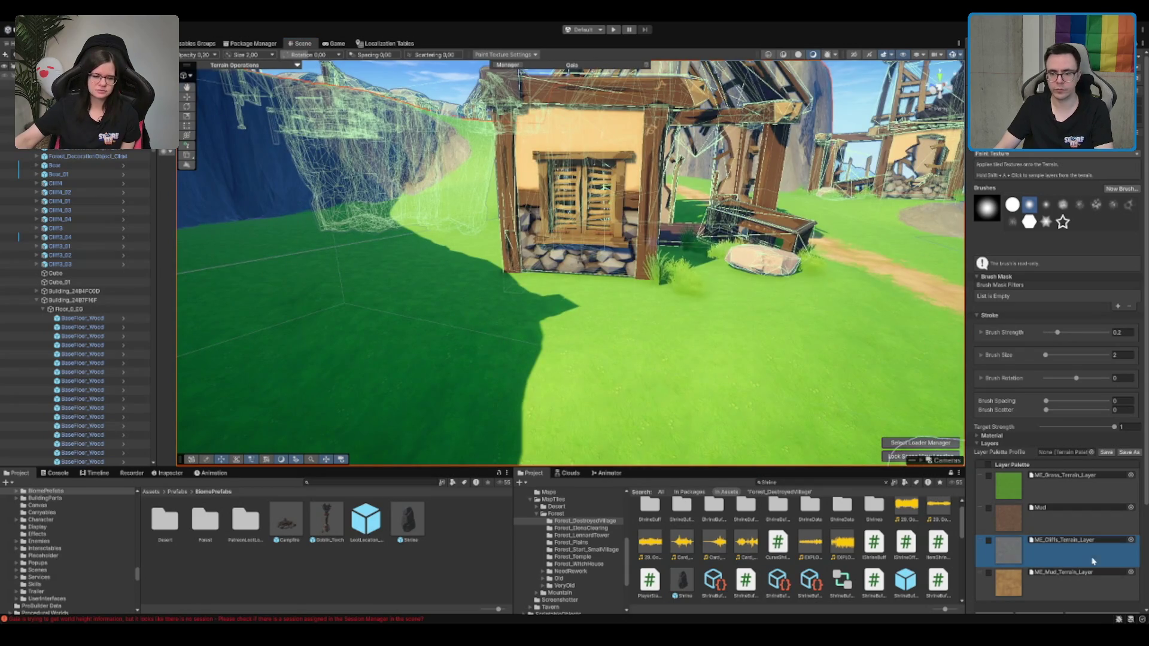
scroll(455, 320, down, 3)
mouse_move(436, 308)
mouse_down()
mouse_move(411, 290)
mouse_move(534, 340)
mouse_move(748, 311)
mouse_move(695, 333)
mouse_move(525, 351)
mouse_move(436, 318)
mouse_up()
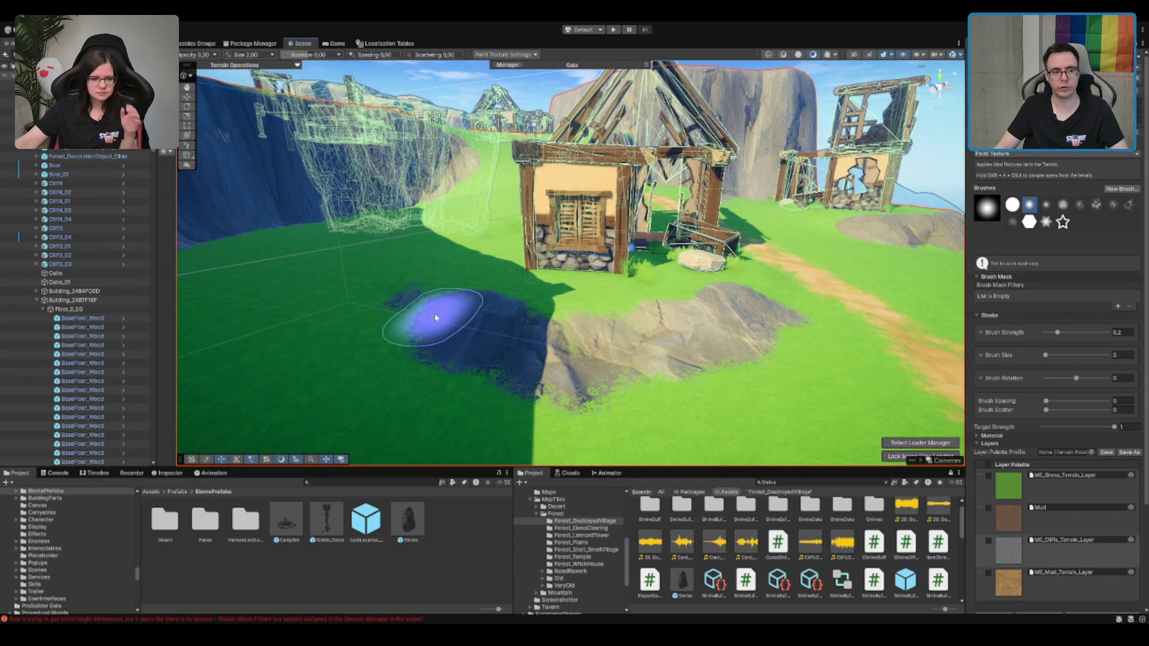
click(1045, 498)
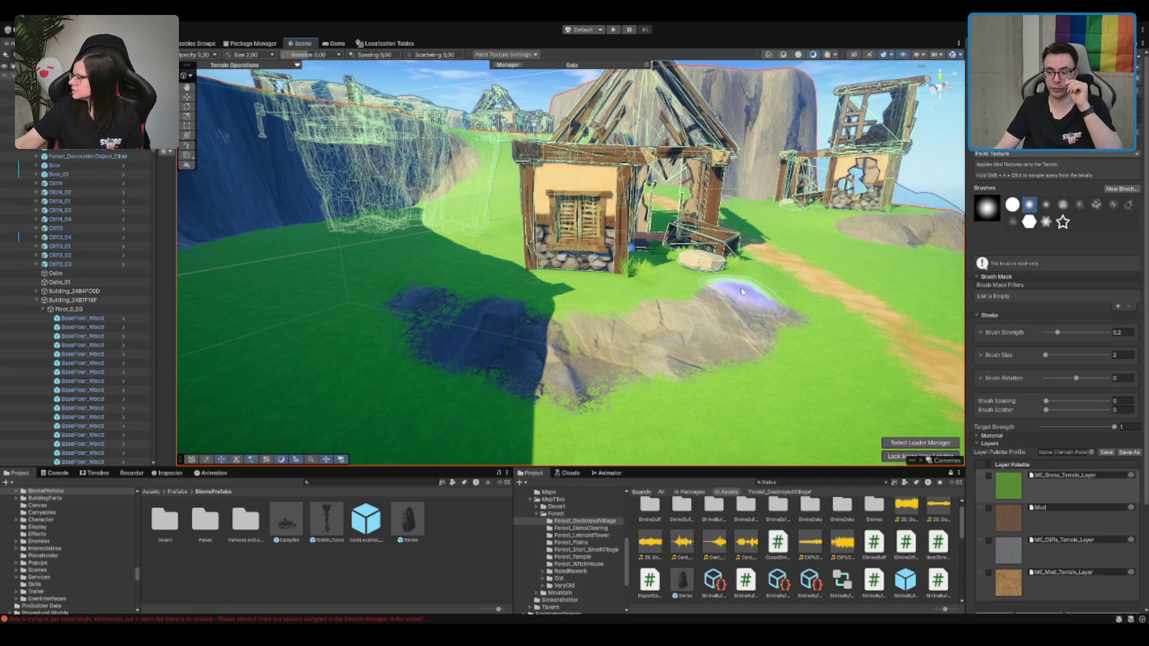
mouse_move(751, 307)
mouse_down()
mouse_move(661, 282)
mouse_move(443, 251)
mouse_move(604, 227)
mouse_move(643, 239)
mouse_move(651, 266)
mouse_up()
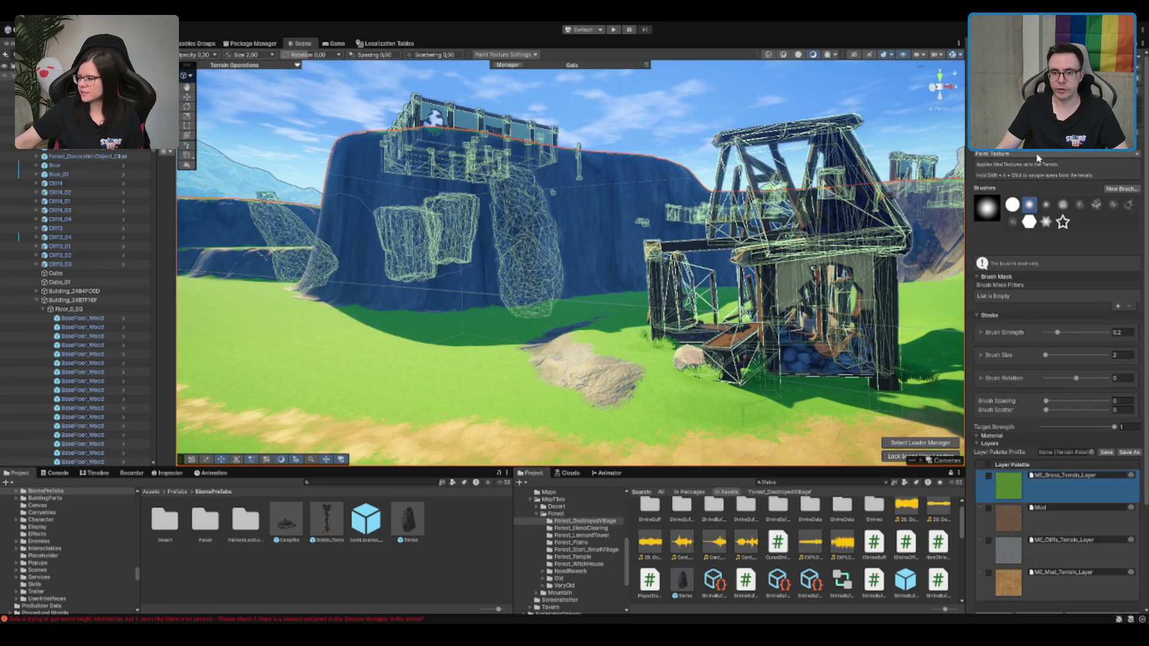
Switch to Smooth Height and survey the cliffs and village from several angles
key(F3)
scroll(726, 258, up, 3)
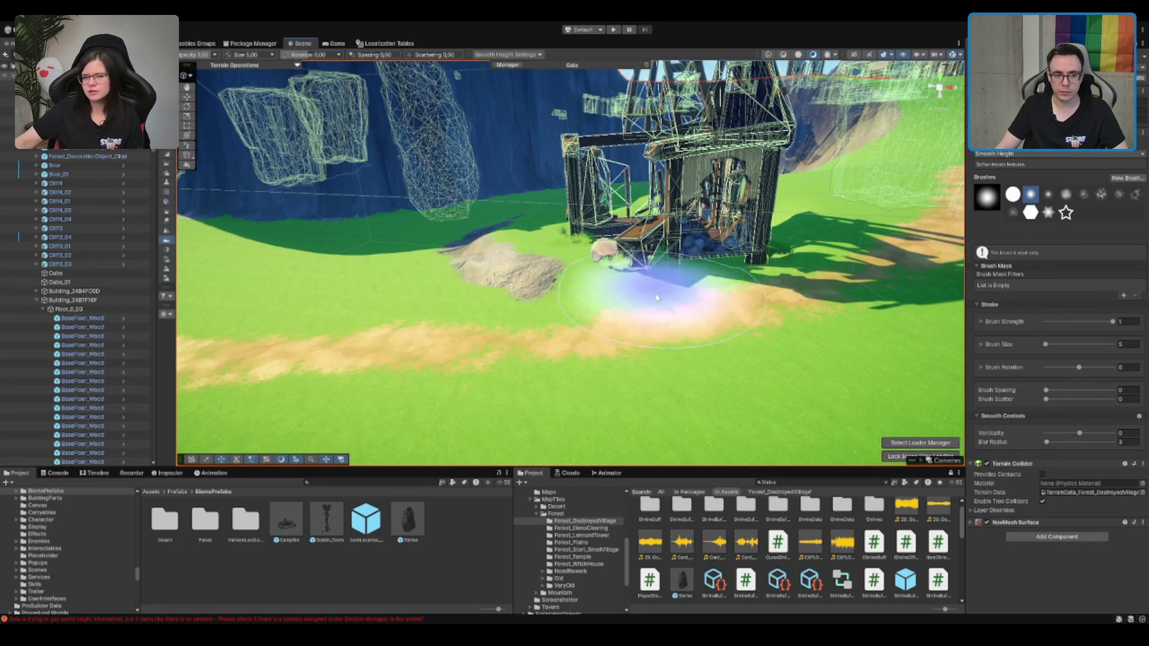
mouse_move(726, 258)
mouse_down()
mouse_move(705, 244)
mouse_move(577, 371)
mouse_up()
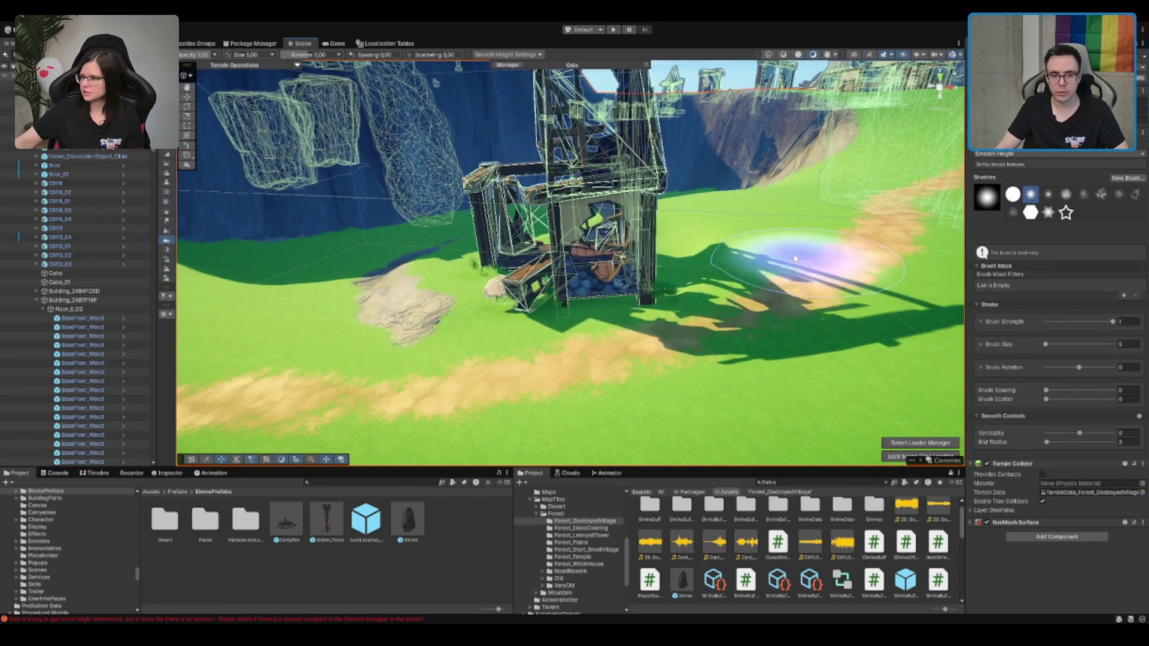
drag(820, 257, 508, 339)
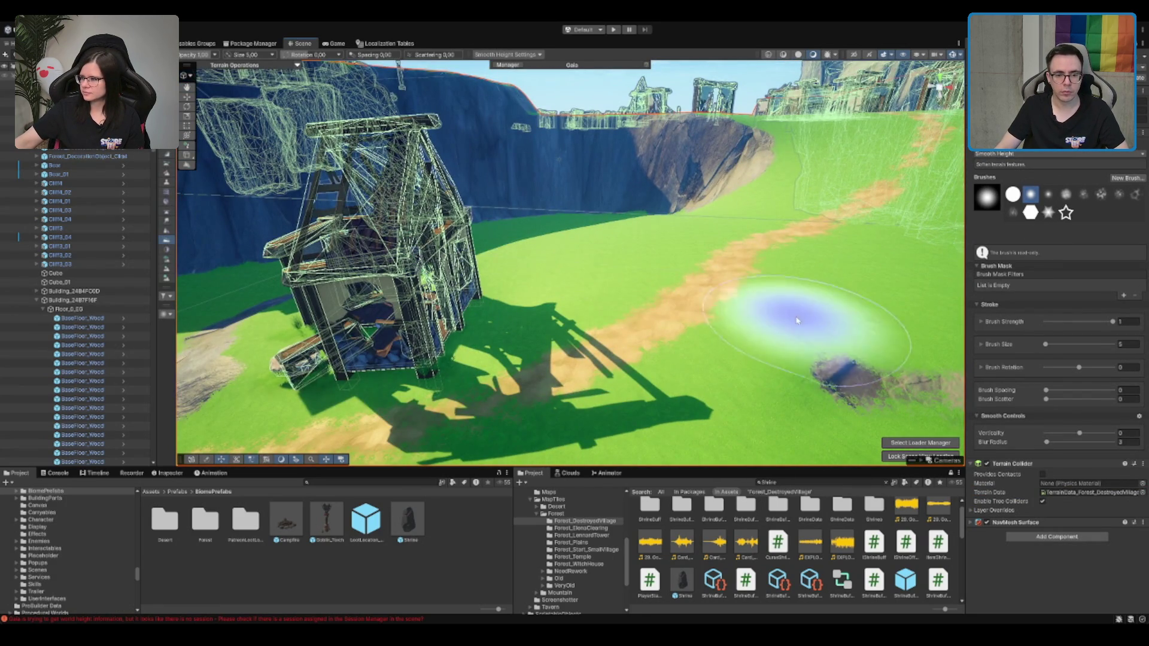
scroll(759, 308, down, 5)
scroll(759, 309, up, 5)
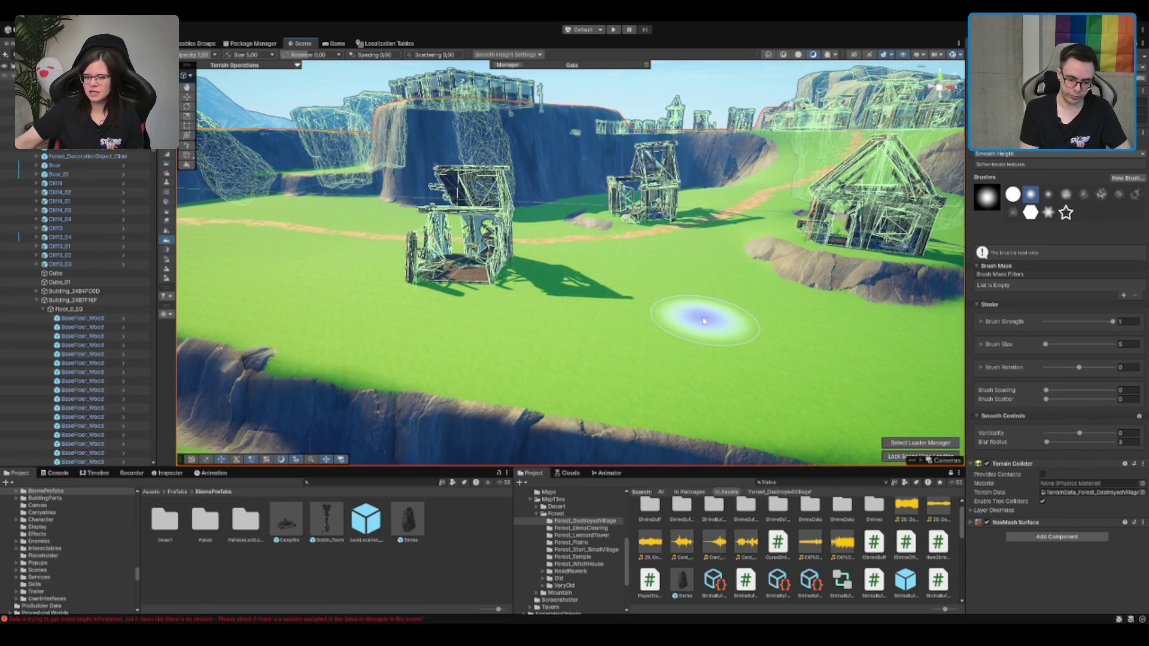
scroll(597, 257, down, 8)
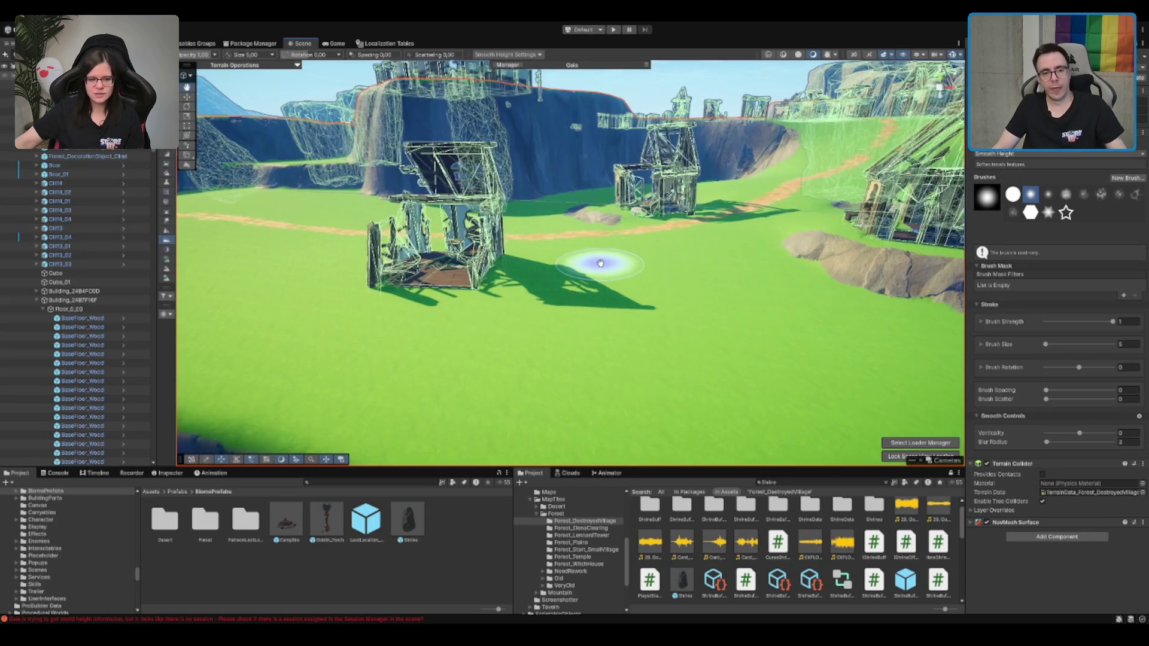
drag(722, 187, 768, 178)
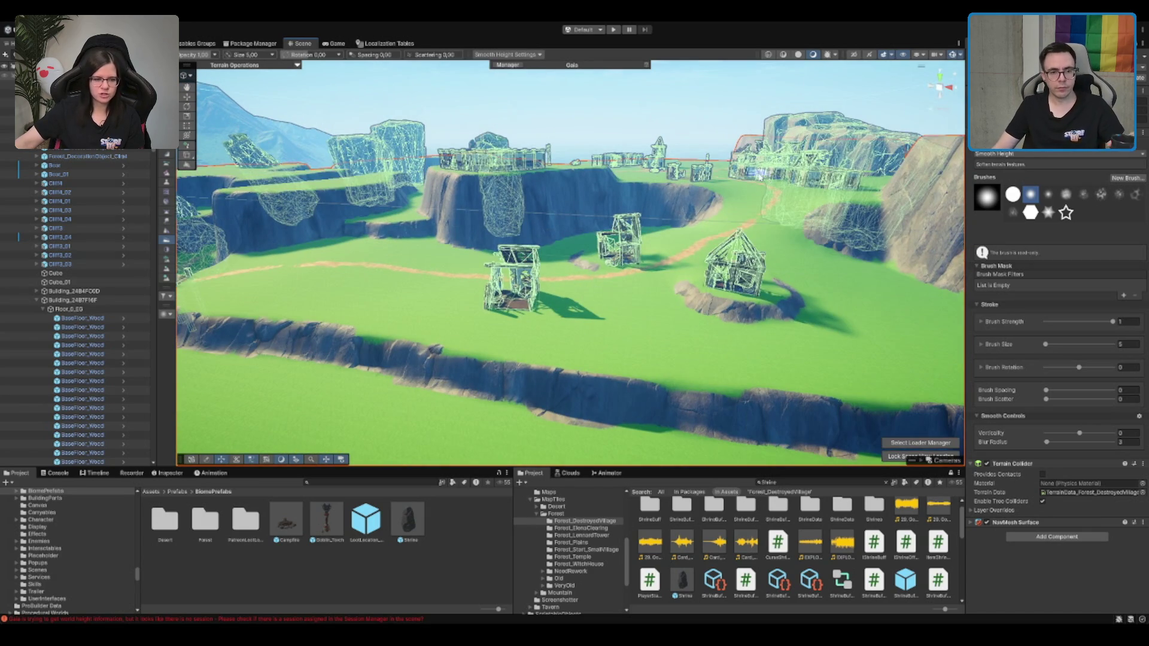
scroll(658, 203, down, 2)
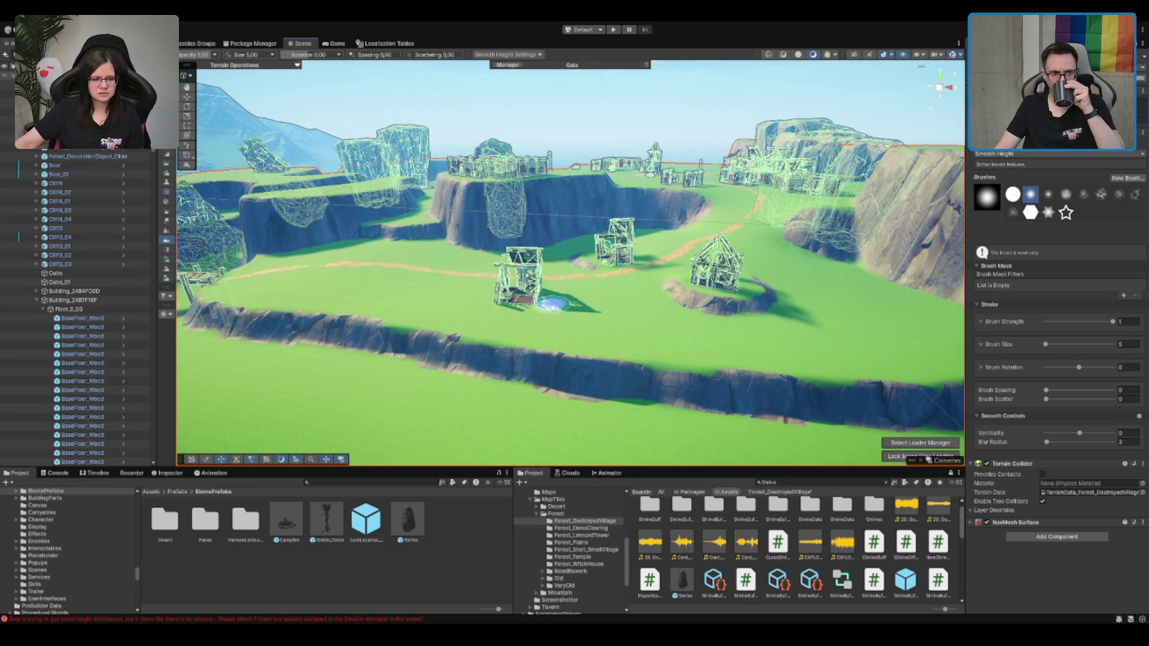
scroll(586, 275, up, 2)
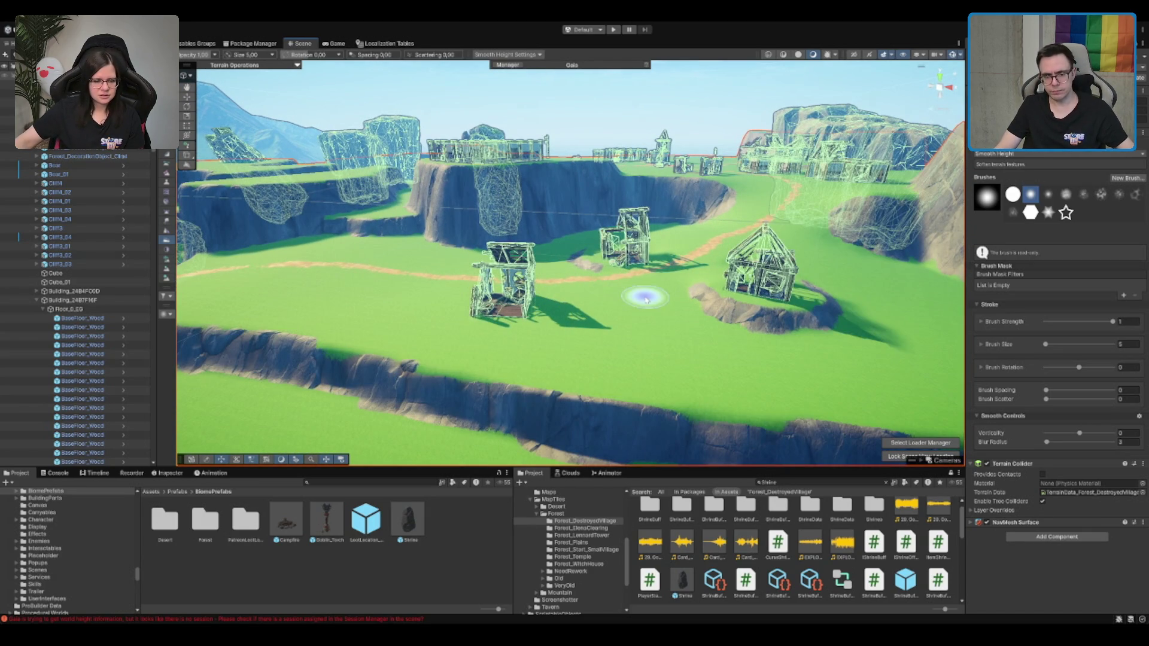
mouse_move(644, 295)
mouse_down()
mouse_move(687, 281)
mouse_move(743, 289)
mouse_move(700, 315)
mouse_move(664, 243)
mouse_up()
Zoom out over the island and deselect the terrain by clicking empty space
scroll(640, 323, up, 2)
scroll(640, 323, up, 2)
scroll(667, 240, up, 8)
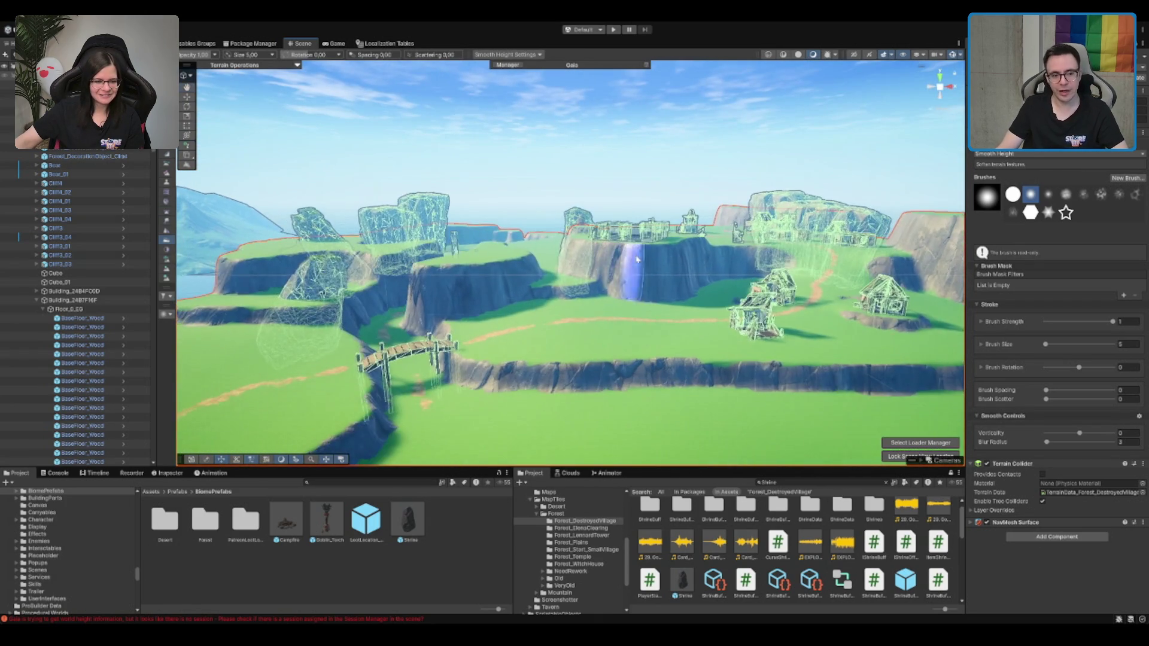
scroll(694, 332, down, 10)
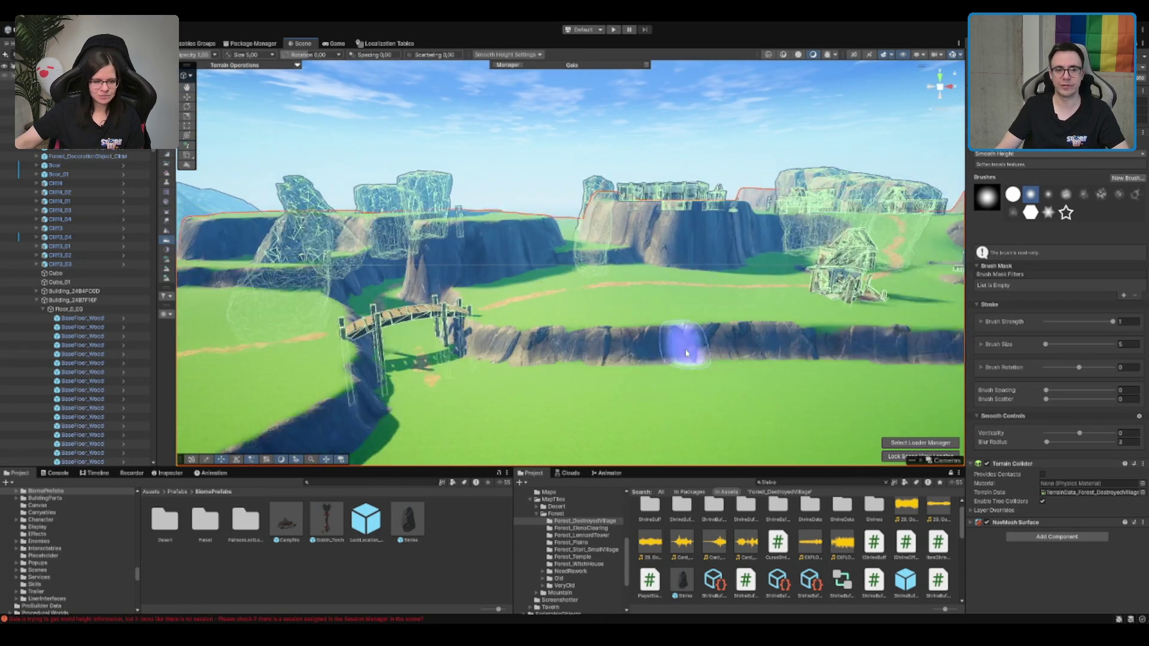
scroll(699, 330, up, 3)
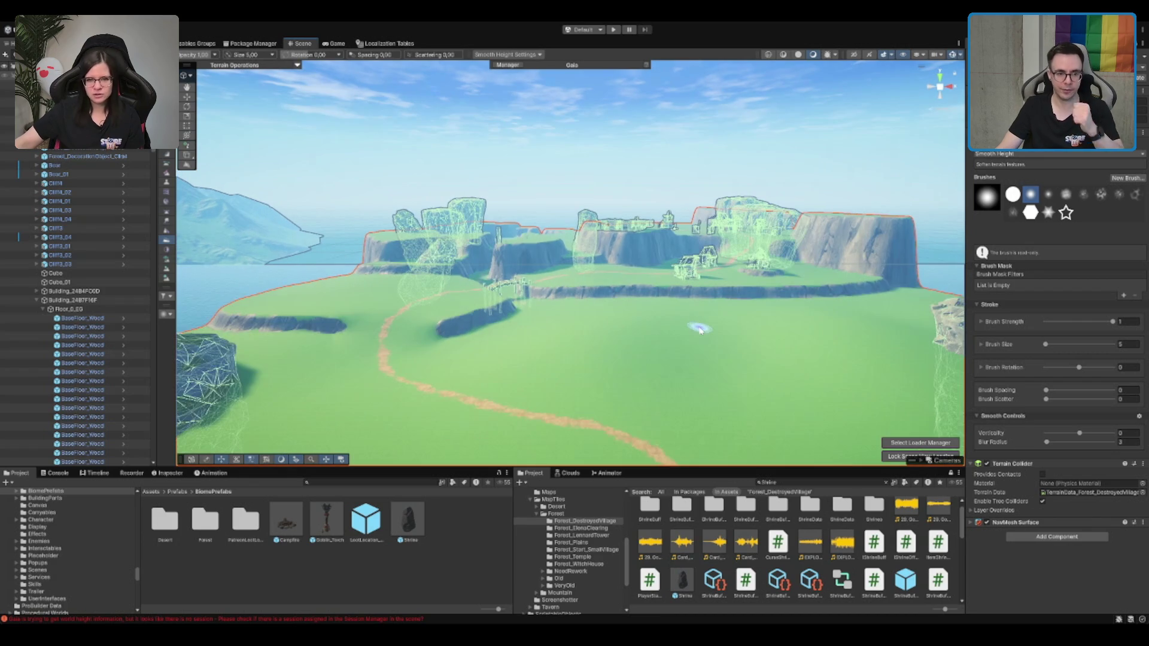
scroll(700, 330, up, 10)
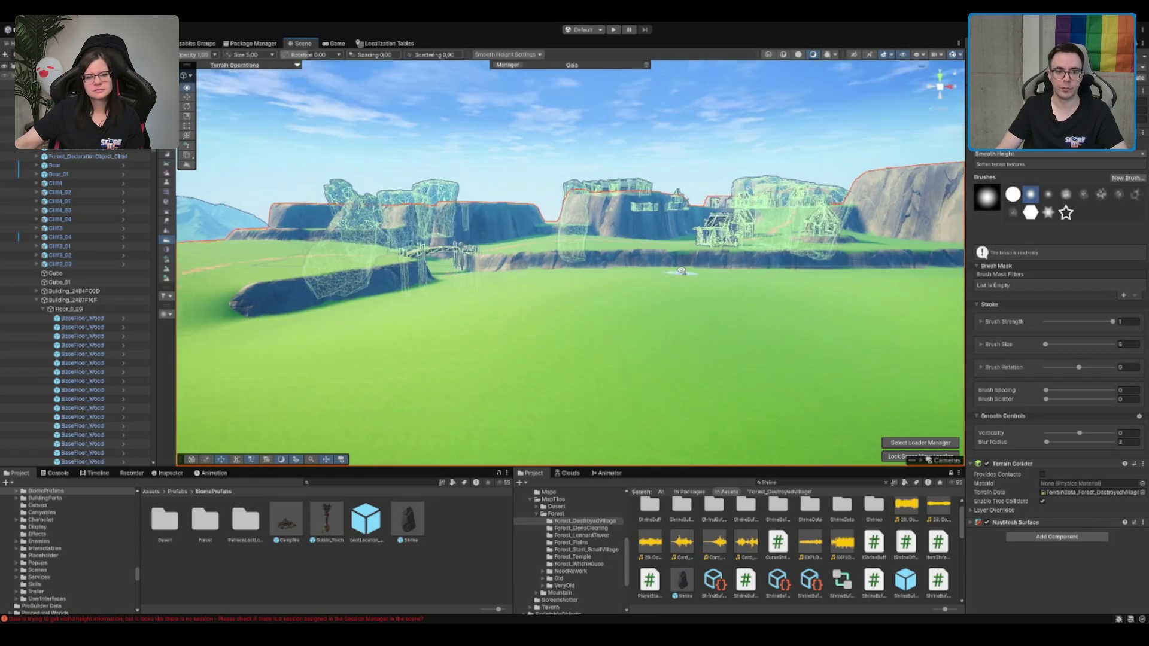
click(693, 155)
drag(667, 134, 656, 127)
scroll(664, 122, down, 6)
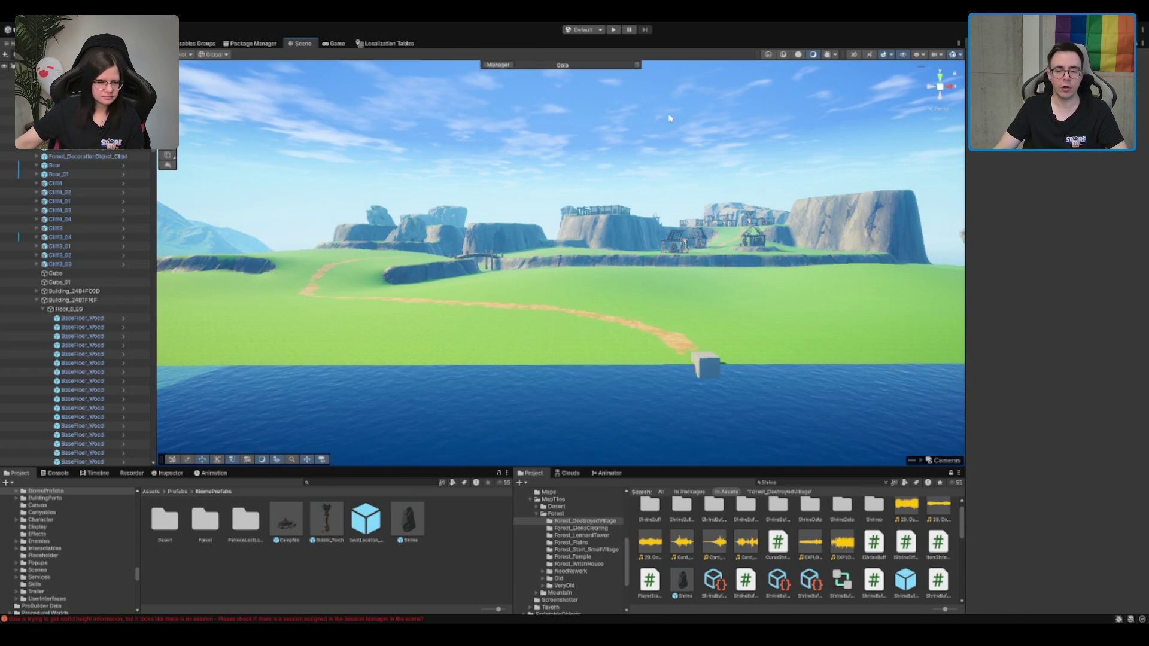
Select and frame a ruined building with F, then reselect the terrain for smoothing
scroll(664, 154, up, 5)
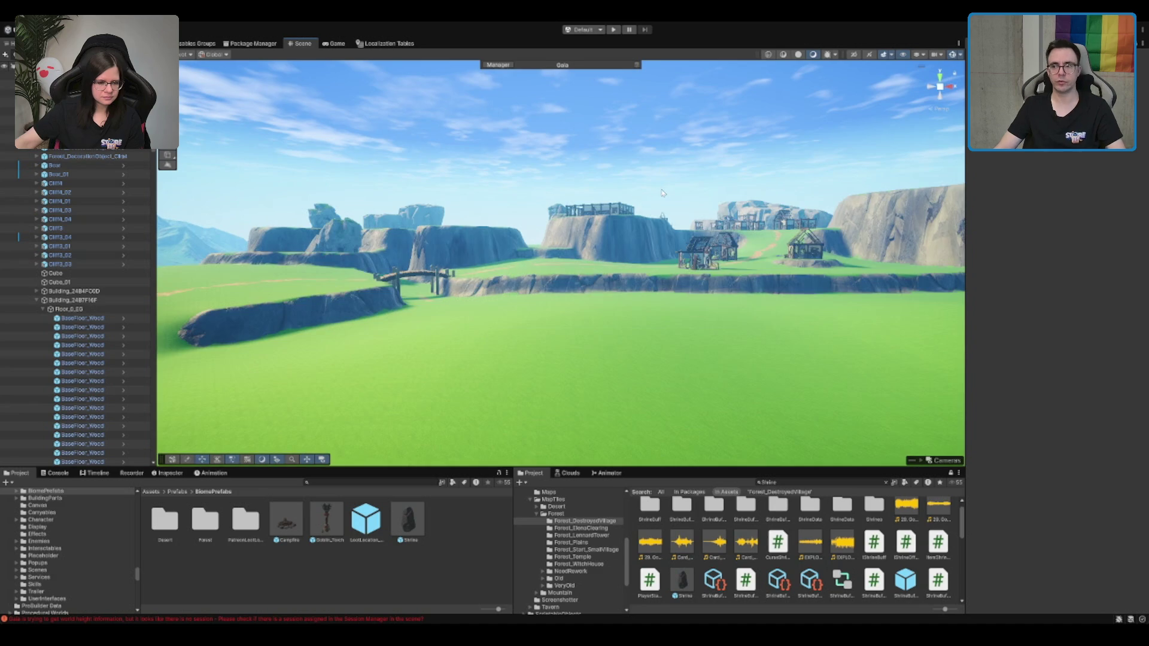
scroll(667, 160, down, 6)
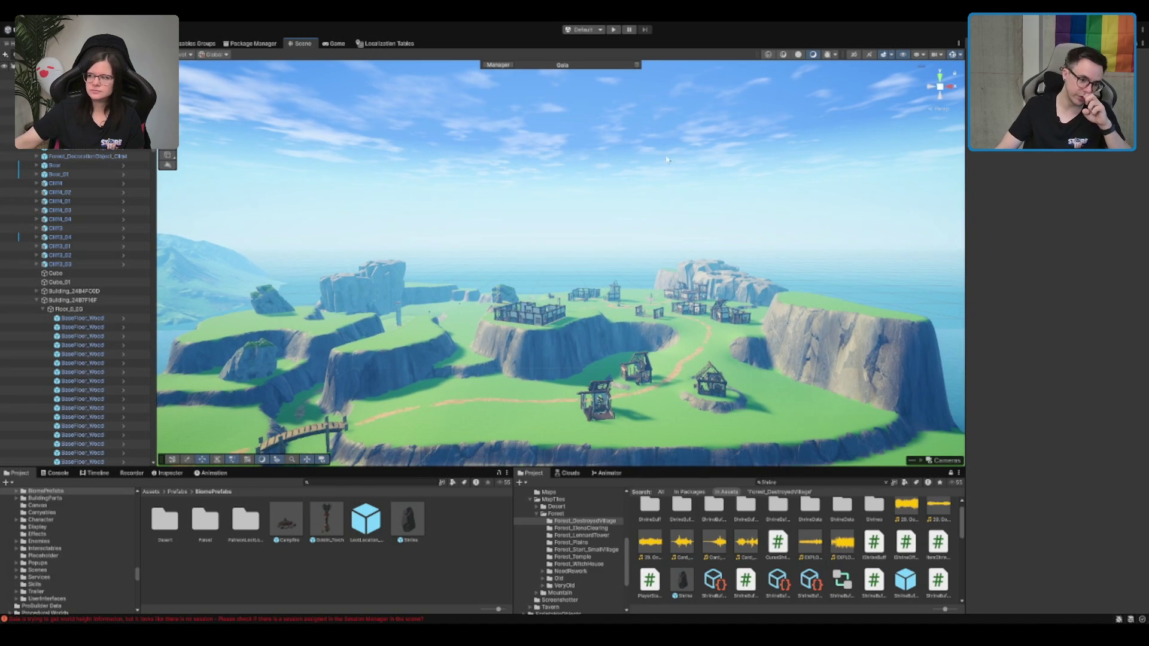
scroll(737, 263, up, 3)
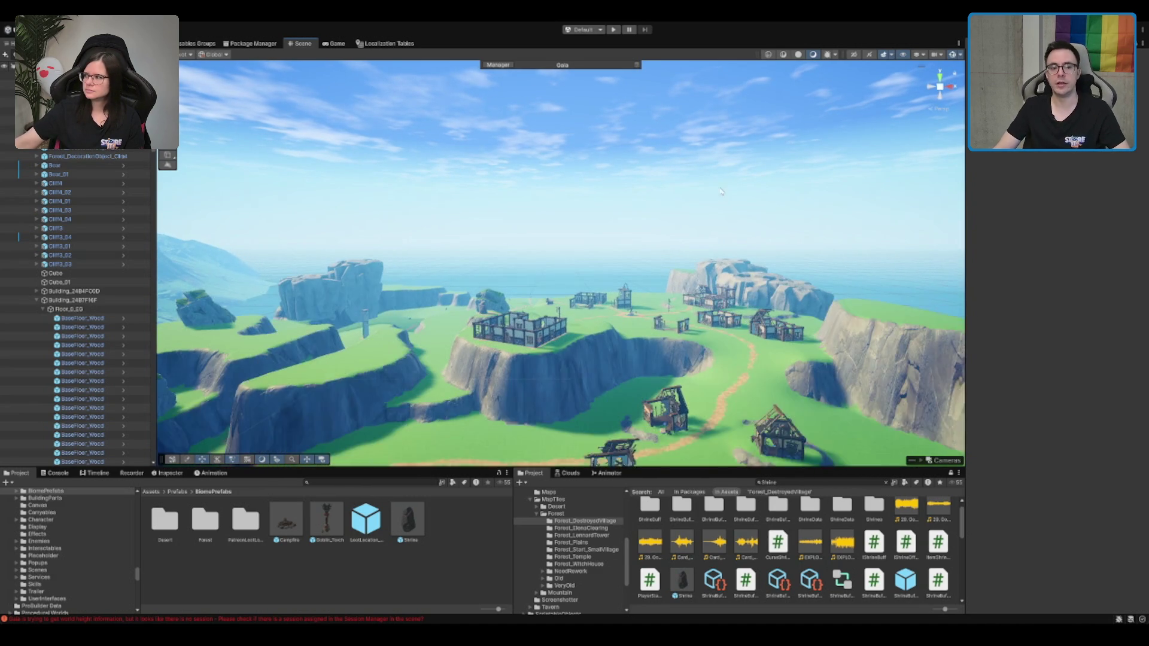
drag(791, 234, 664, 289)
click(664, 289)
key(f)
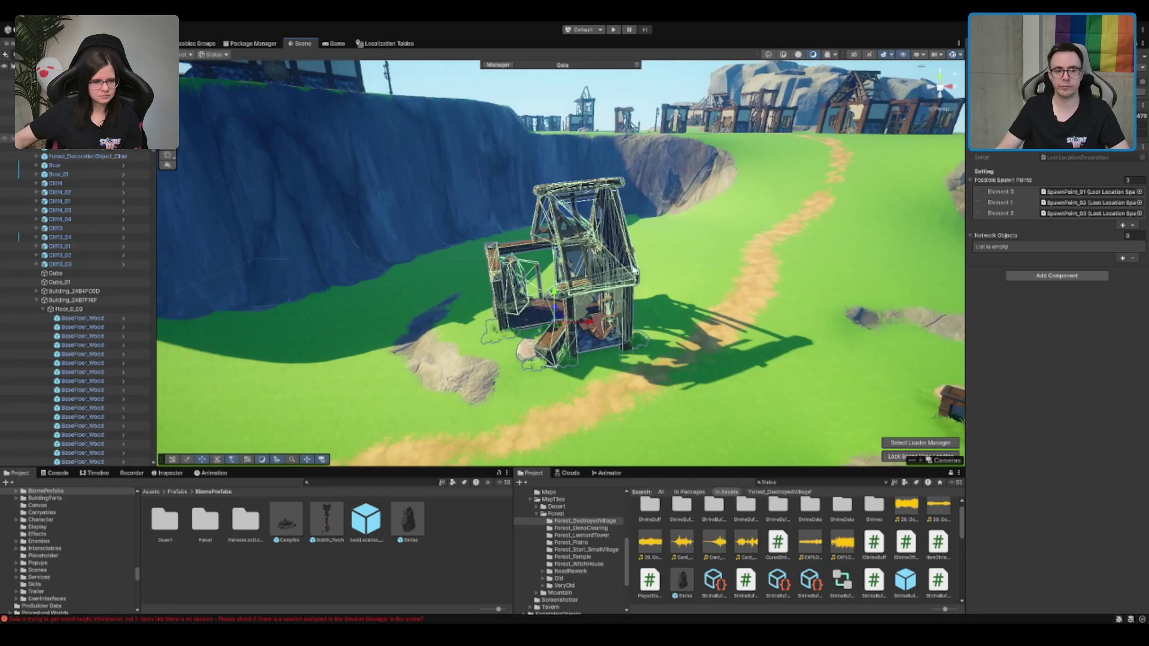
scroll(584, 311, down, 10)
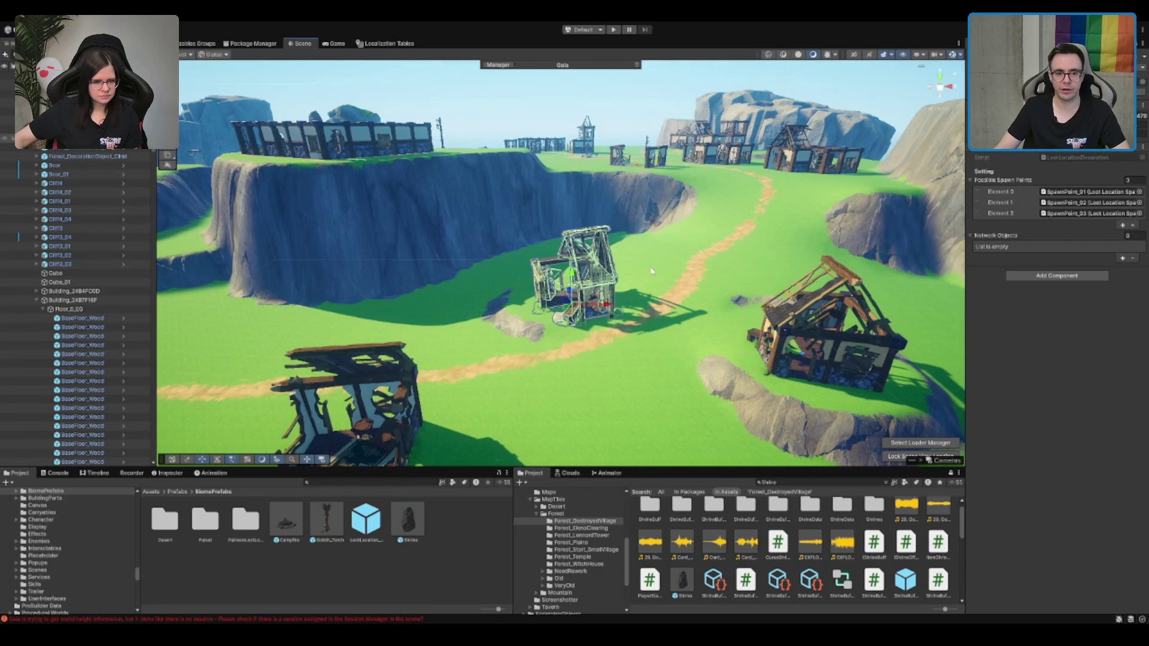
click(658, 228)
mouse_move(658, 227)
mouse_down()
mouse_move(569, 213)
mouse_move(559, 389)
mouse_move(879, 284)
mouse_move(930, 205)
mouse_move(501, 241)
mouse_move(638, 264)
mouse_up()
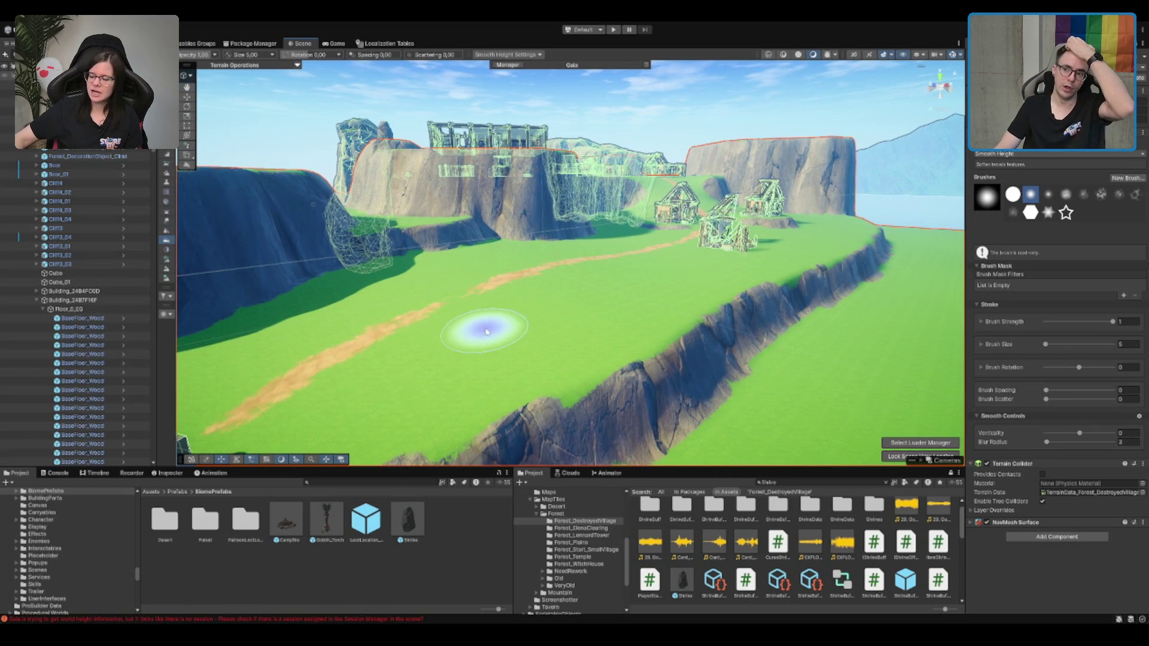
Fly the camera down to the cliff ledge and switch the brush to Paint Texture
drag(605, 275, 622, 201)
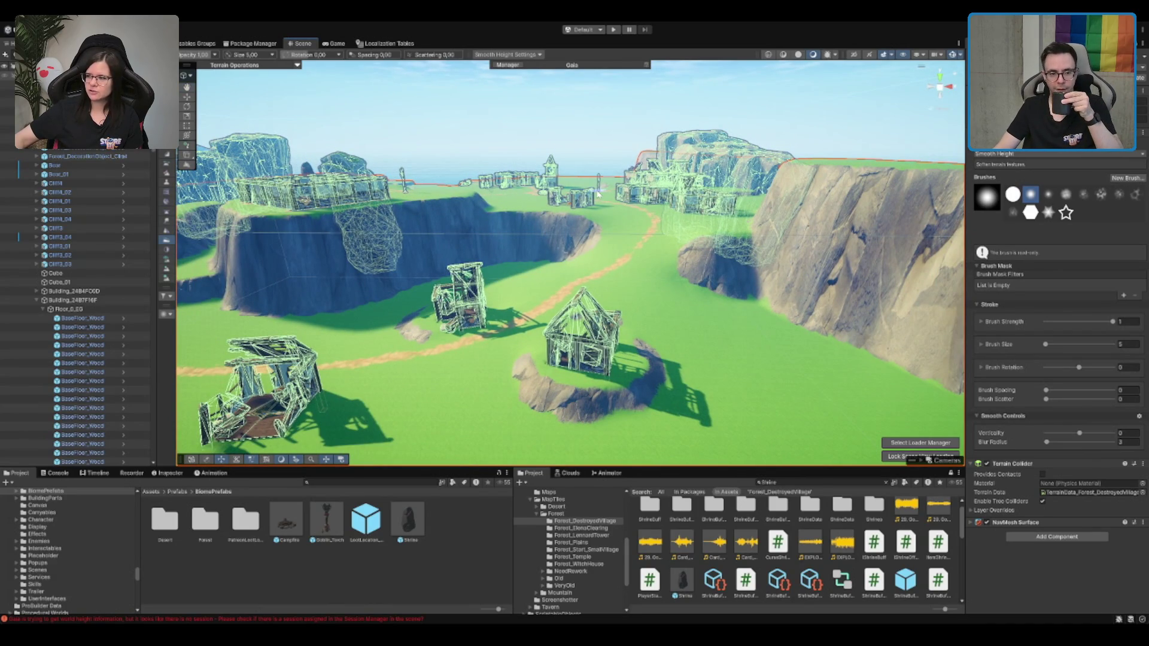
drag(586, 266, 615, 281)
scroll(613, 281, up, 8)
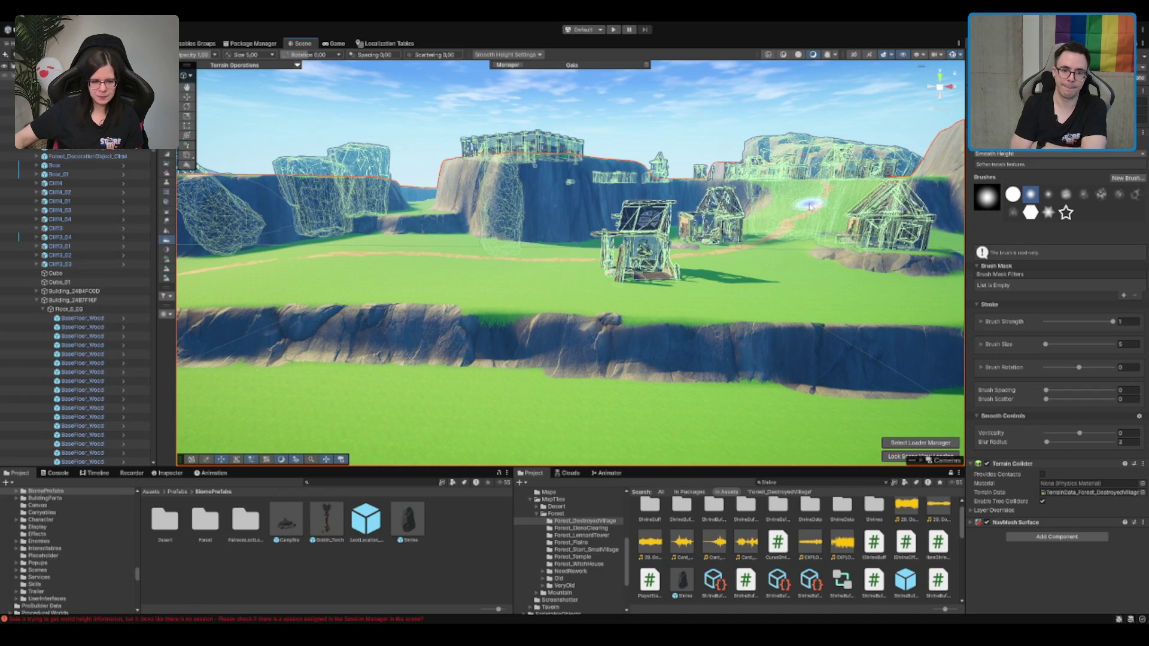
scroll(687, 352, up, 1)
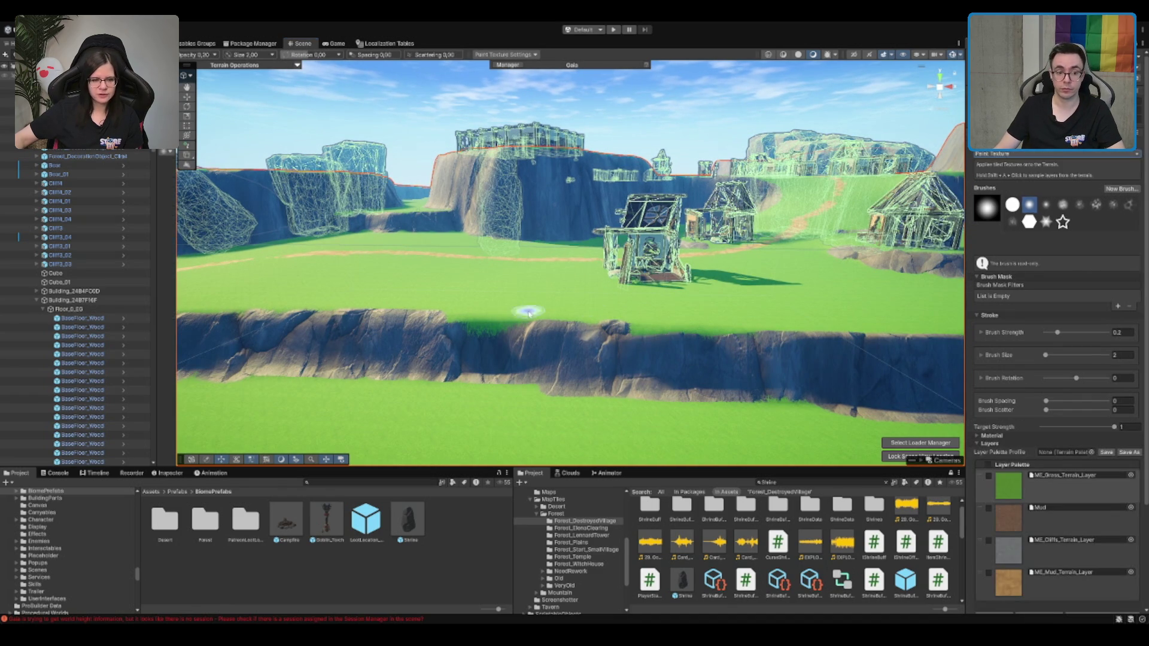
Paint the Cliffs layer along the lower ledge face, then deselect the terrain
click(1058, 548)
mouse_move(626, 307)
mouse_down()
mouse_move(536, 321)
mouse_move(605, 326)
mouse_up()
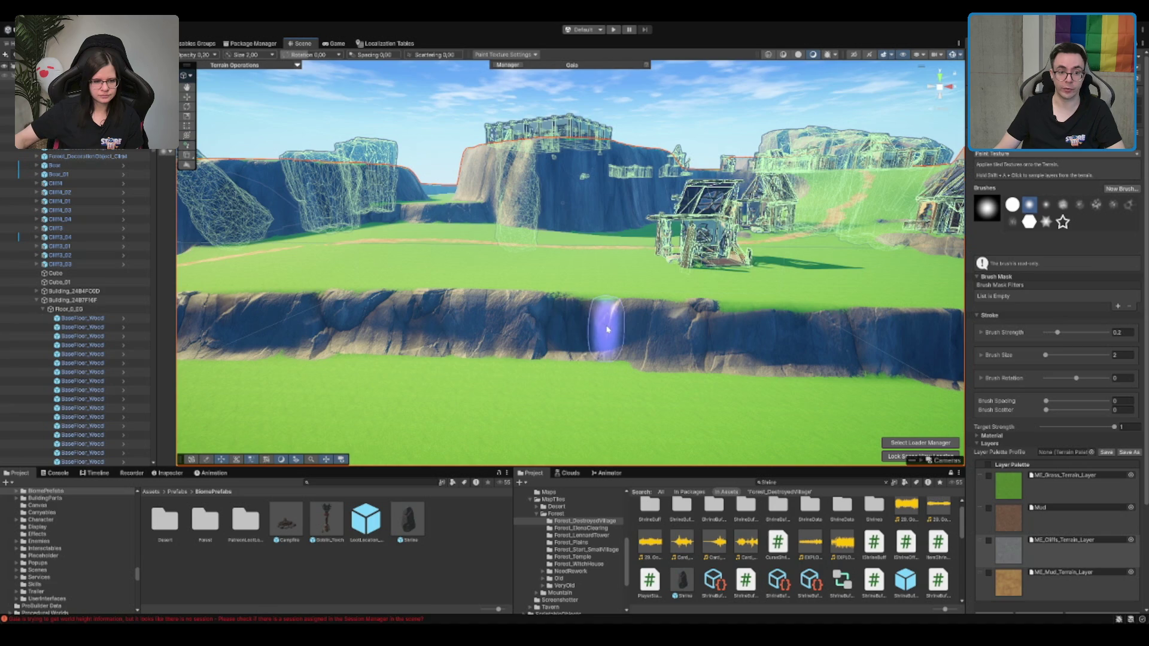
click(676, 149)
mouse_move(676, 149)
mouse_down()
mouse_move(571, 240)
mouse_move(538, 306)
mouse_move(535, 229)
mouse_up()
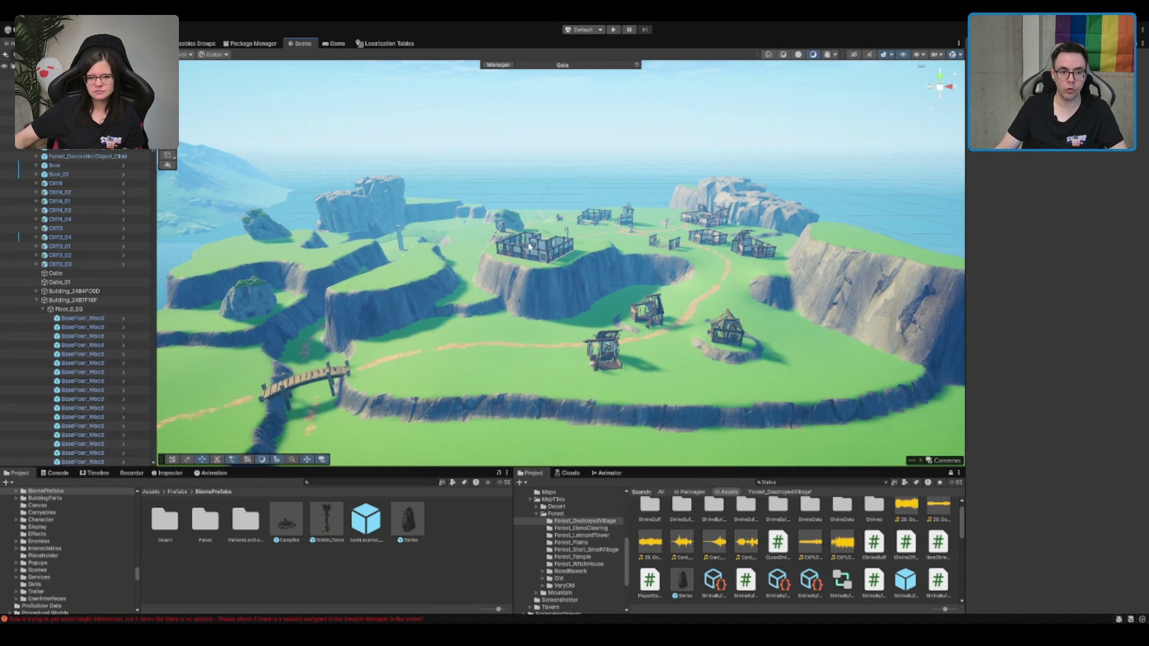
Frame the ruined walled building, orbit over the plateau, and reselect the terrain
click(529, 245)
key(f)
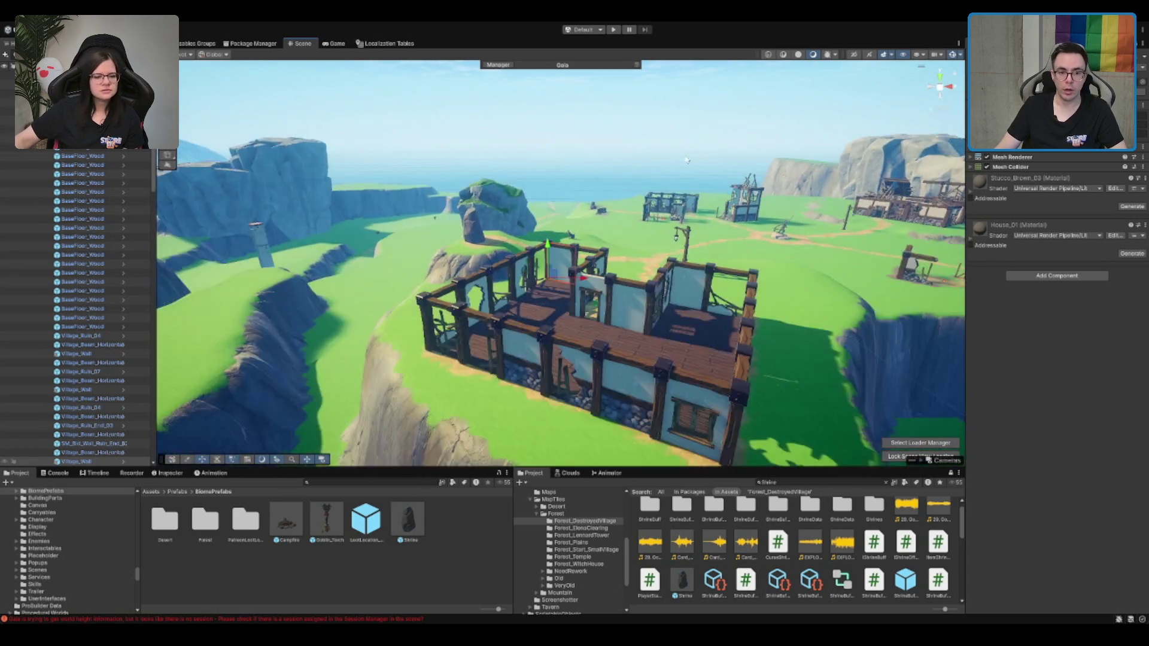
scroll(686, 159, down, 10)
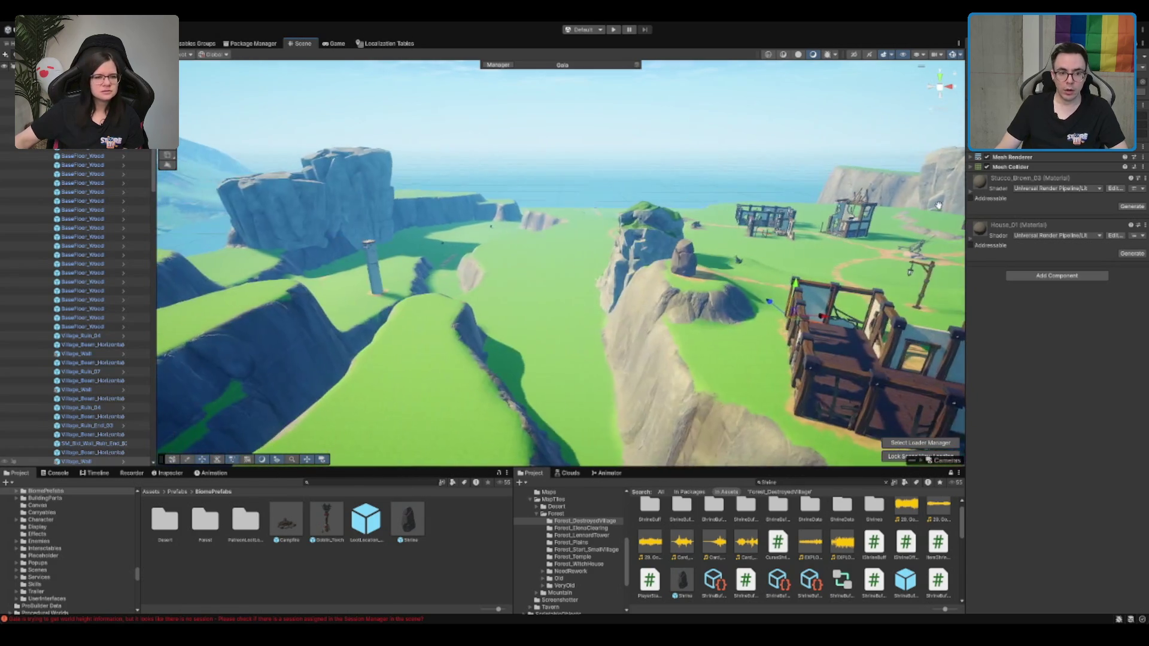
mouse_move(675, 213)
mouse_down()
mouse_move(803, 257)
mouse_move(772, 284)
mouse_move(642, 335)
mouse_move(676, 245)
mouse_move(718, 254)
mouse_move(739, 195)
mouse_up()
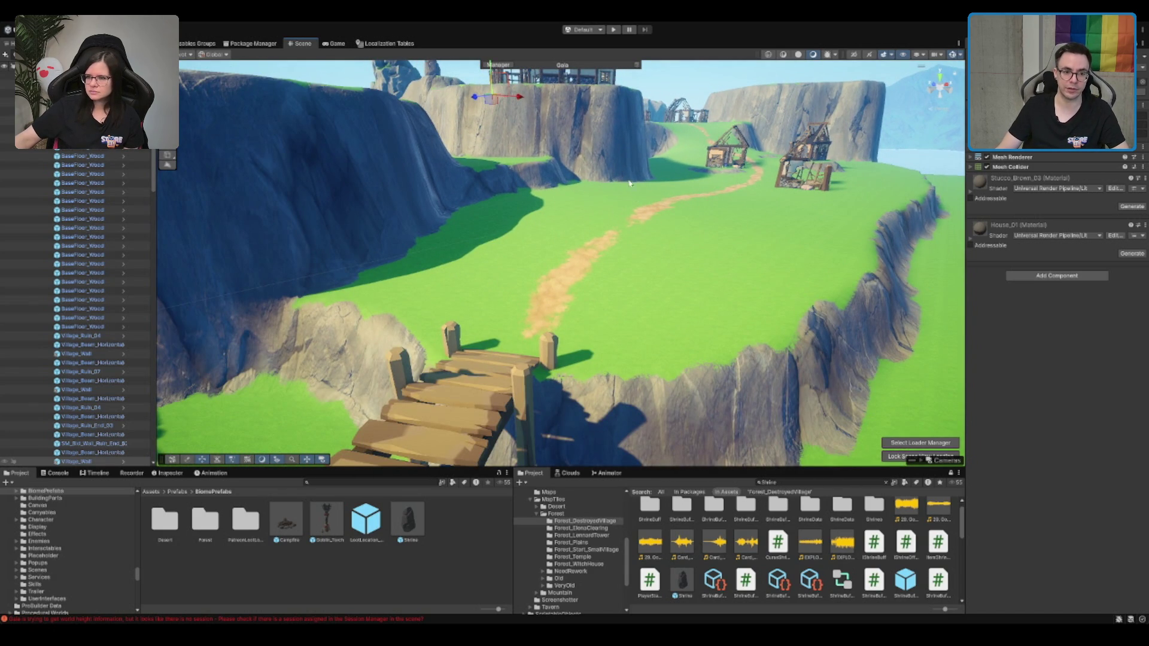
click(661, 252)
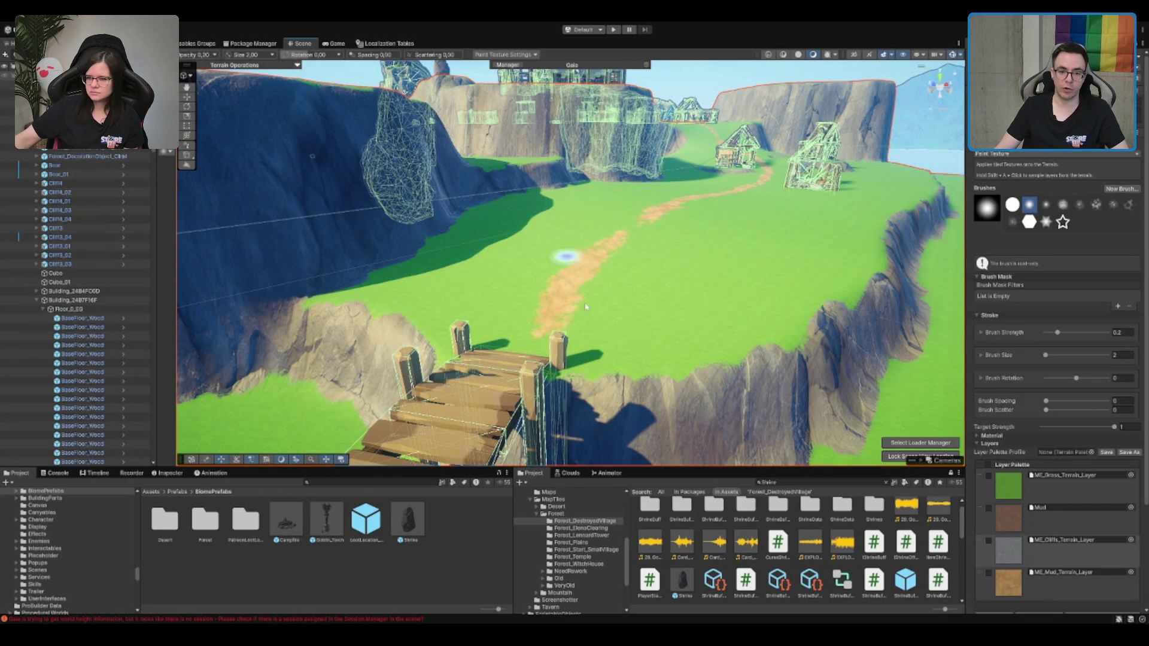
click(814, 481)
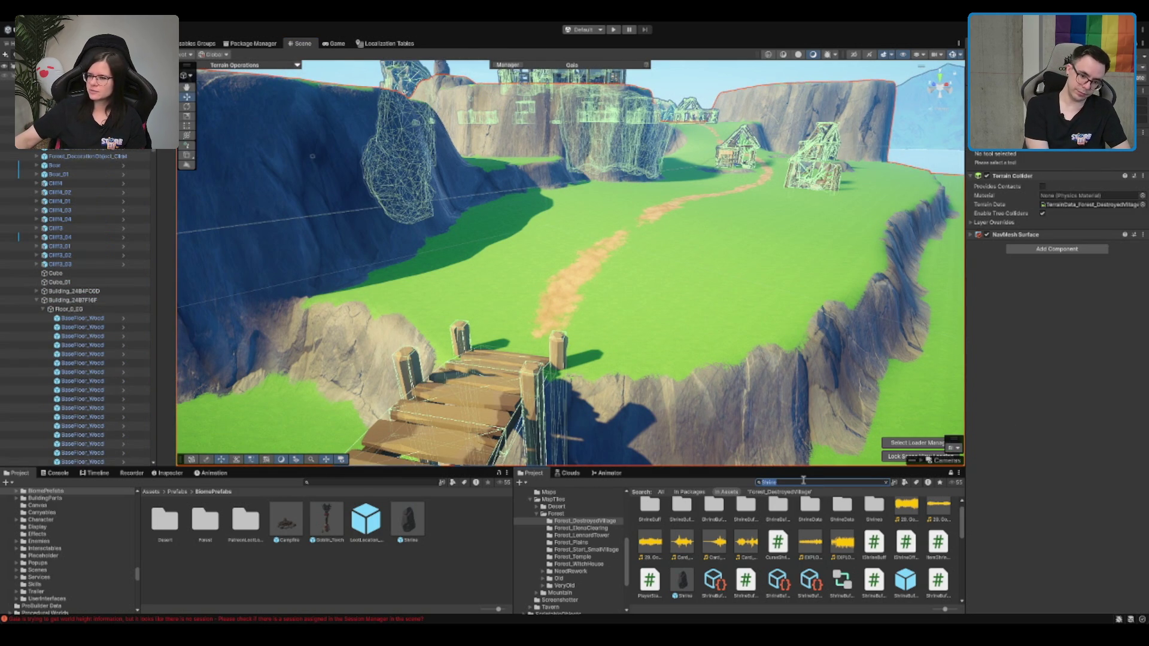
Clear the mistyped 'skill' from the Project search and browse the sign results
text(skill)
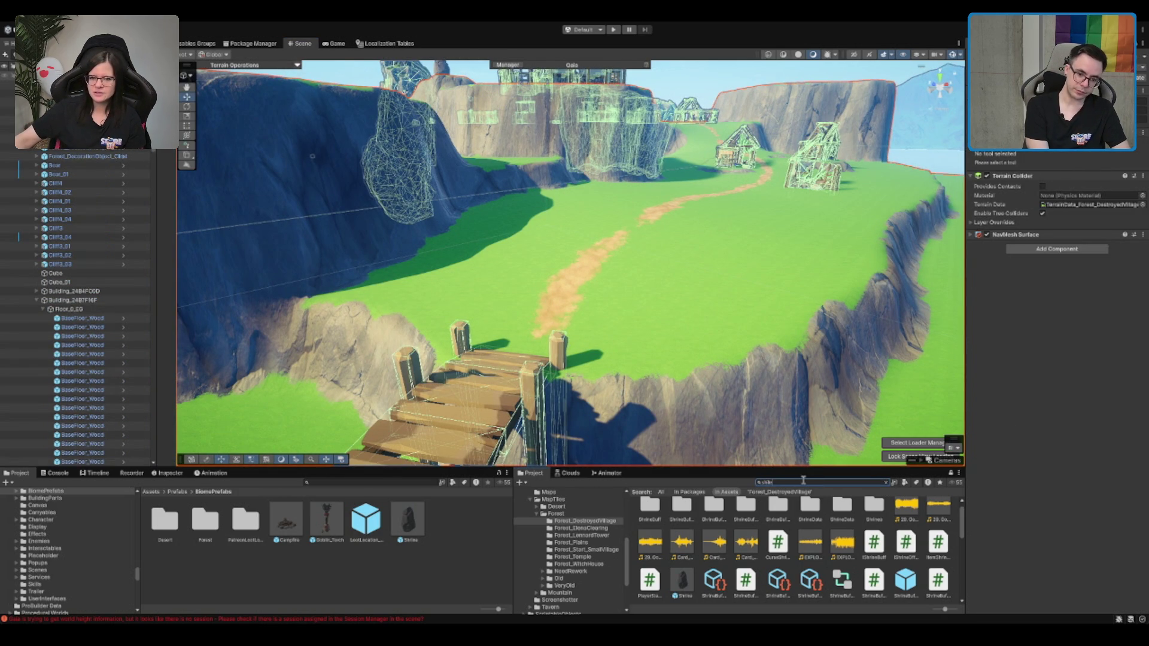
key(BackSpace)
key(BackSpace)
text(eld)
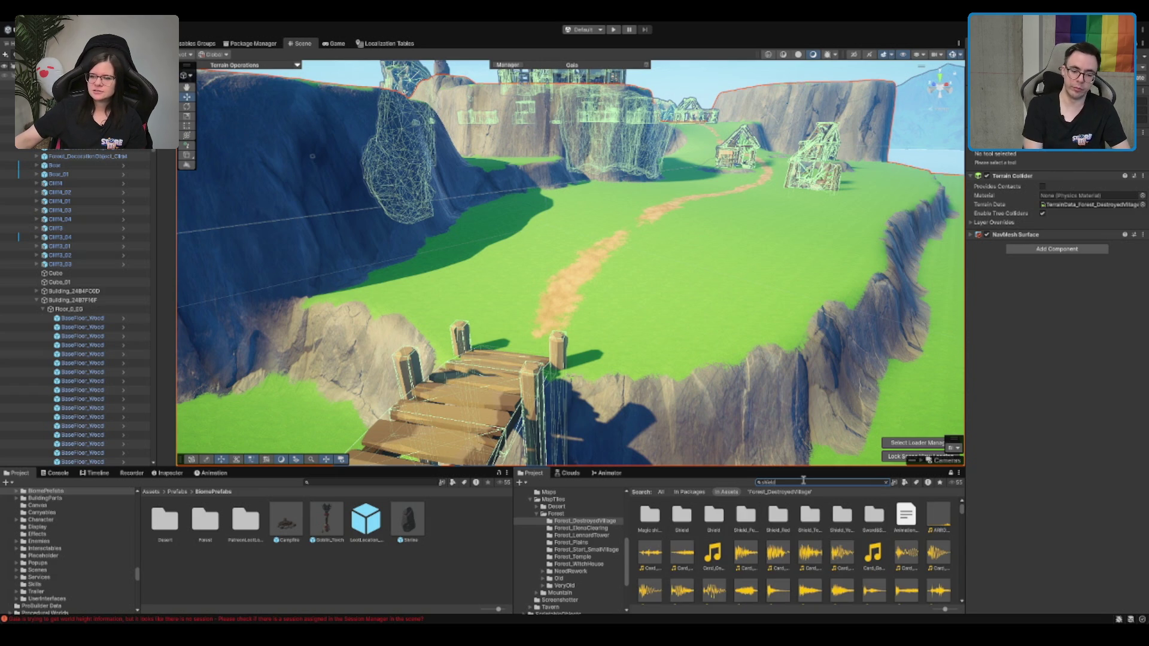
key(BackSpace)
key(BackSpace)
key(BackSpace)
text(sign)
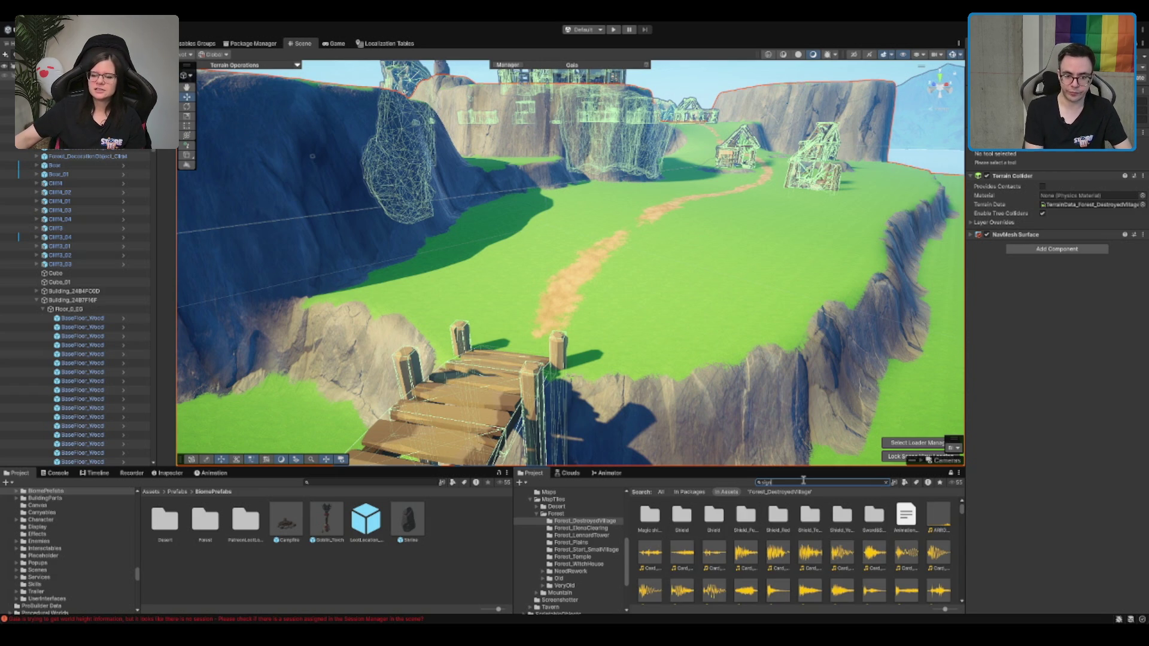
scroll(753, 537, down, 1)
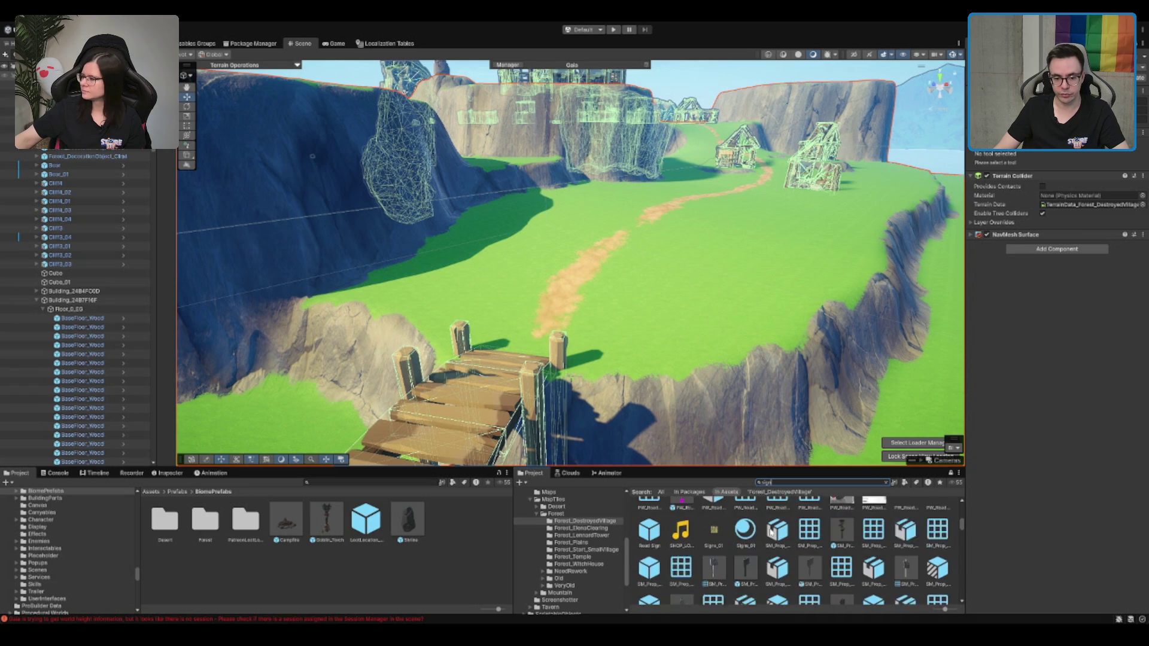
scroll(725, 549, down, 2)
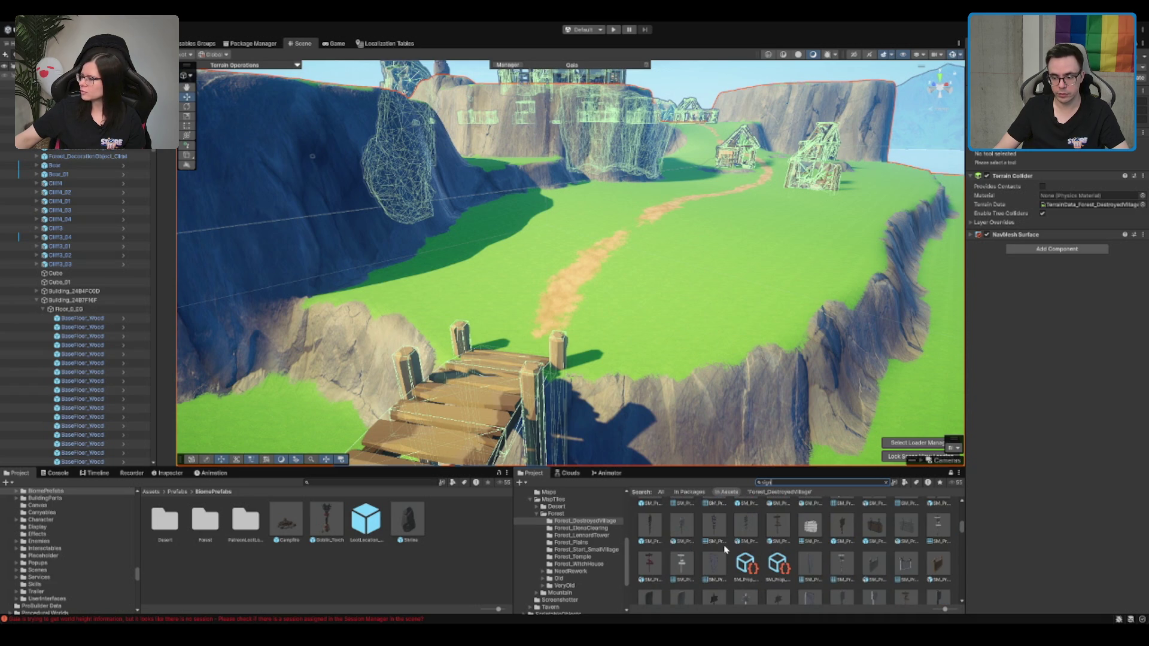
scroll(725, 549, down, 1)
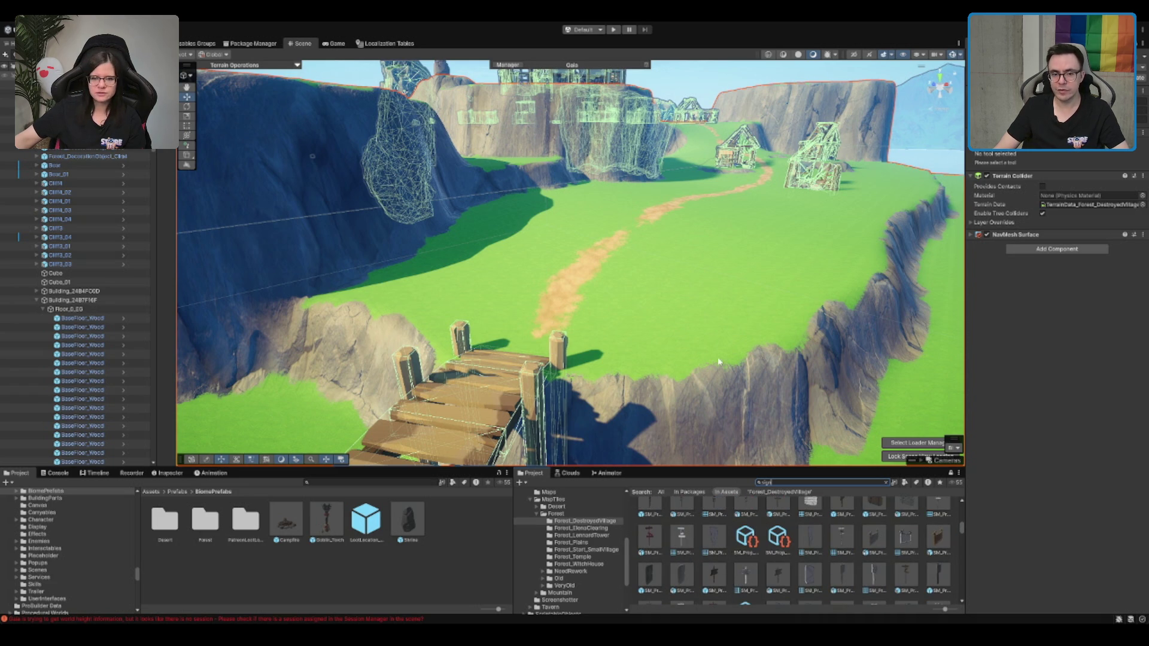
scroll(721, 360, down, 3)
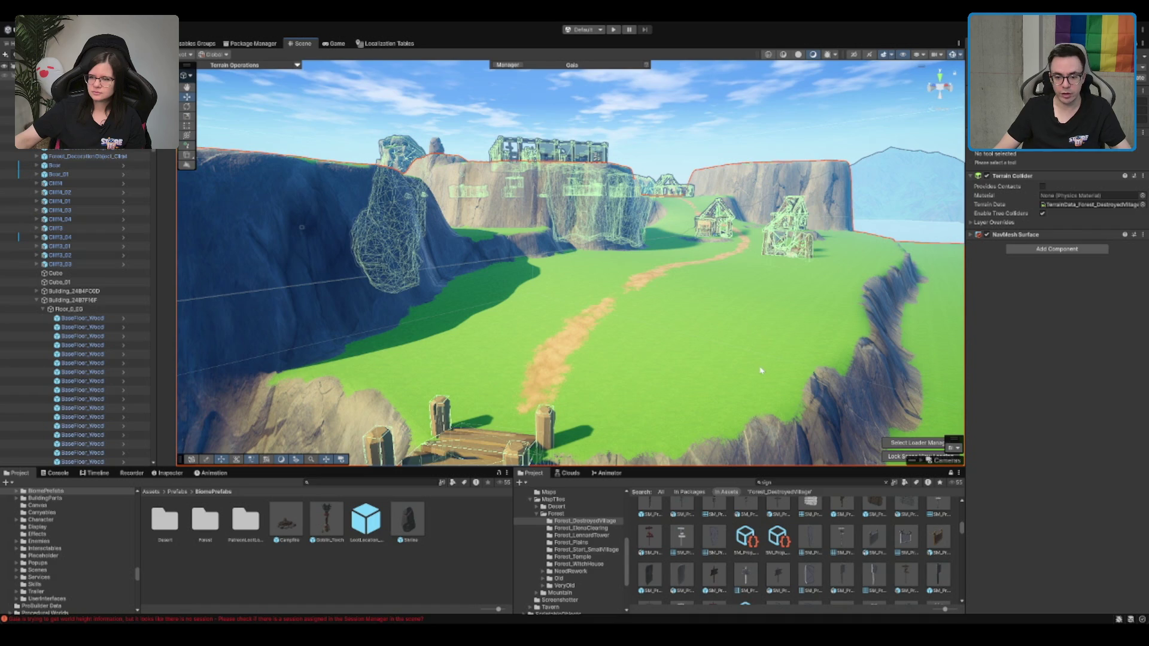
Preview SM_Prop_Sign_02, its goblin camp variant, SM_Prop_Sign_05 and SM_Prop_Sign_Bracket_07
click(938, 539)
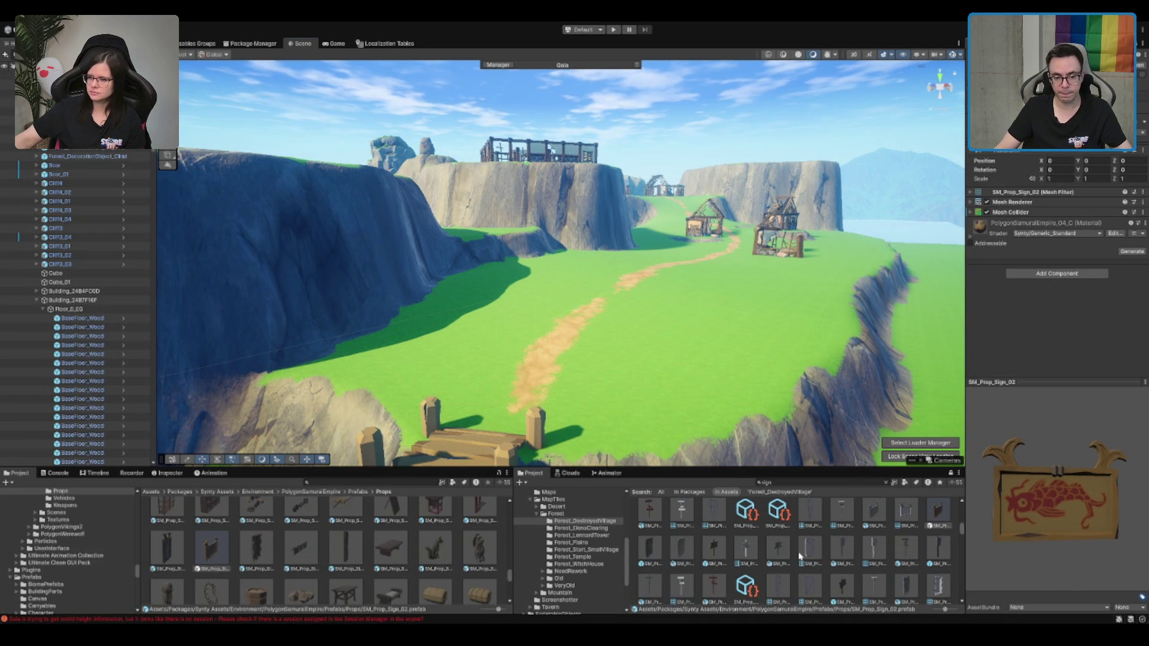
click(715, 549)
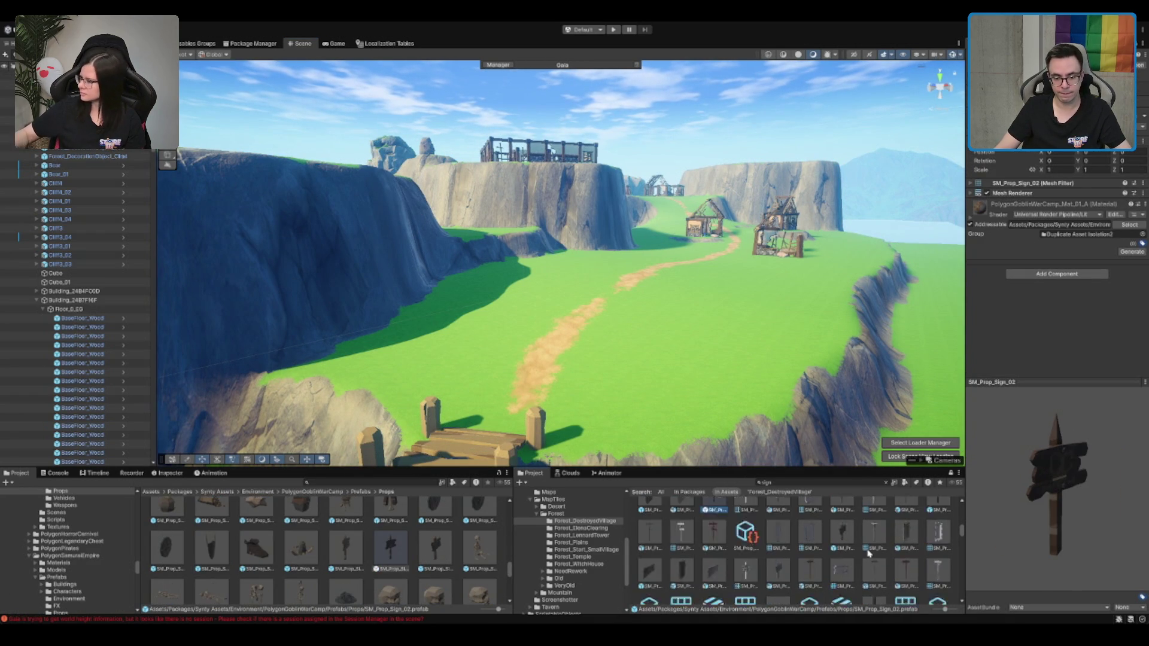
click(871, 579)
scroll(871, 574, down, 2)
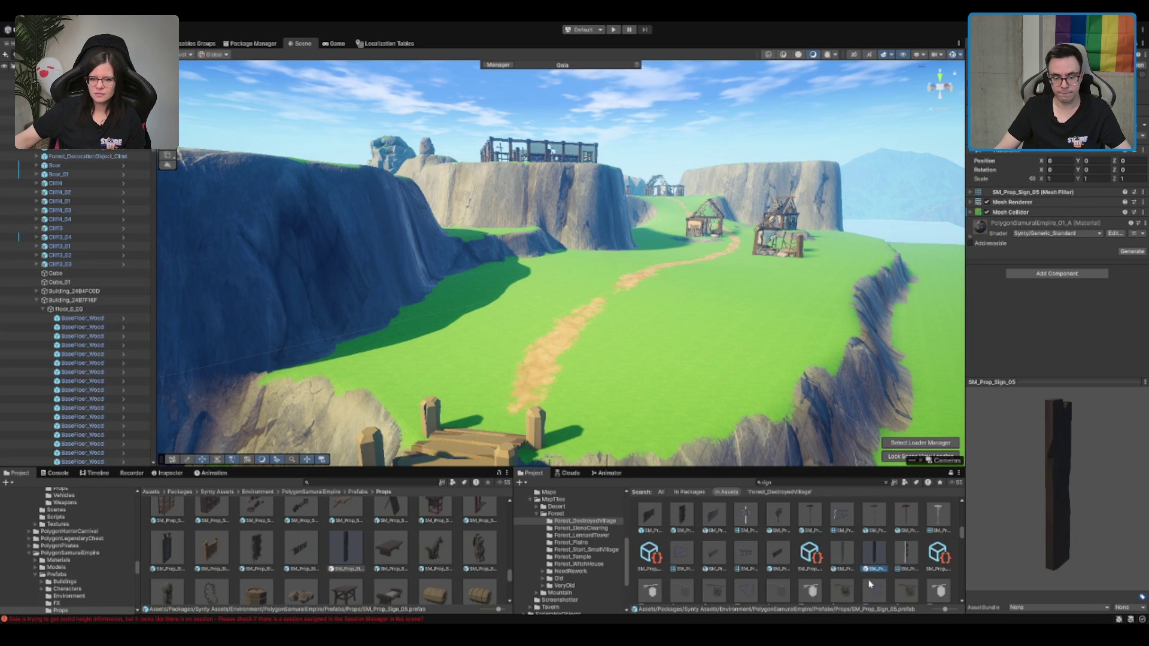
scroll(871, 570, down, 2)
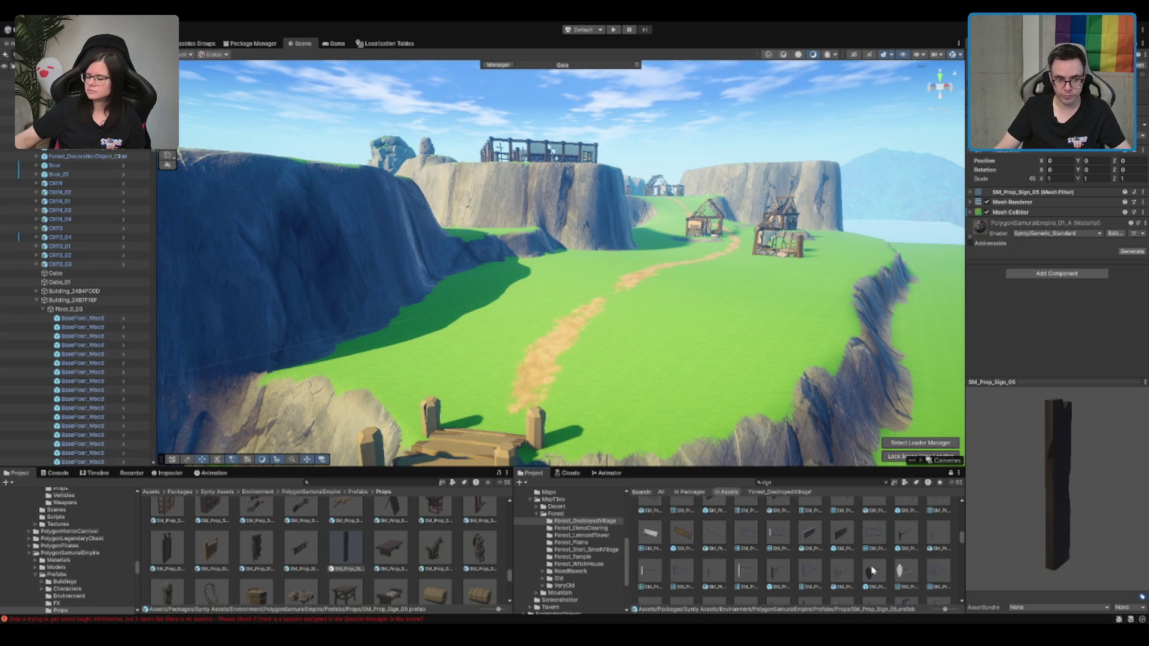
click(876, 535)
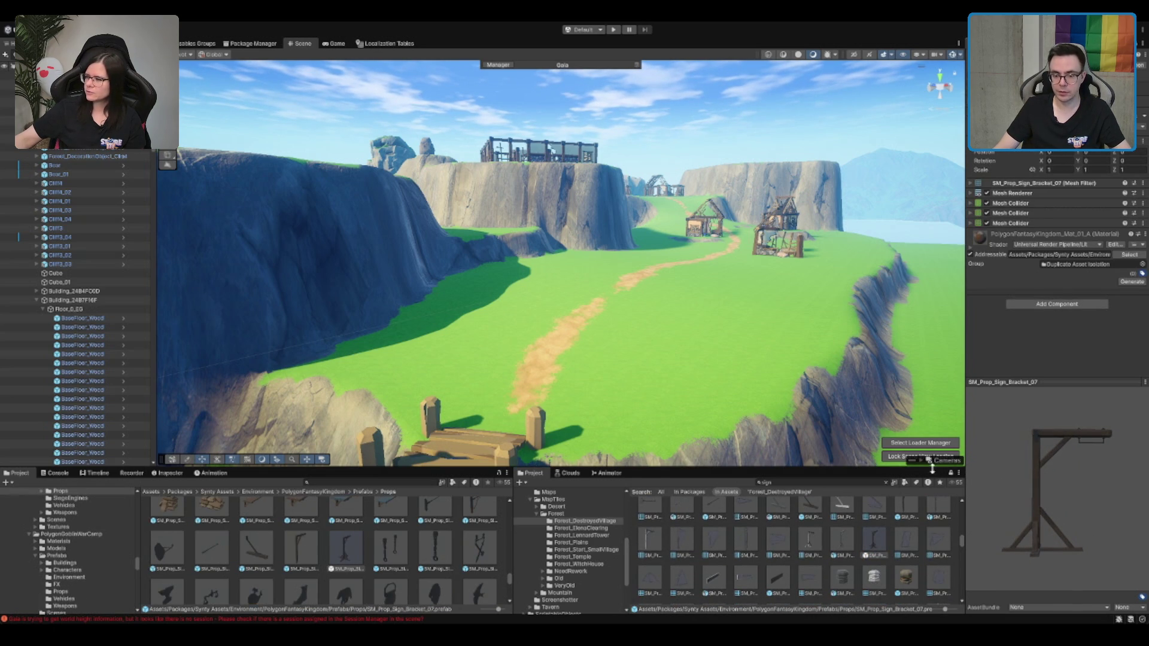
scroll(889, 533, down, 3)
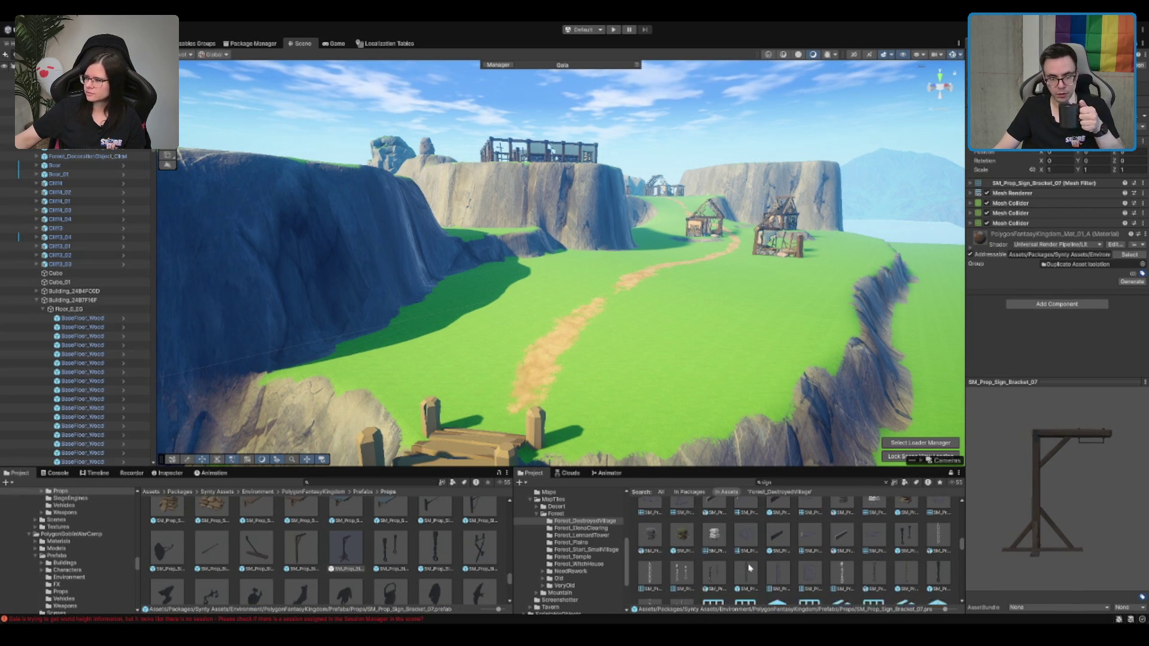
scroll(931, 535, down, 3)
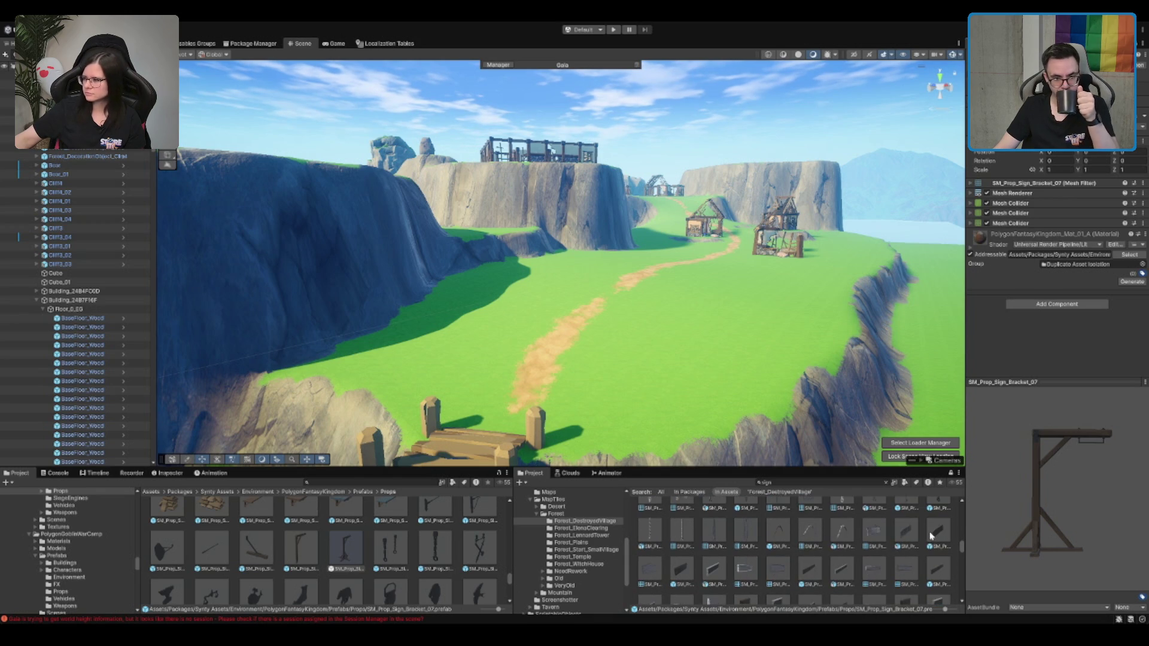
scroll(877, 547, down, 1)
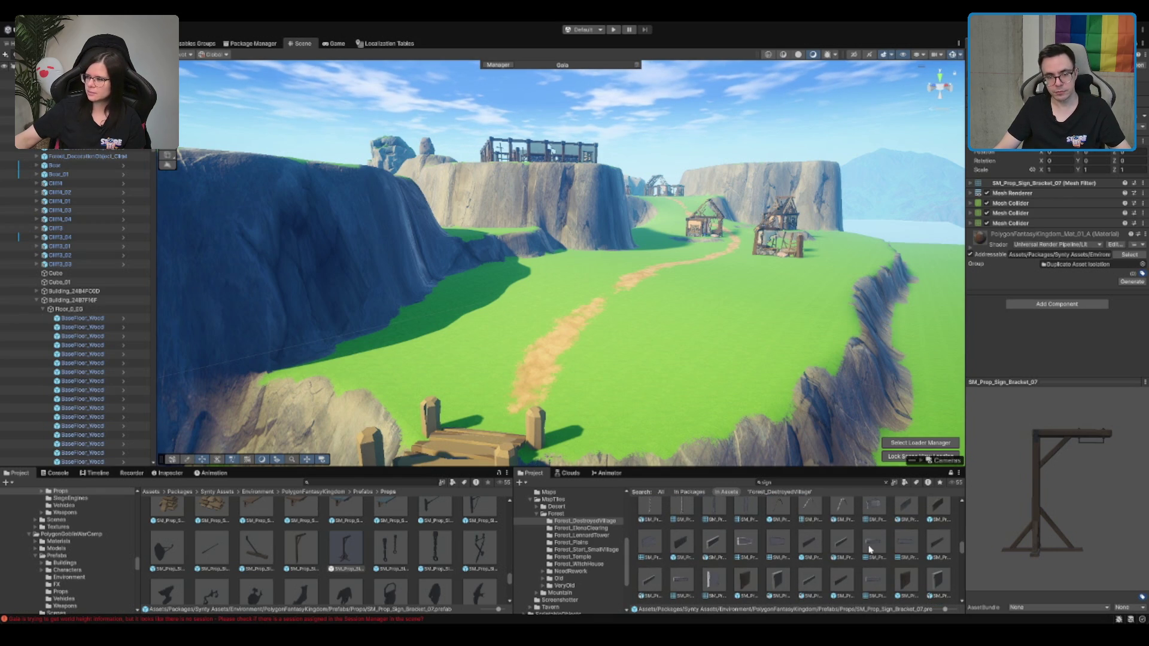
scroll(868, 548, down, 2)
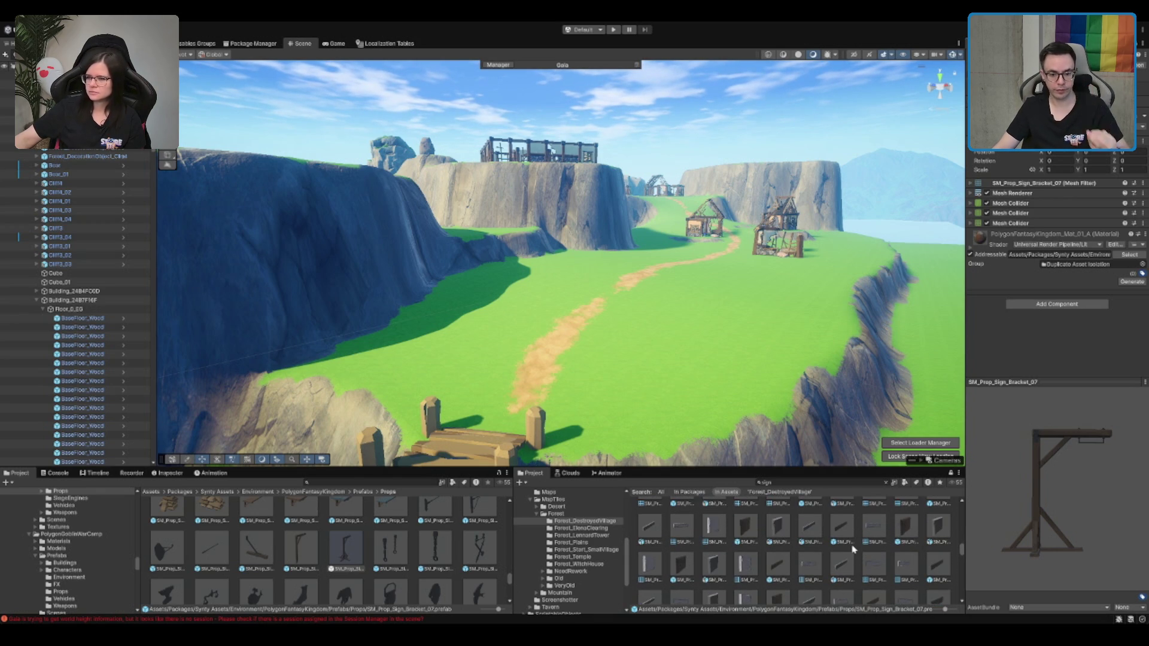
scroll(854, 549, down, 1)
scroll(728, 356, up, 5)
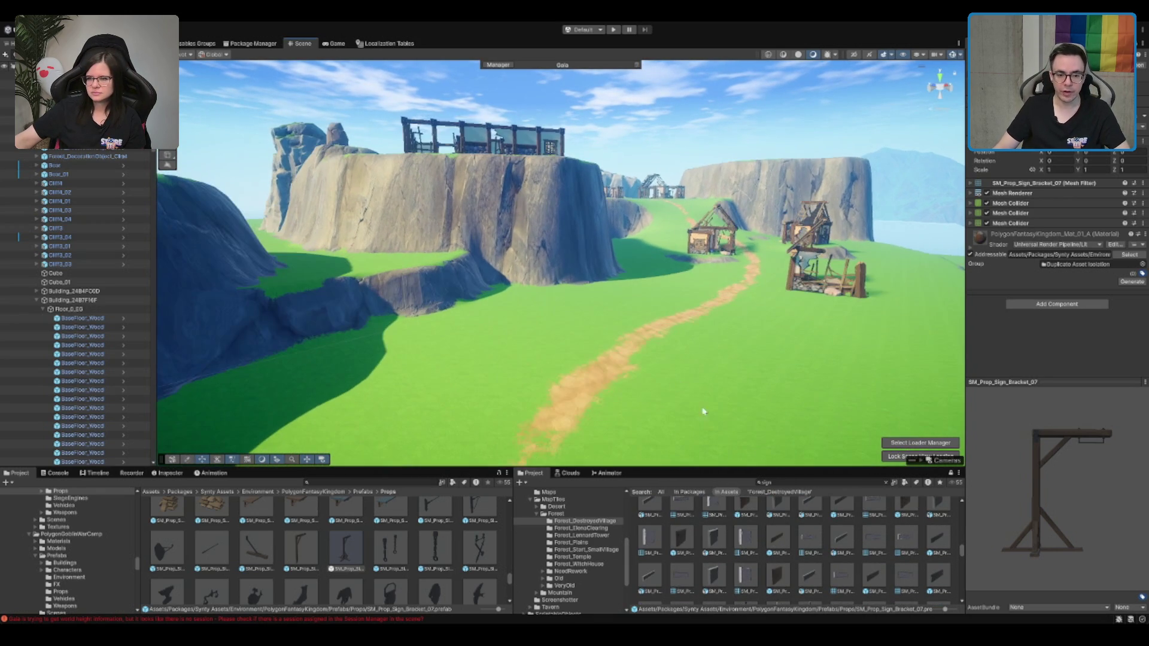
Search 'fence' and place the SM_Prop_Fence_02 wooden fence on the dirt path
click(802, 483)
text(lamp)
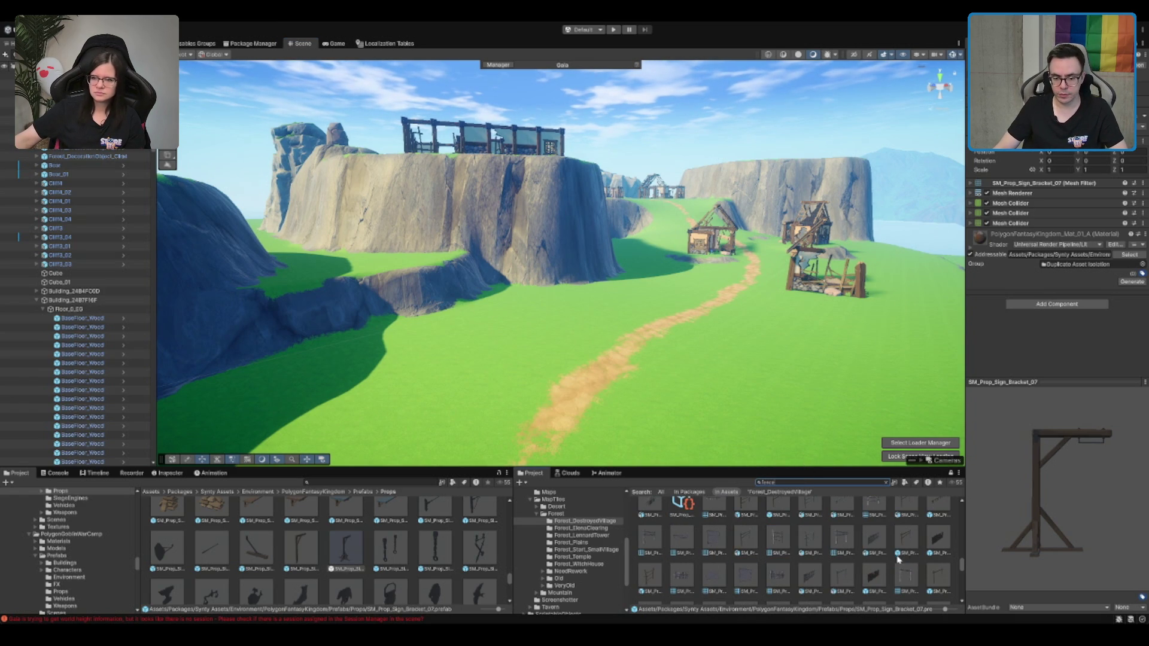
mouse_move(898, 560)
mouse_down()
mouse_move(838, 514)
mouse_move(727, 382)
mouse_move(721, 335)
mouse_move(647, 360)
mouse_up()
mouse_move(804, 289)
mouse_down()
mouse_move(705, 264)
mouse_move(718, 283)
mouse_up()
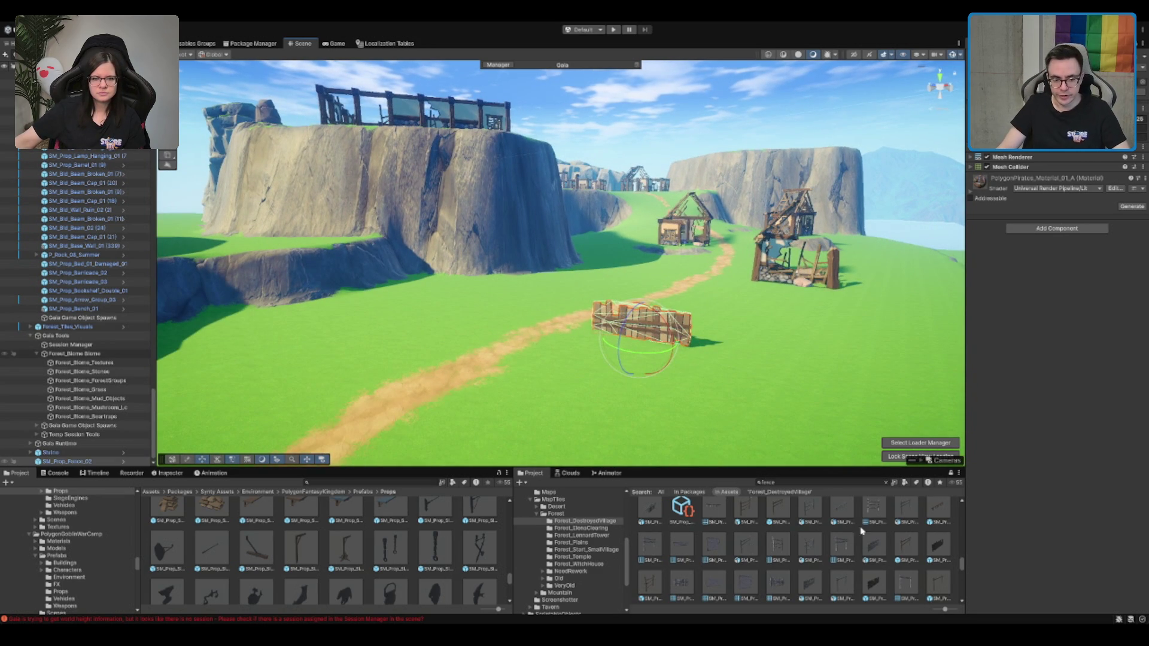
scroll(858, 548, down, 2)
scroll(858, 548, down, 2)
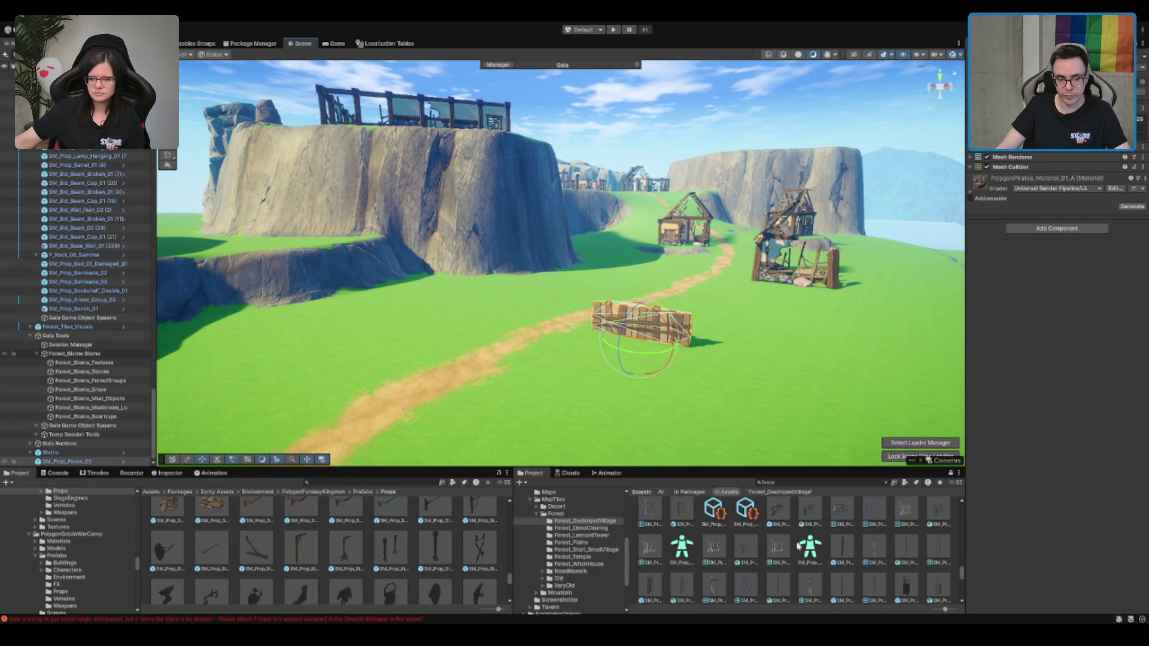
Place SM_Prop_Fence_Broken_01 in front of the wooden fence and activate the Move tool
click(679, 518)
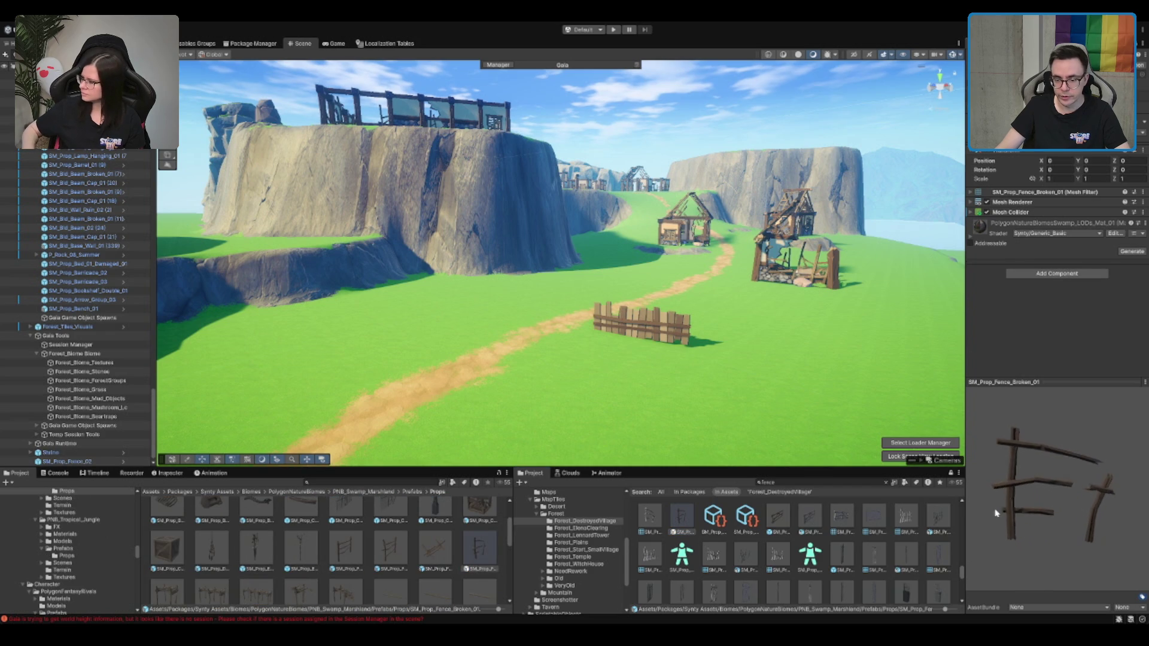
mouse_move(703, 528)
mouse_down()
mouse_move(601, 353)
mouse_move(613, 383)
mouse_up()
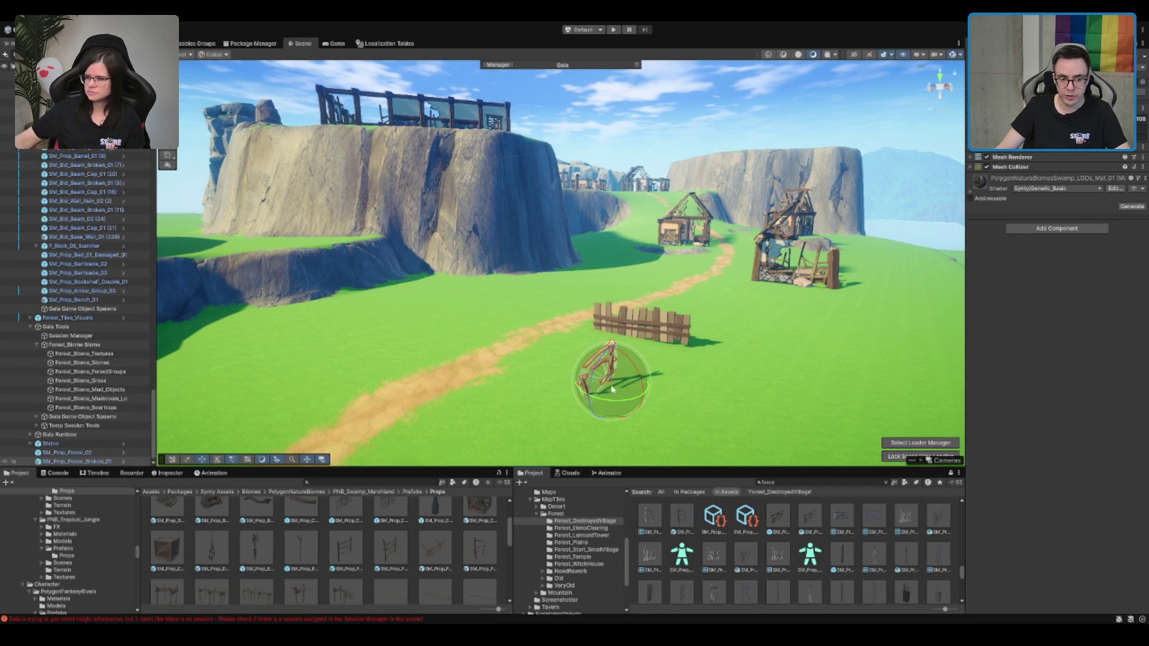
key(w)
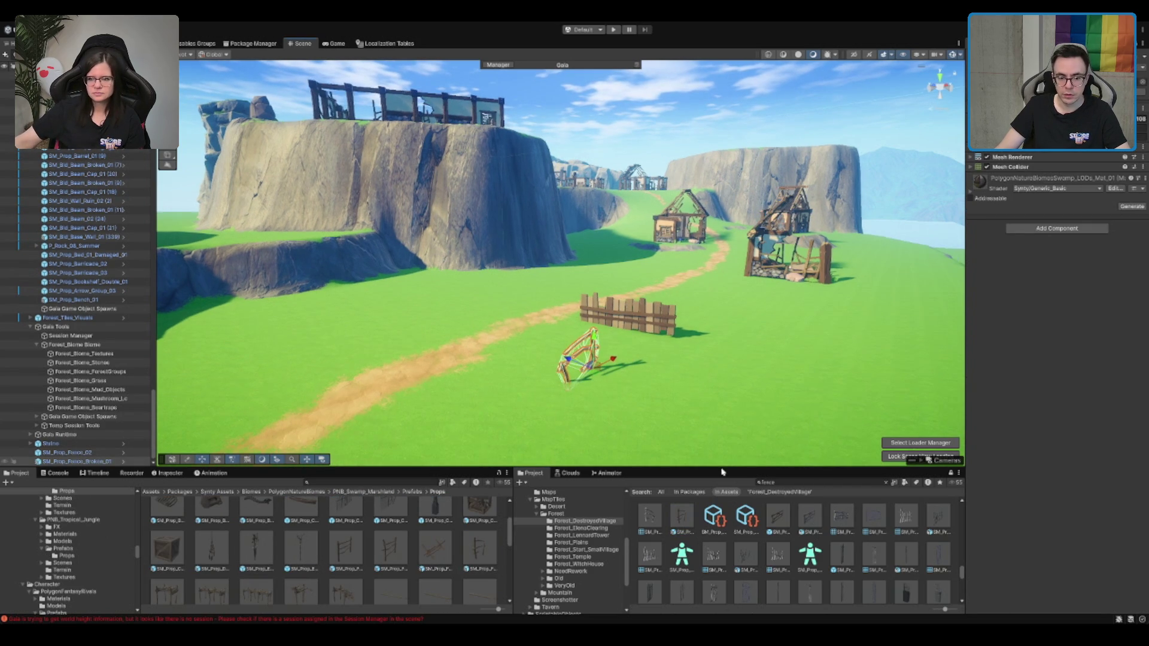
scroll(754, 519, down, 3)
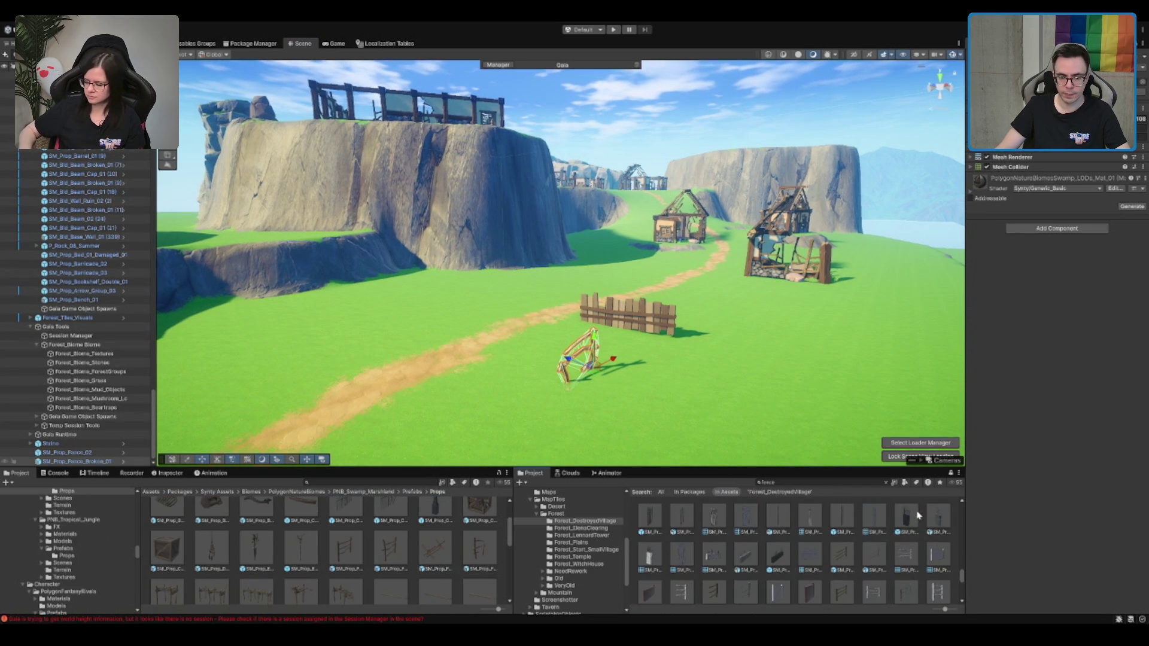
scroll(837, 520, down, 1)
Try SM_Prop_Hell_Fence_05 beside the wooden fence, then delete it
click(778, 519)
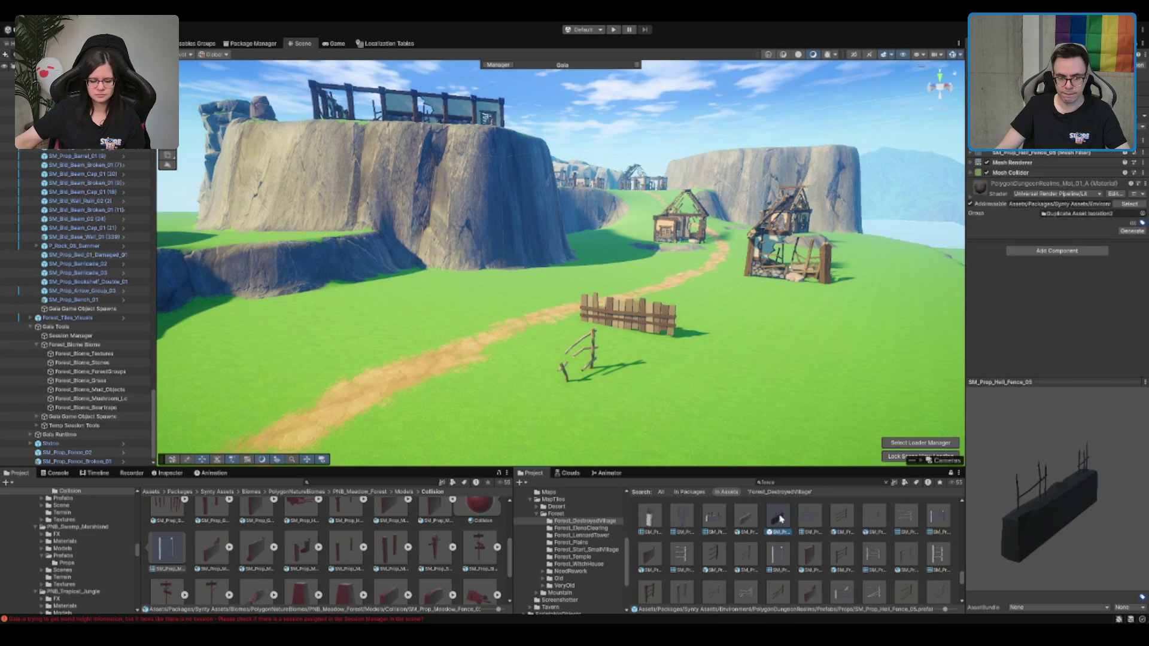
mouse_move(778, 519)
mouse_down()
mouse_move(650, 399)
mouse_move(706, 344)
mouse_up()
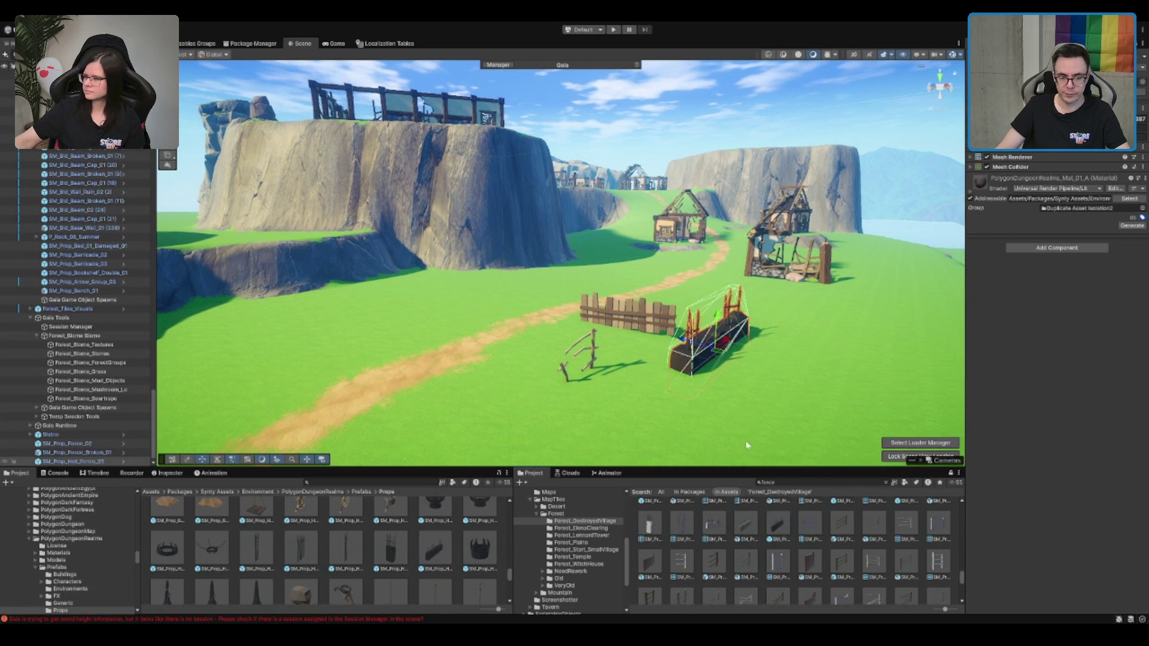
scroll(773, 527, down, 2)
scroll(773, 528, down, 5)
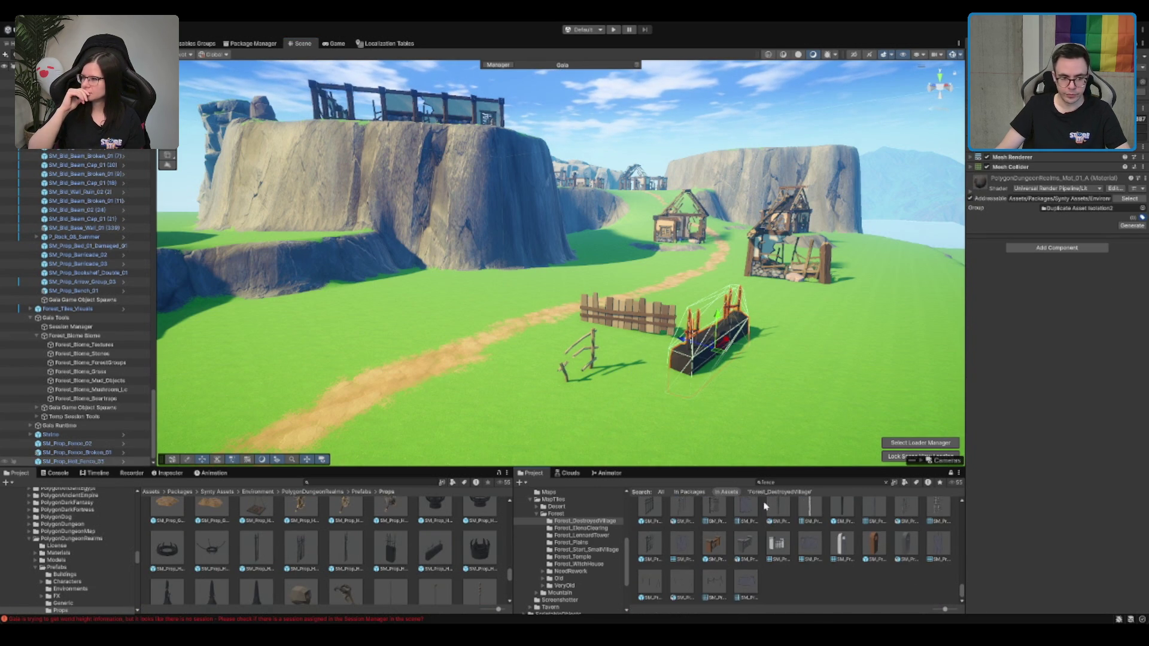
key(Delete)
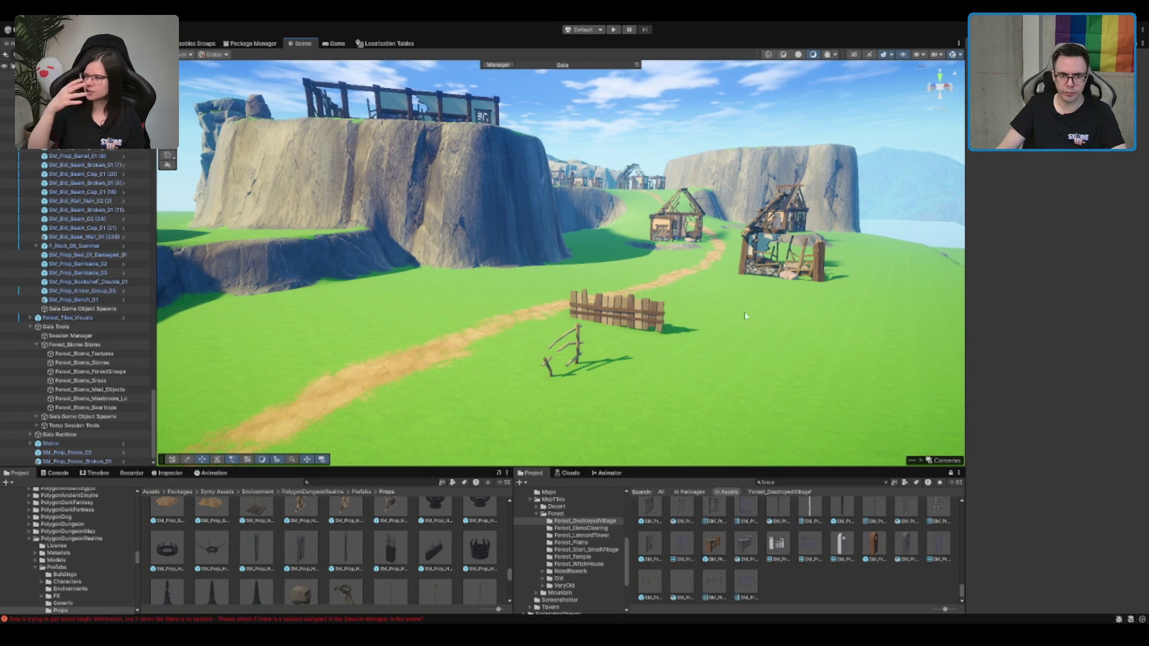
click(656, 323)
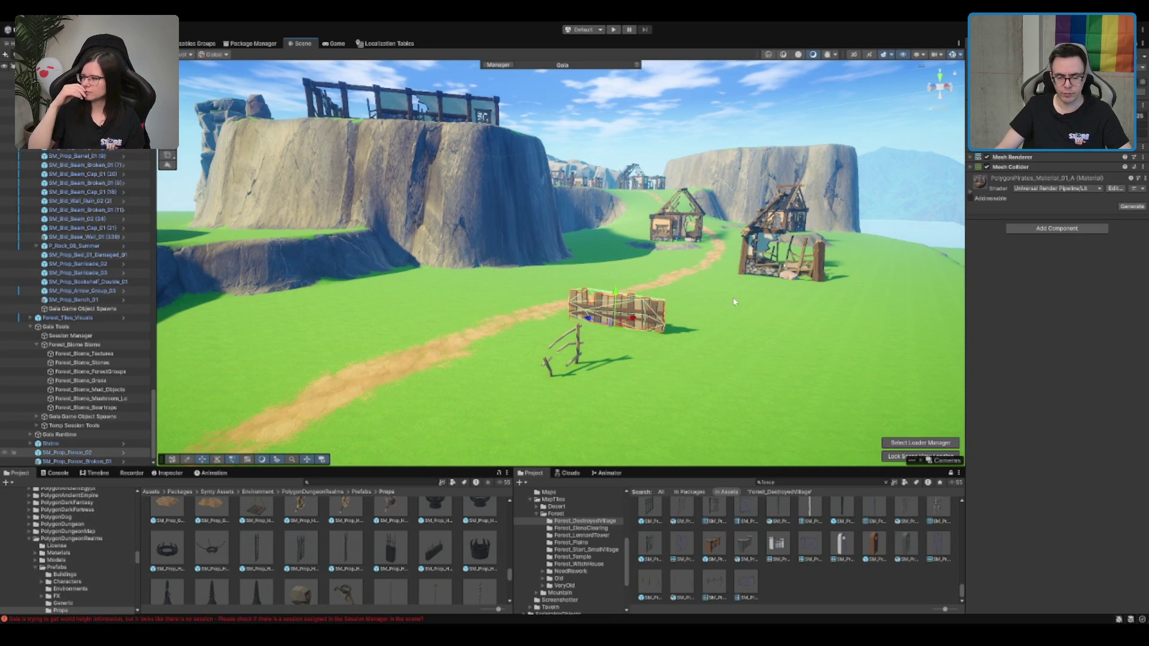
click(716, 291)
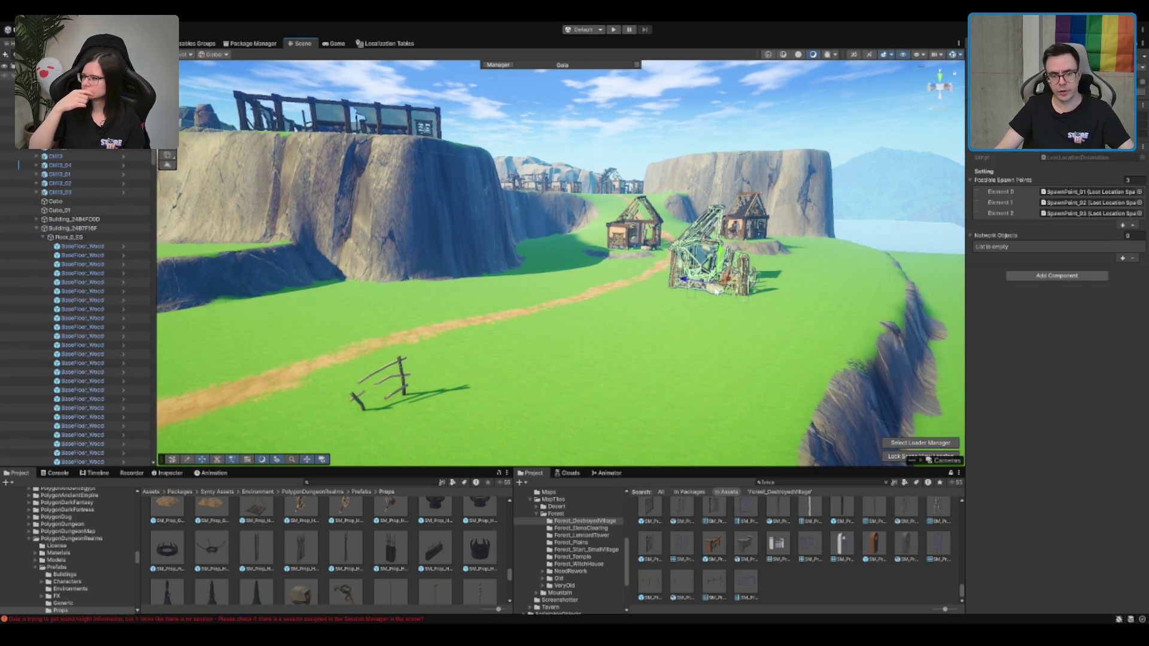
Place a boulder on the grass by the path and duplicate it into a row of three
click(716, 291)
drag(299, 592, 551, 344)
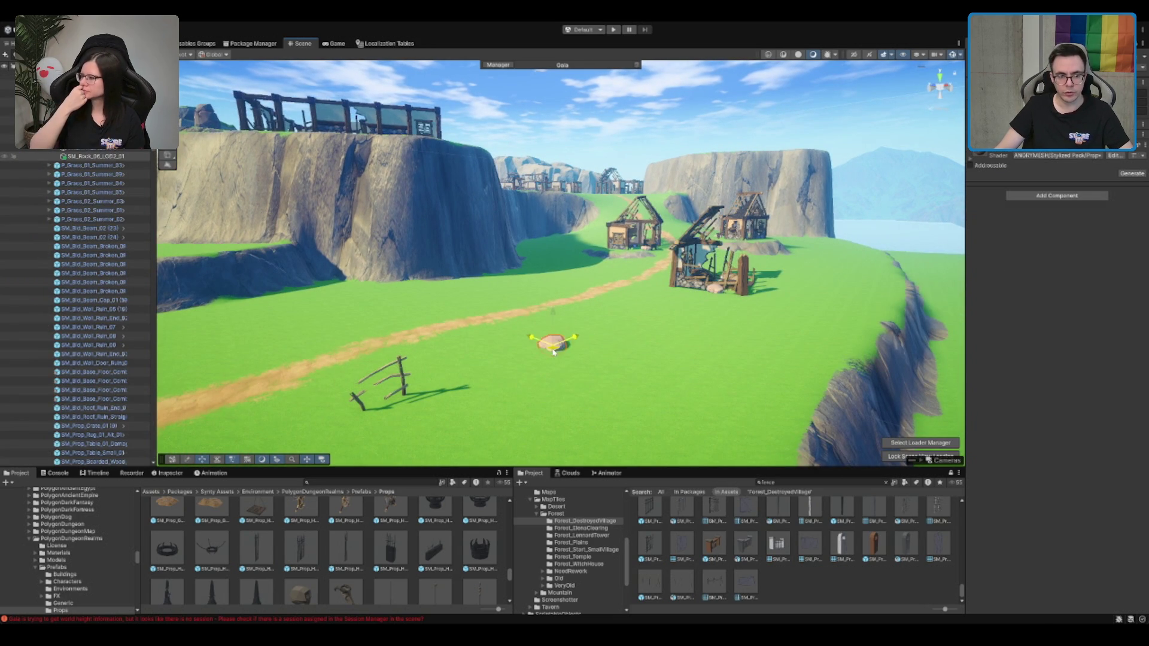
key(f)
key(ctrl+d)
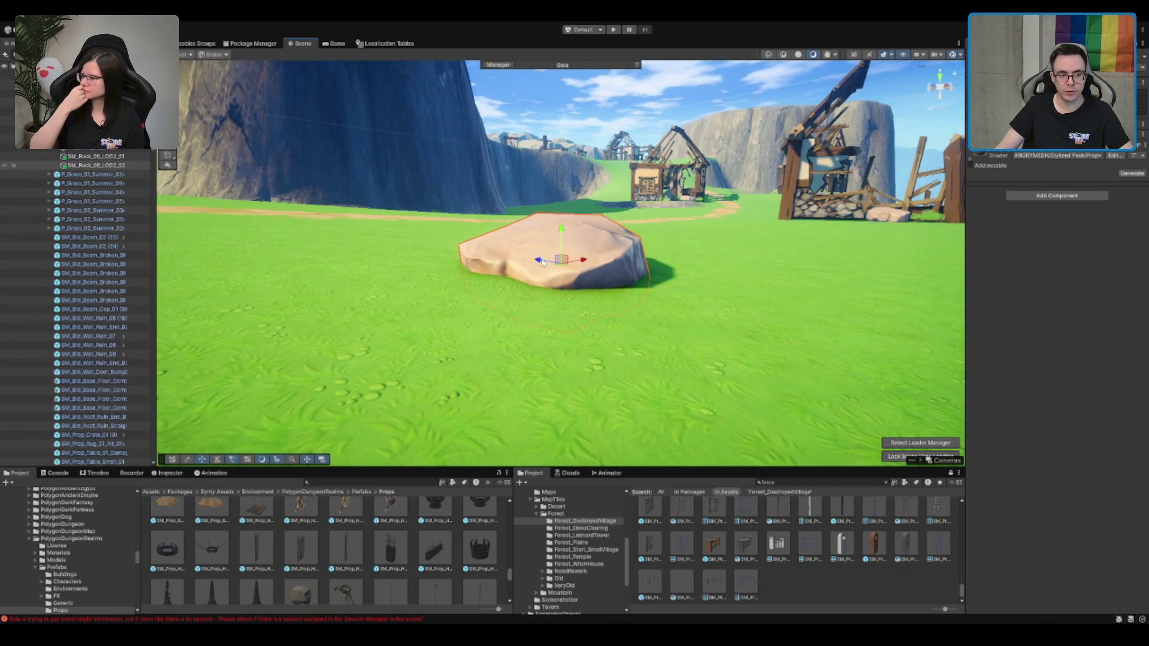
mouse_move(542, 262)
mouse_down()
mouse_move(638, 299)
mouse_move(630, 273)
mouse_up()
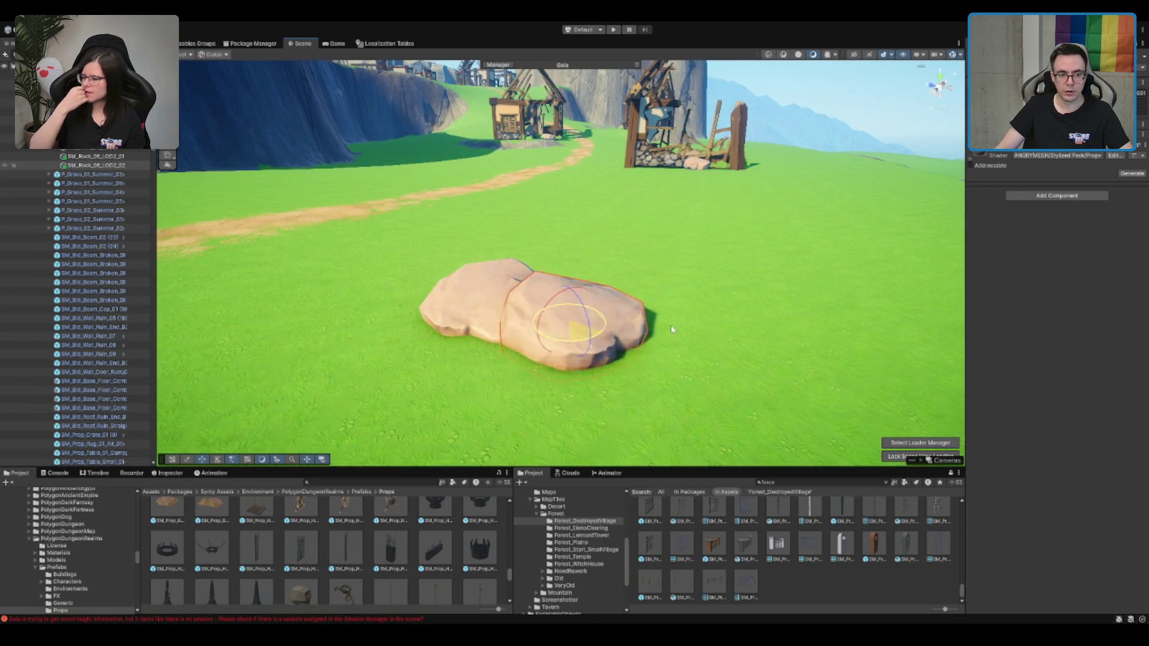
key(ctrl+d)
drag(550, 326, 661, 353)
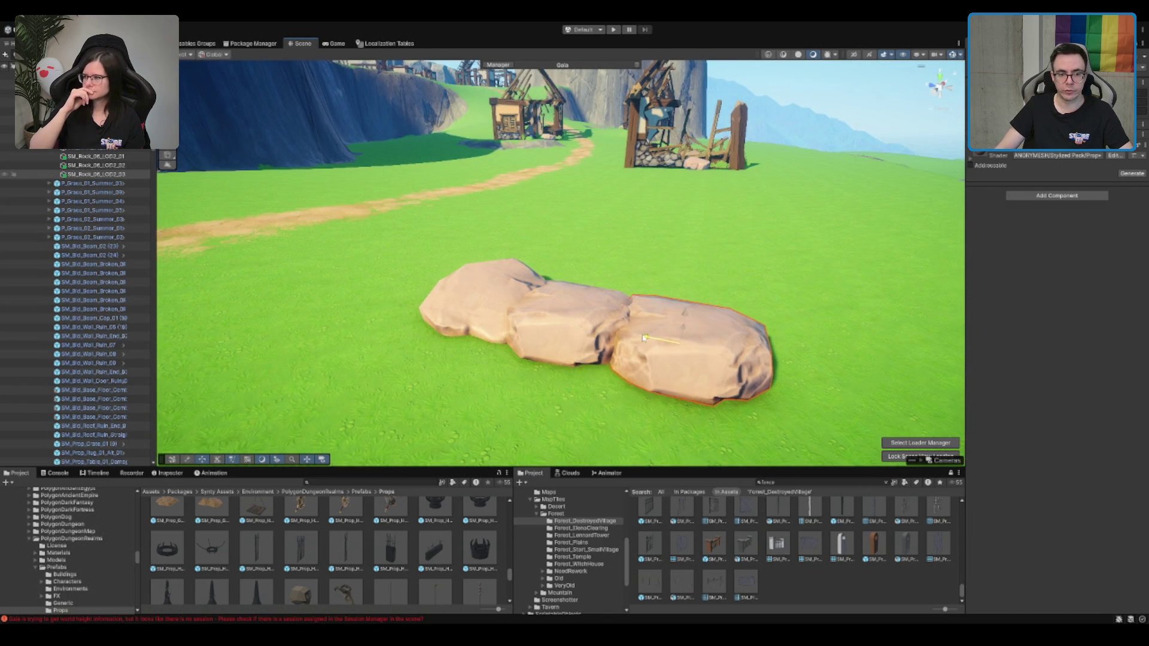
key(e)
Select the three-rock row and duplicate it upward twice into stacked layers
ctrl+click(520, 317)
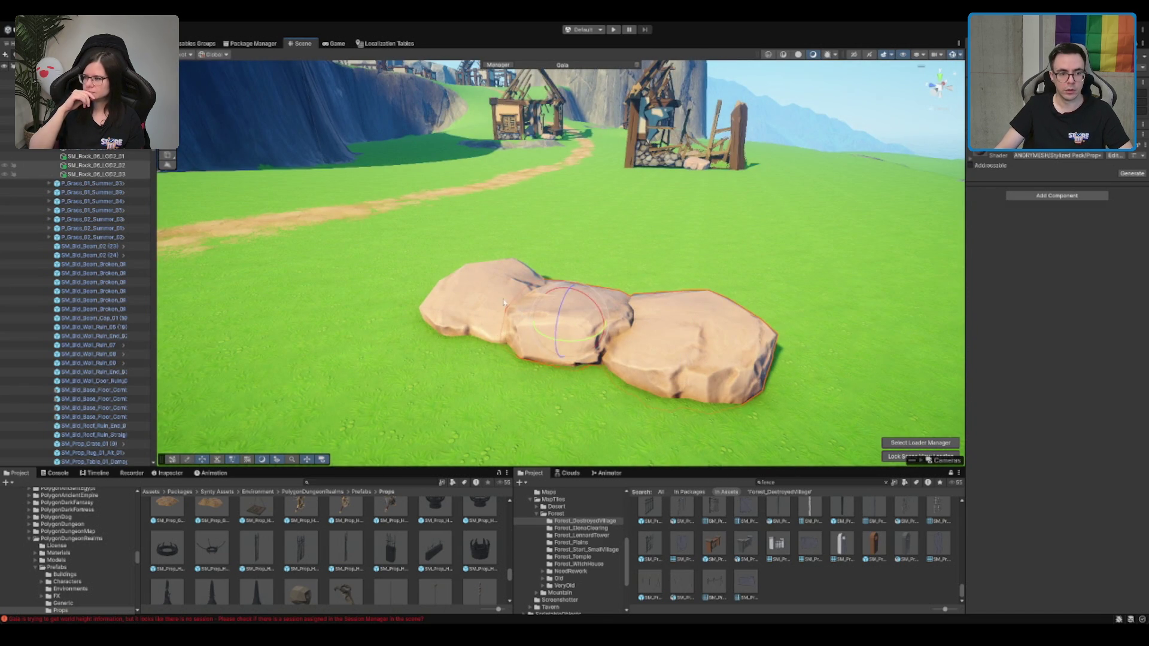
ctrl+click(491, 281)
key(ctrl+d)
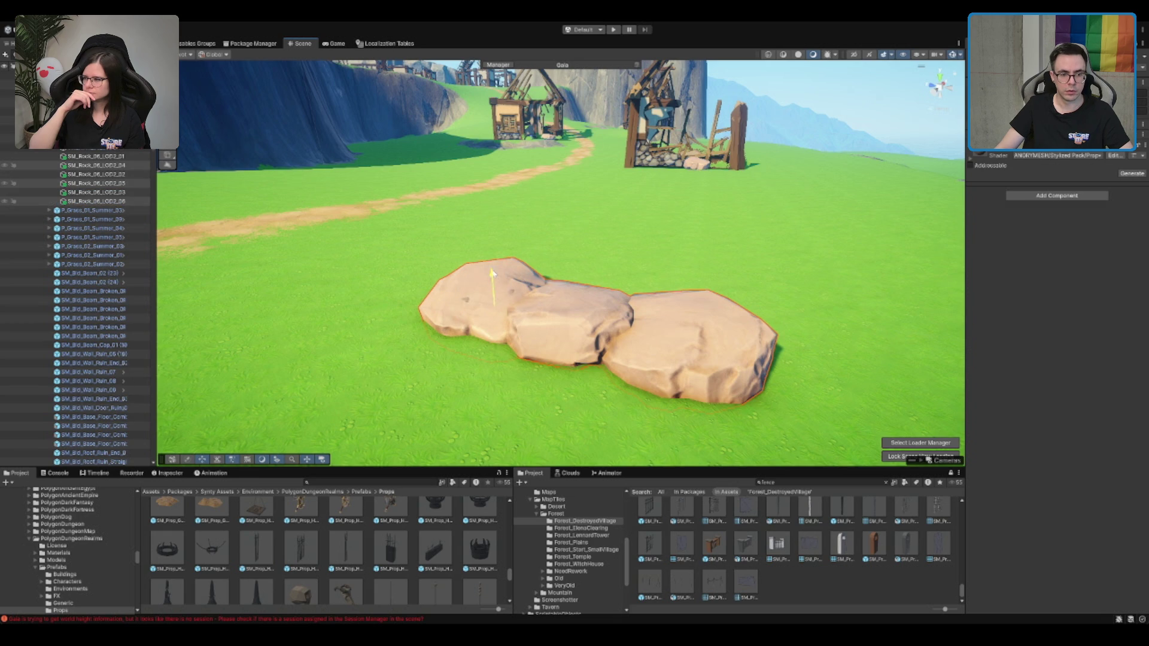
drag(491, 277, 487, 162)
key(ctrl+d)
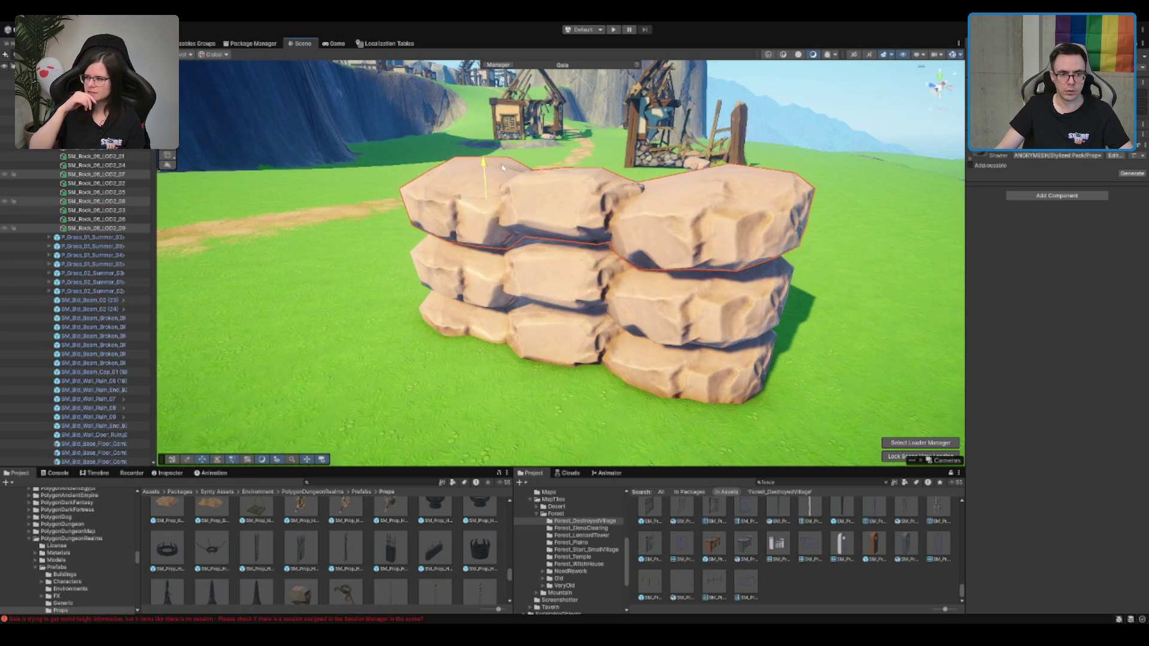
scroll(595, 286, down, 10)
scroll(595, 286, up, 5)
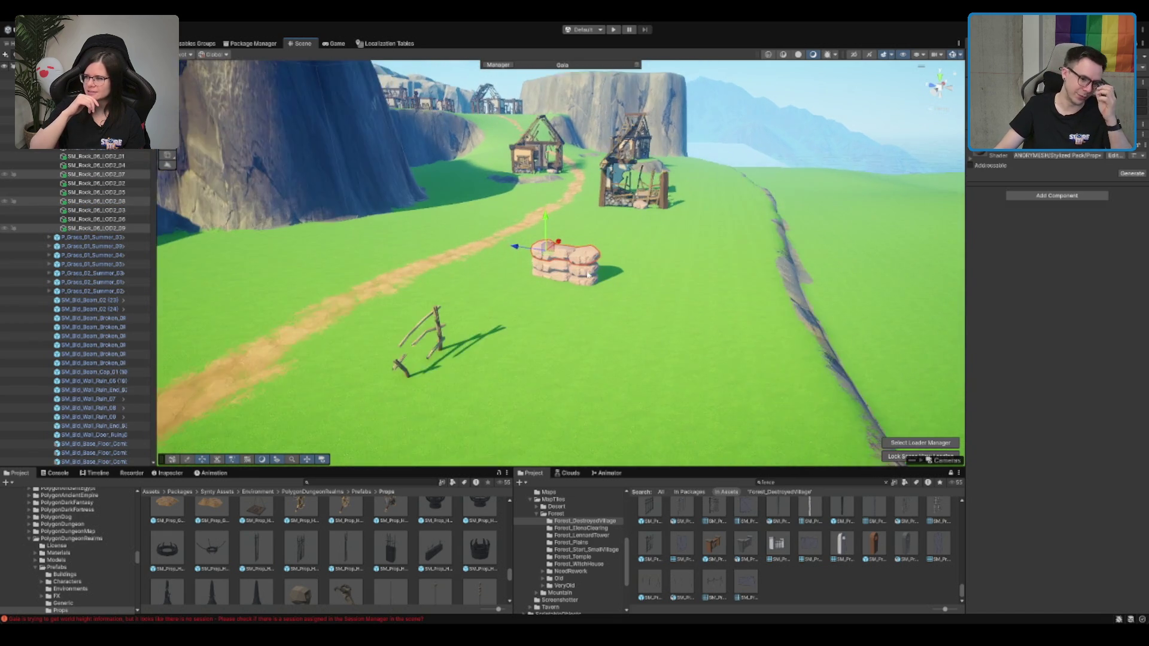
key(e)
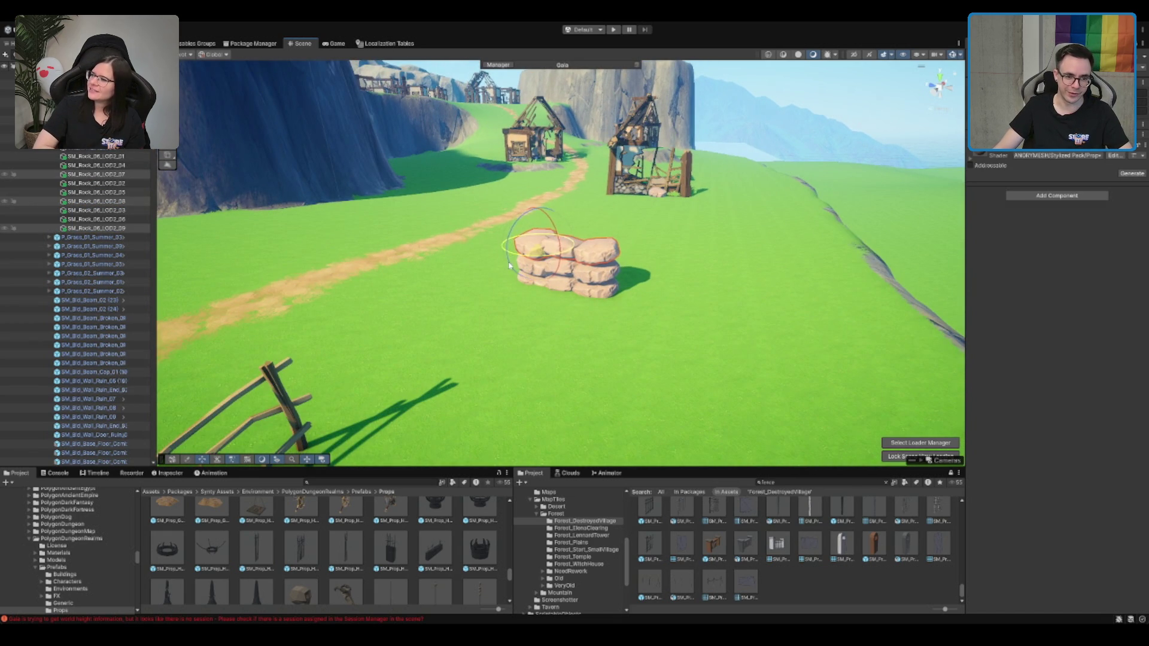
scroll(622, 288, up, 3)
Try turning the middle rock layer, undo the rotation, and clear the selection
click(622, 288)
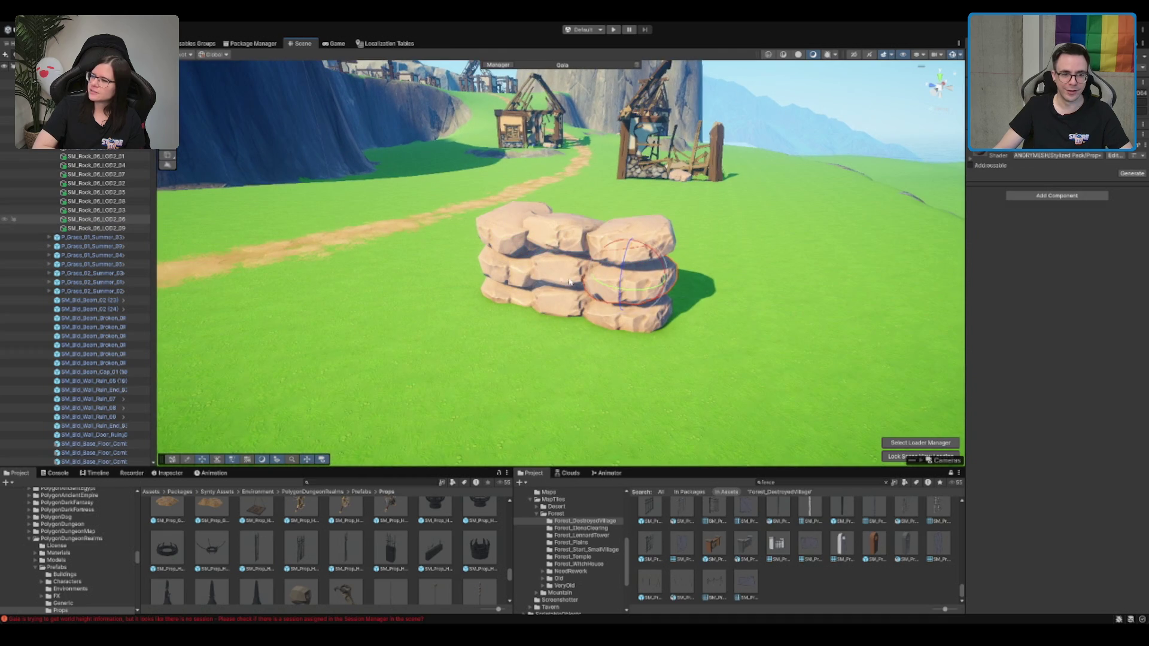
drag(554, 278, 563, 269)
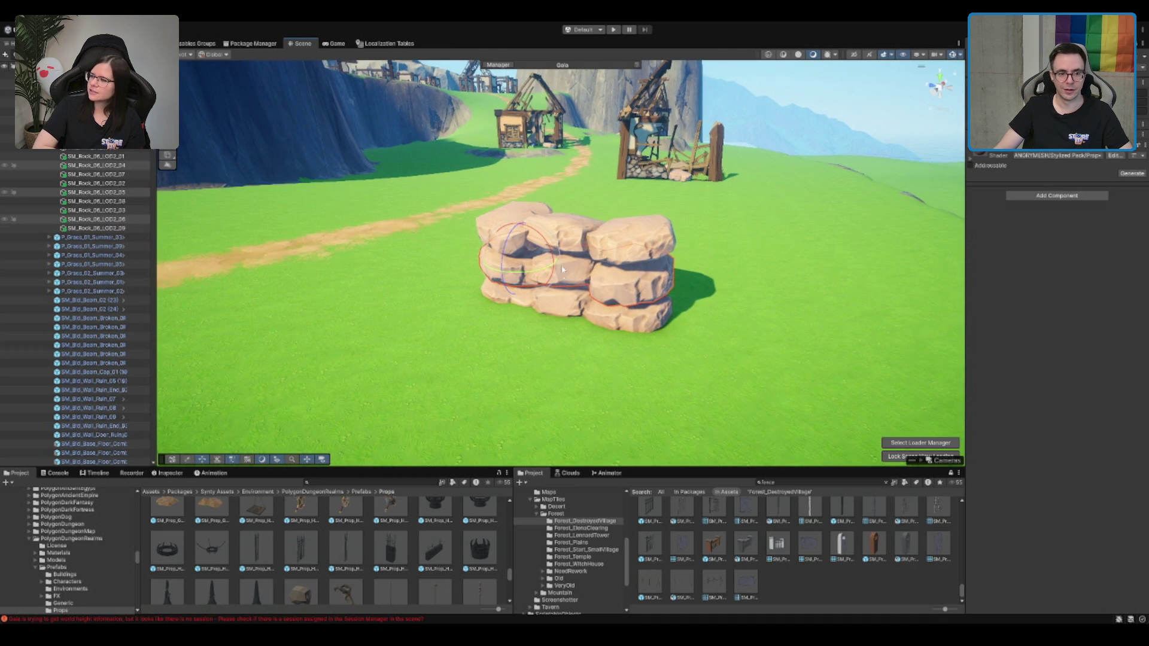
key(w)
key(ctrl+z)
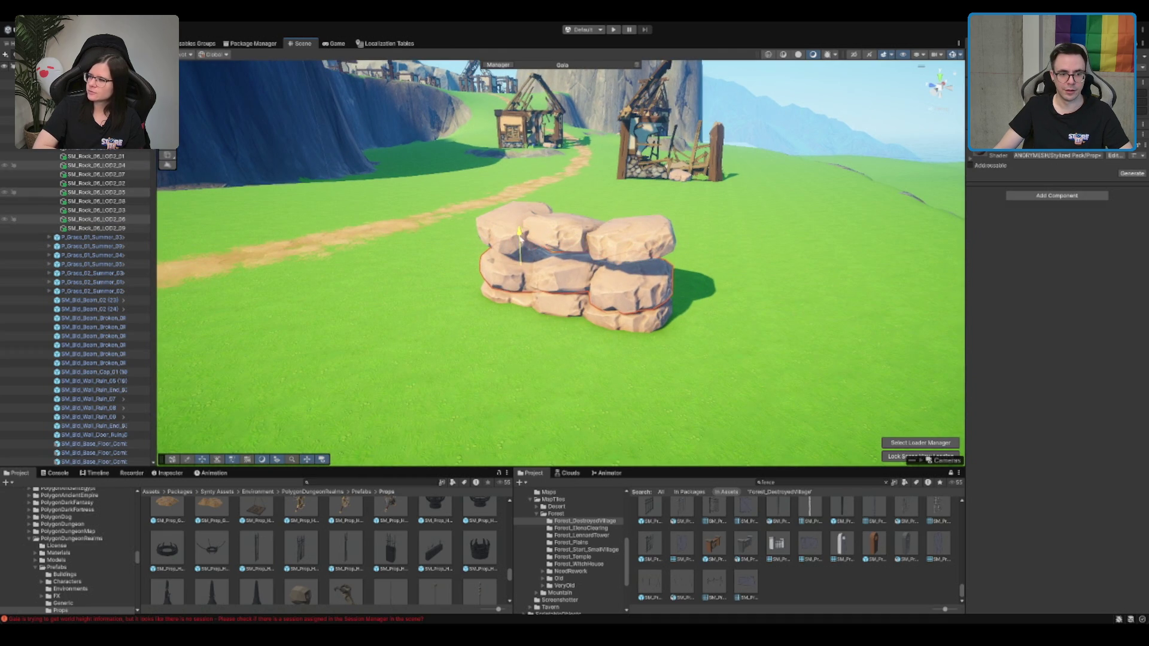
click(518, 216)
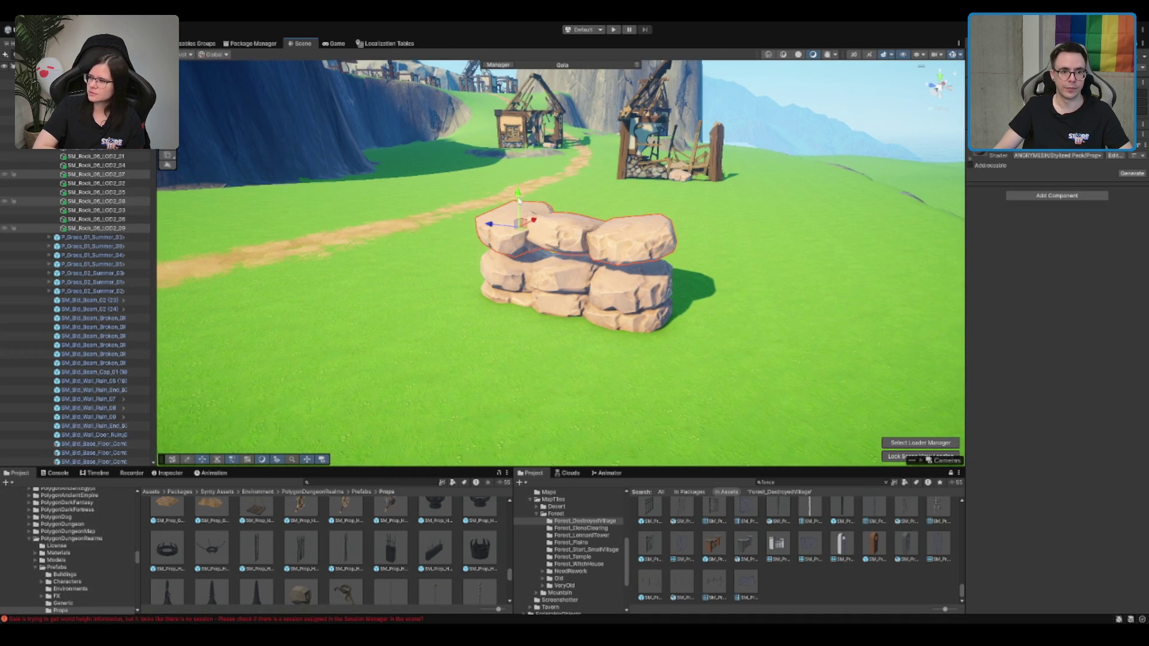
click(744, 236)
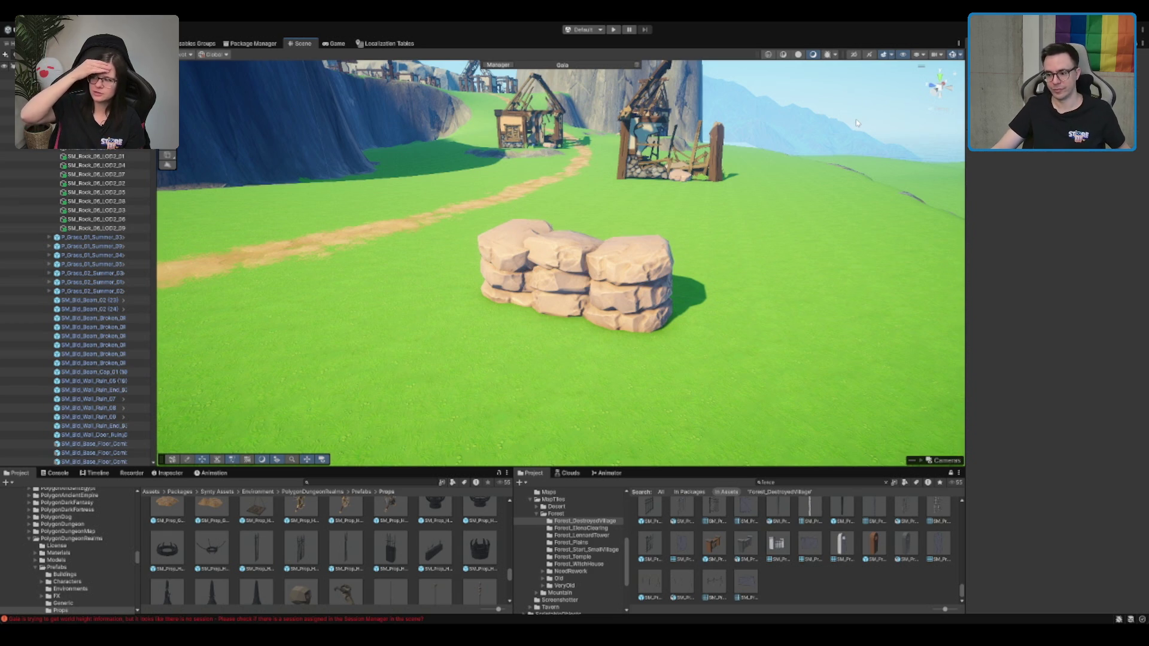
Pick through rocks in the pile and nudge one right-stack rock slightly sideways
scroll(778, 140, down, 1)
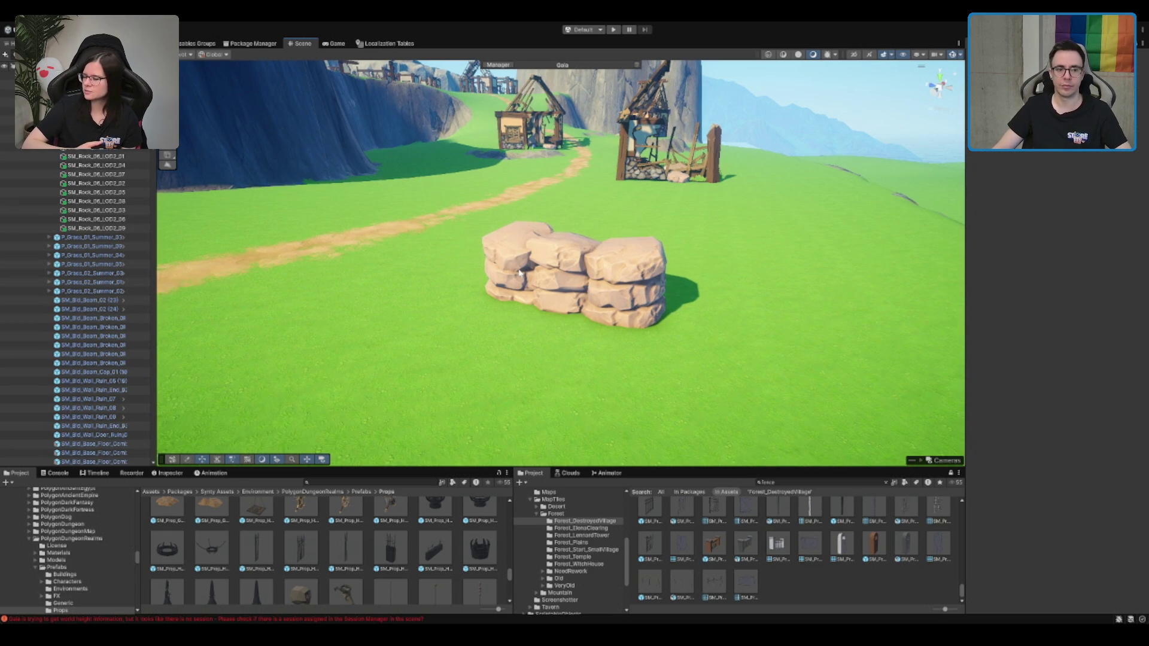
click(554, 283)
click(520, 287)
click(498, 282)
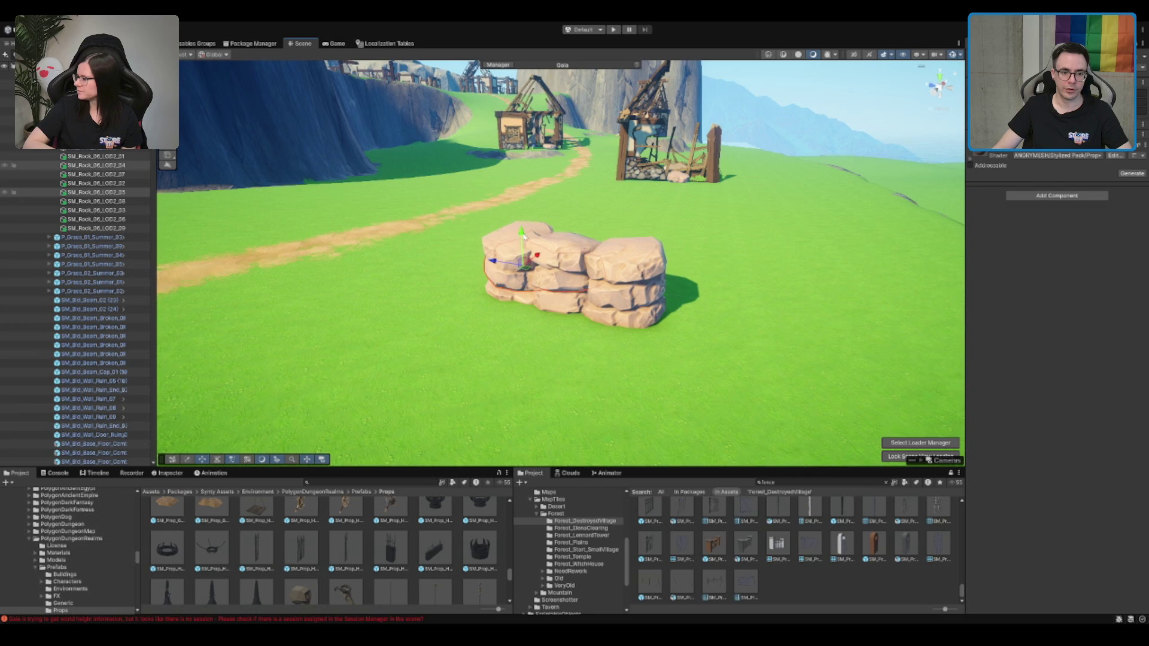
shift+click(500, 241)
shift+click(542, 255)
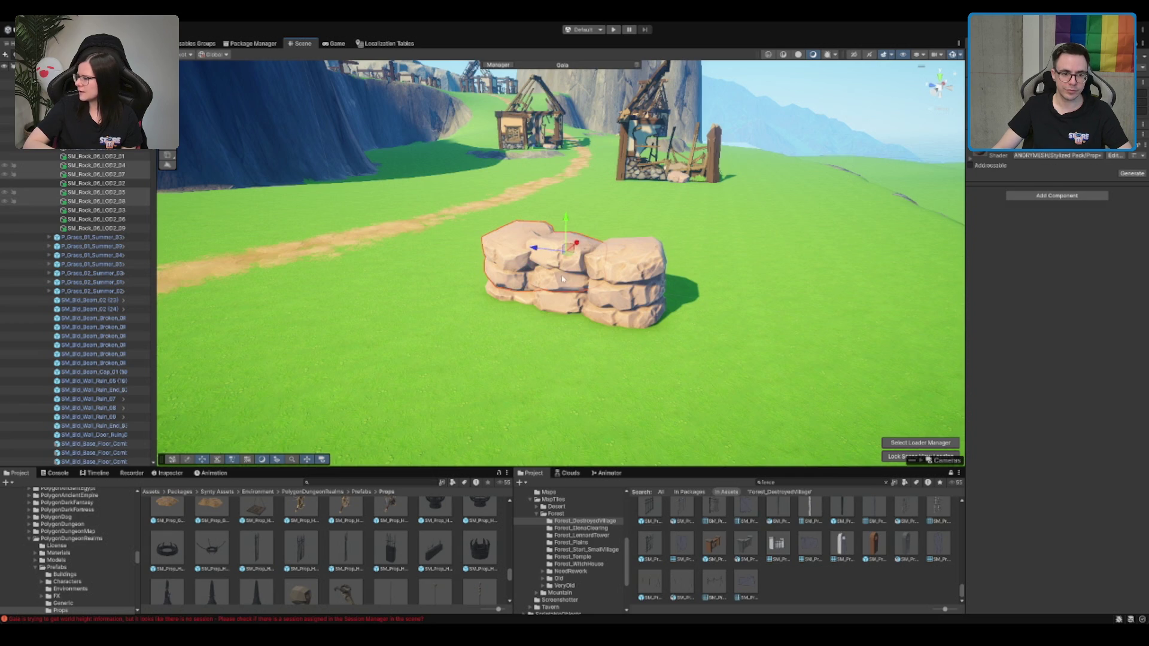
click(490, 262)
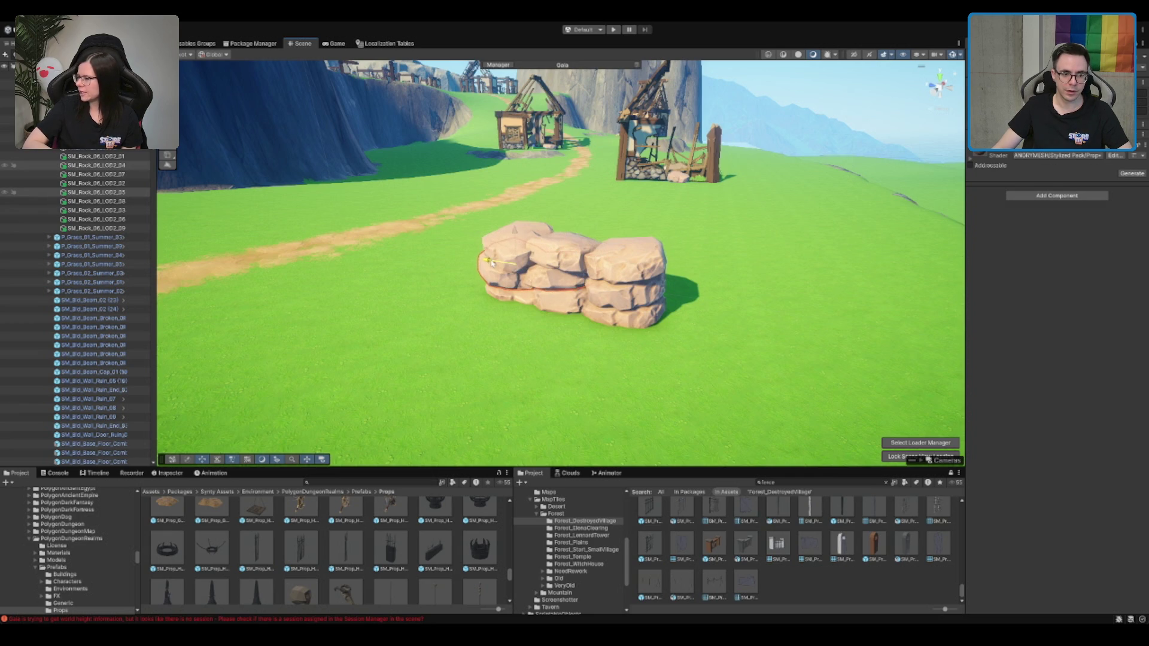
click(663, 311)
click(658, 294)
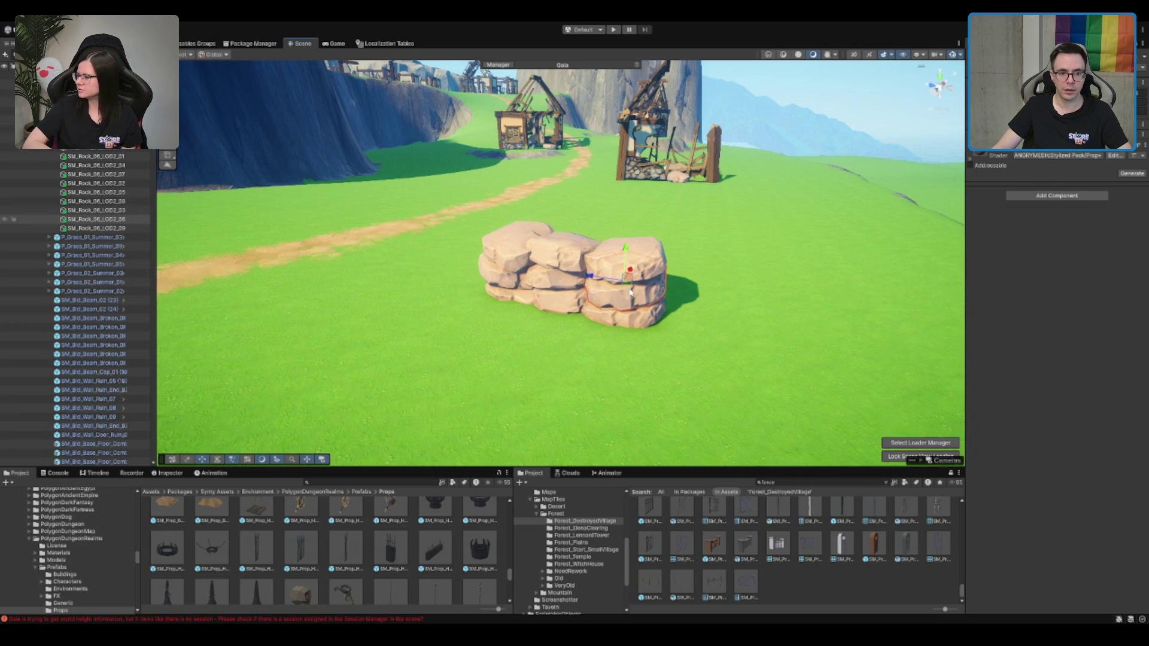
click(630, 291)
click(624, 288)
drag(624, 289, 620, 289)
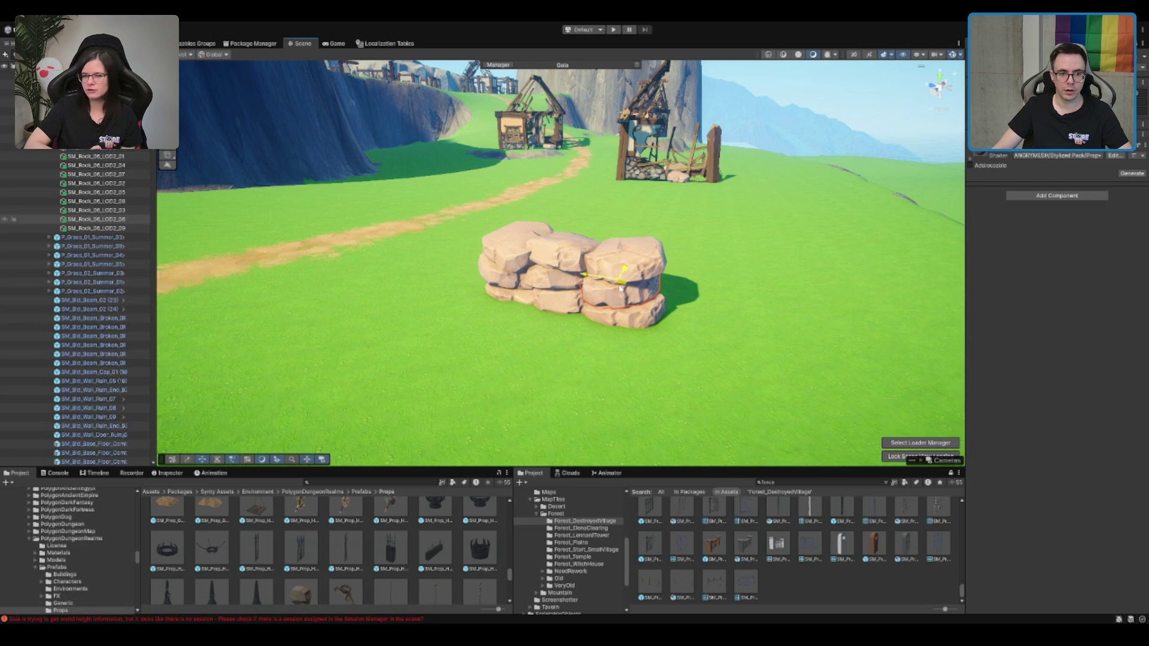
Rotate the top rock of the right stack, then deselect and reframe toward the village
click(634, 257)
key(e)
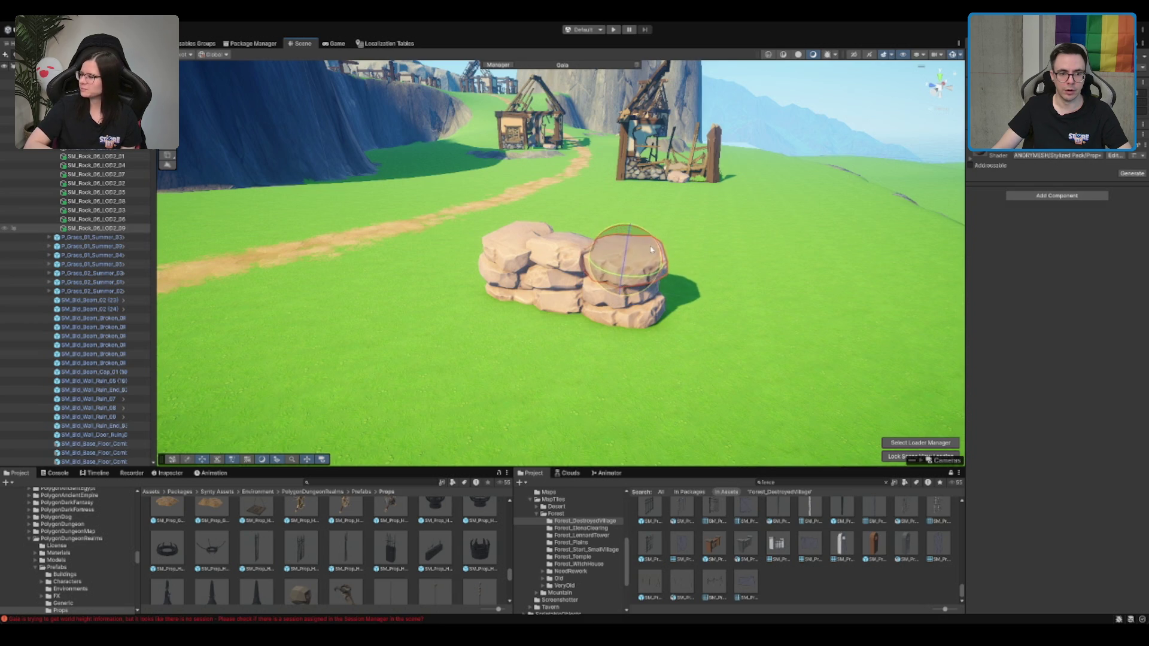
drag(651, 249, 626, 228)
key(w)
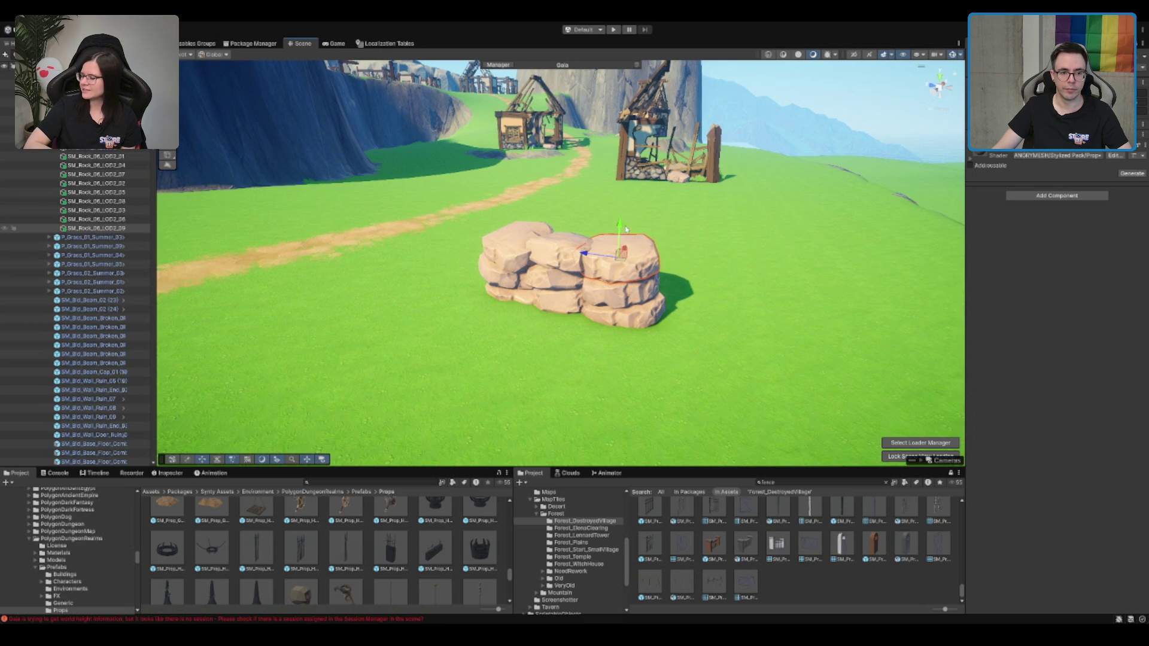
scroll(626, 228, down, 5)
click(663, 256)
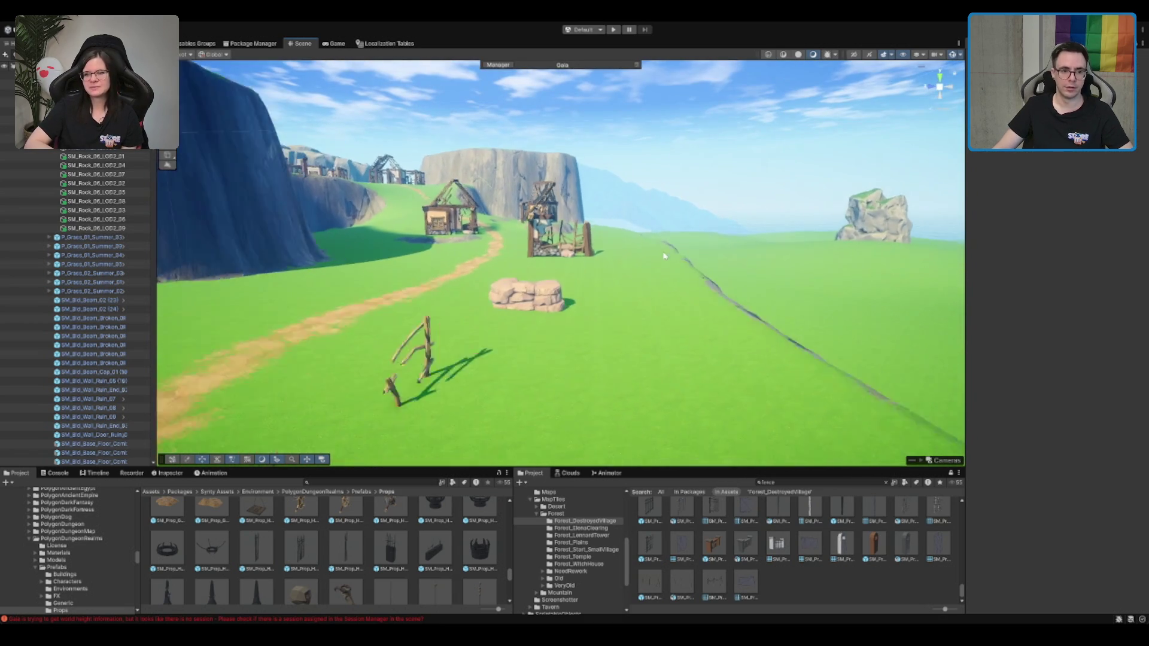
drag(663, 256, 464, 357)
Delete the broken fence standing in front of the rock pile, then zoom to review the rocks
click(486, 353)
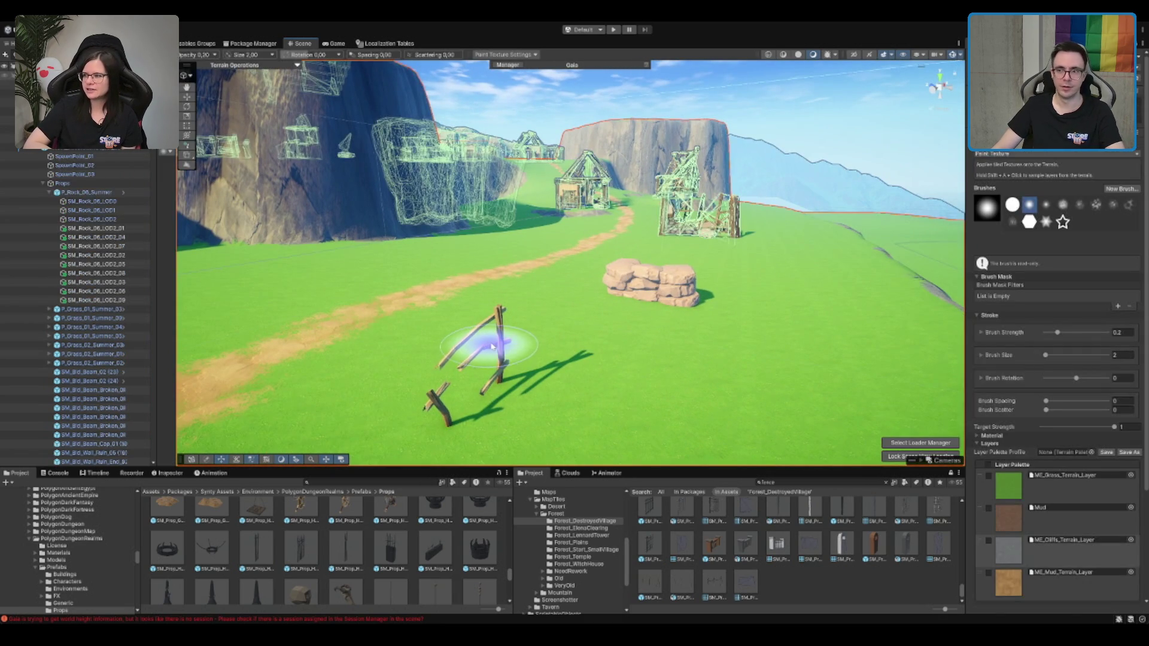
click(492, 345)
key(Delete)
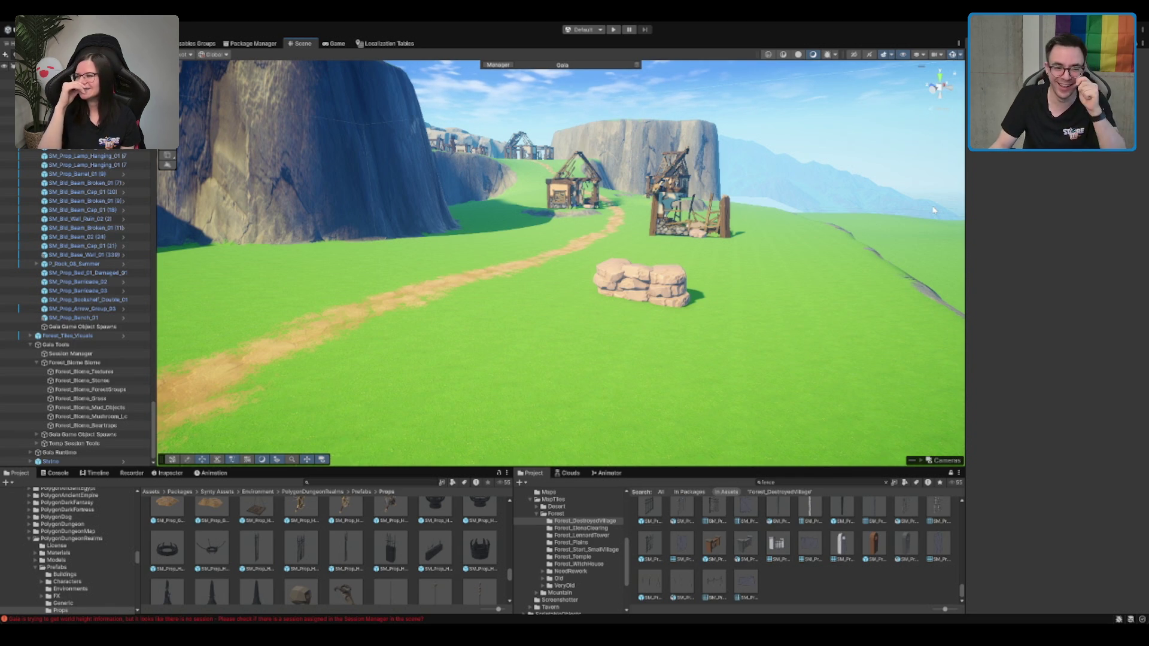
scroll(771, 316, up, 3)
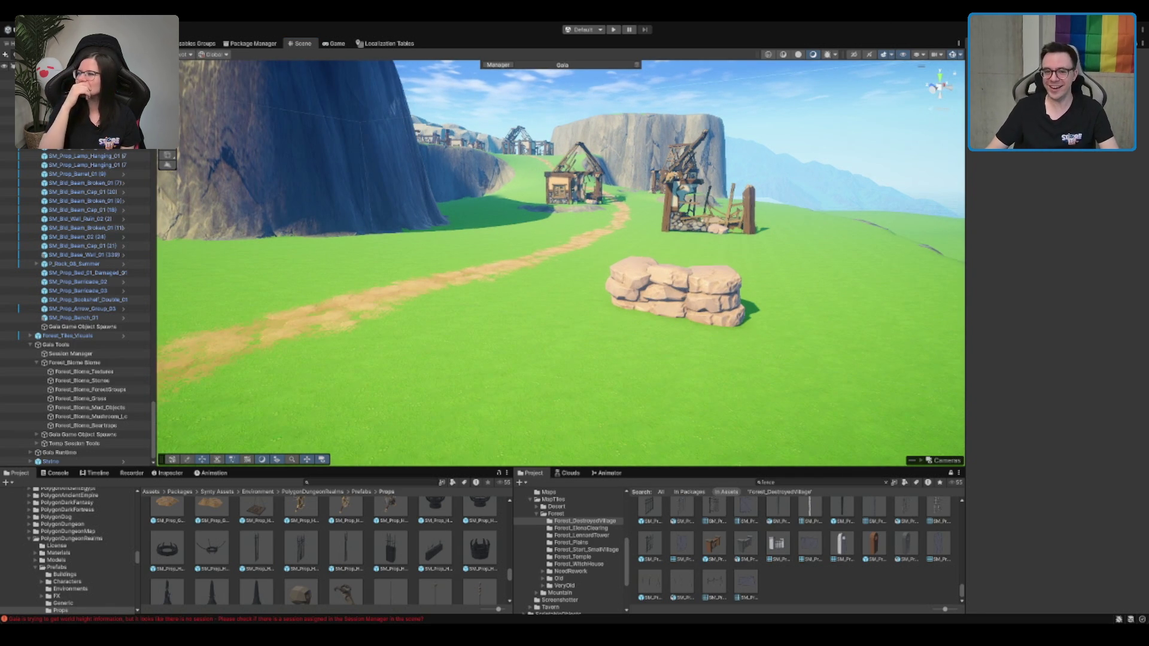
scroll(711, 278, down, 2)
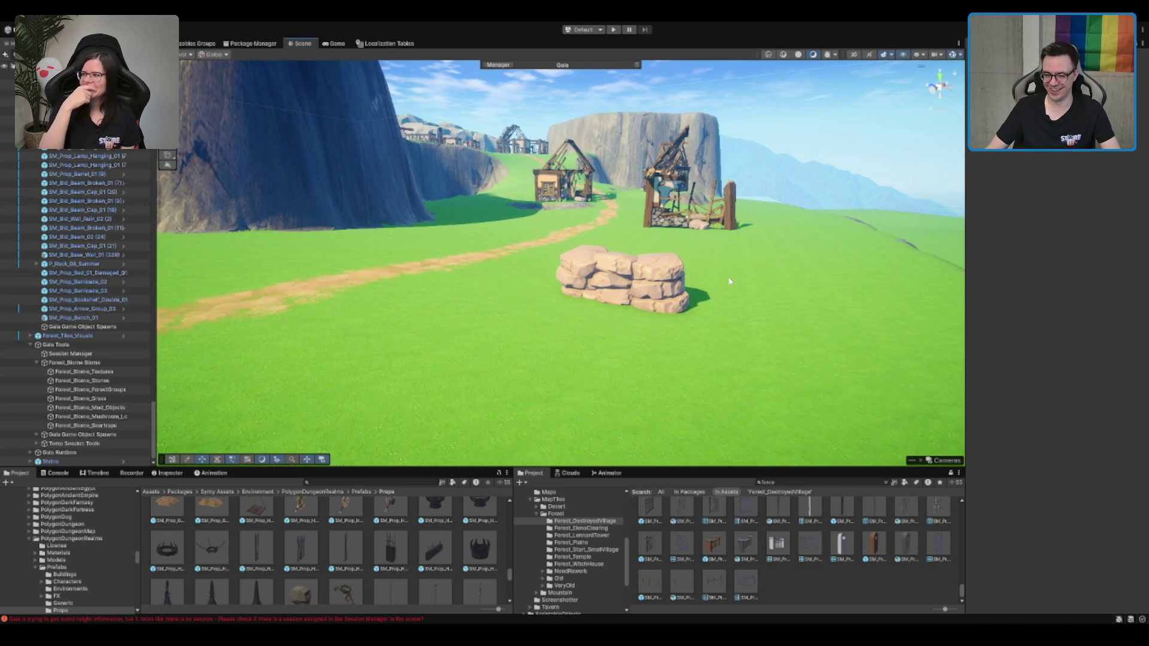
scroll(730, 281, up, 2)
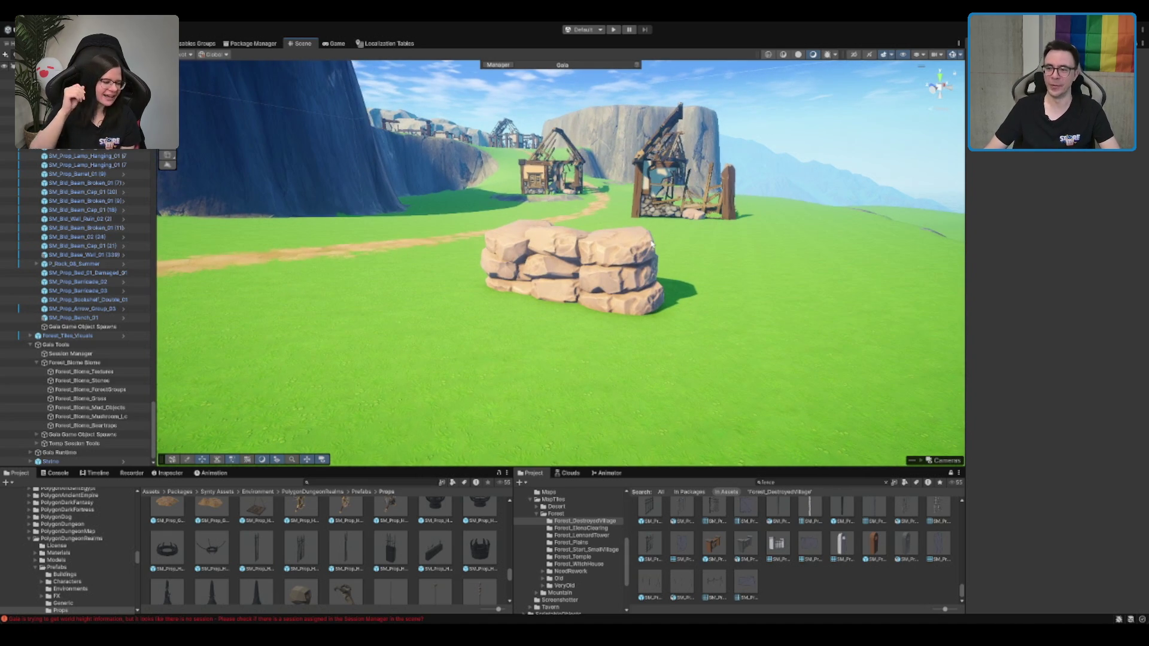
scroll(652, 243, up, 3)
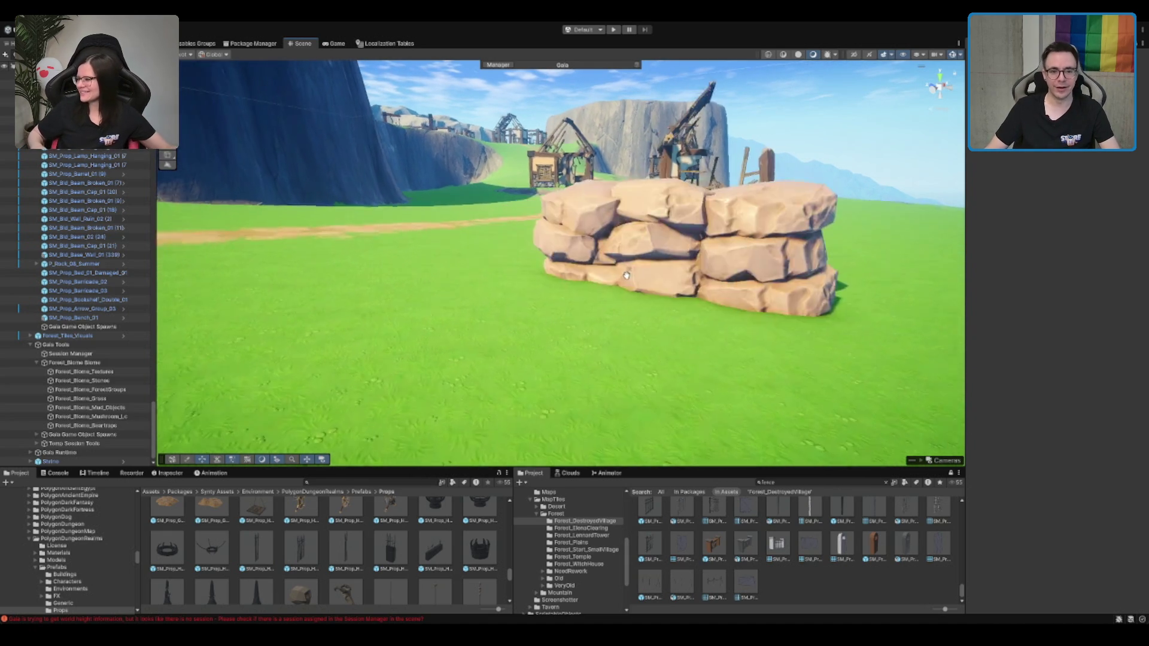
scroll(626, 275, down, 5)
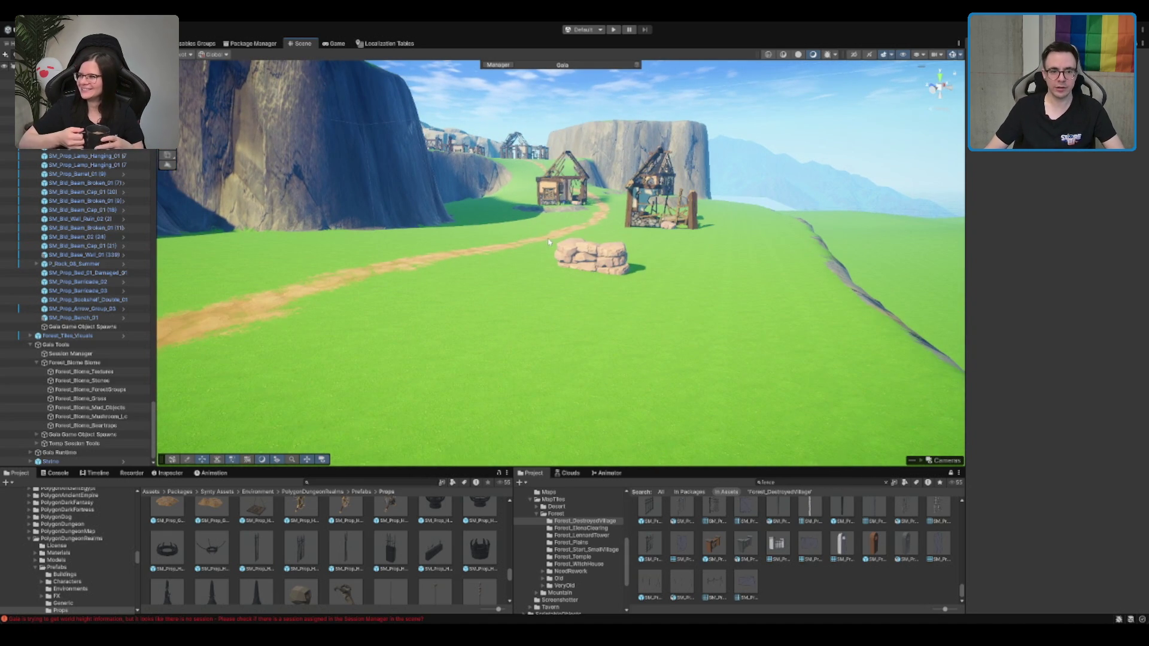
Try extending the rock wall with dragged copies, then undo back to a single low row
click(589, 260)
scroll(664, 311, up, 3)
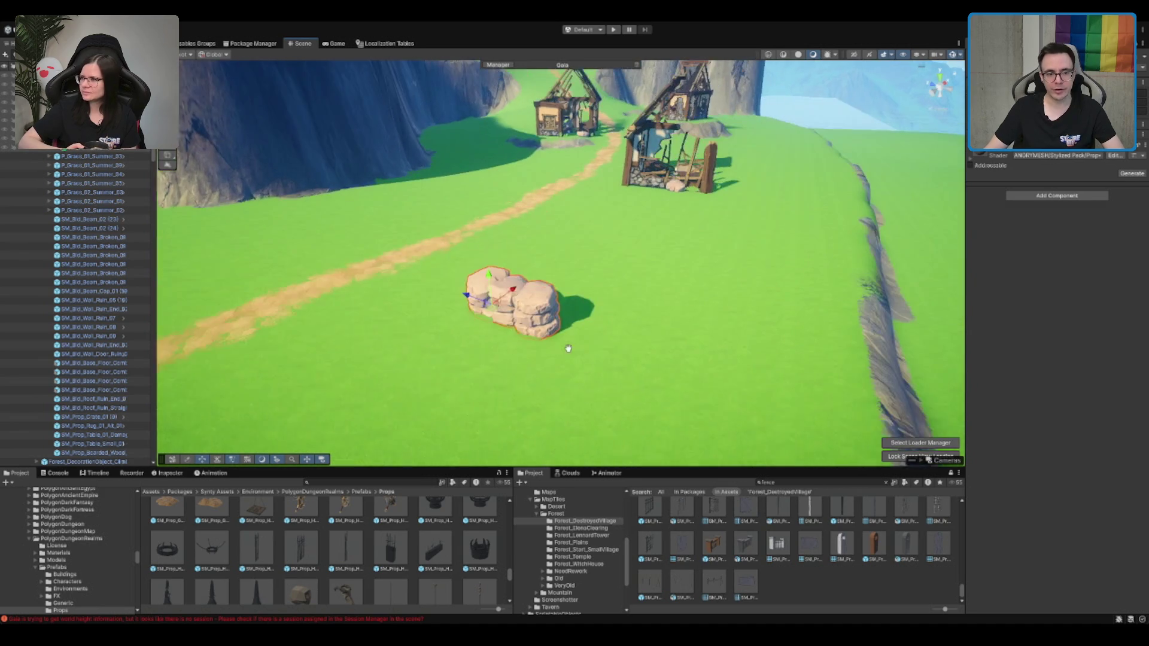
drag(568, 348, 523, 318)
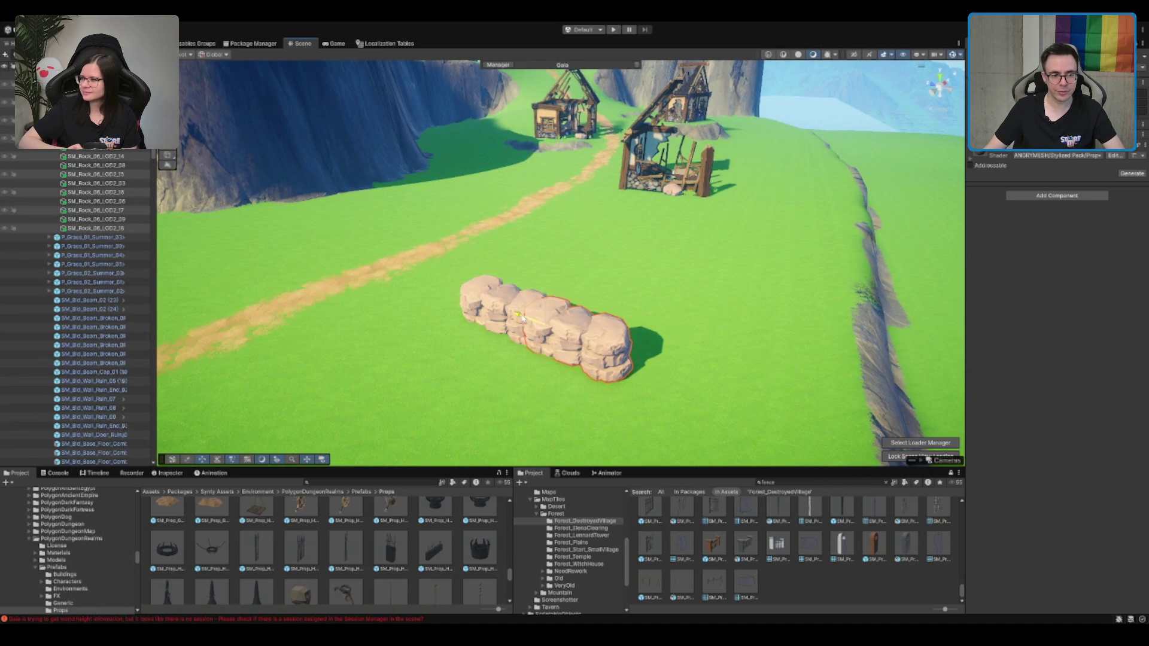
key(e)
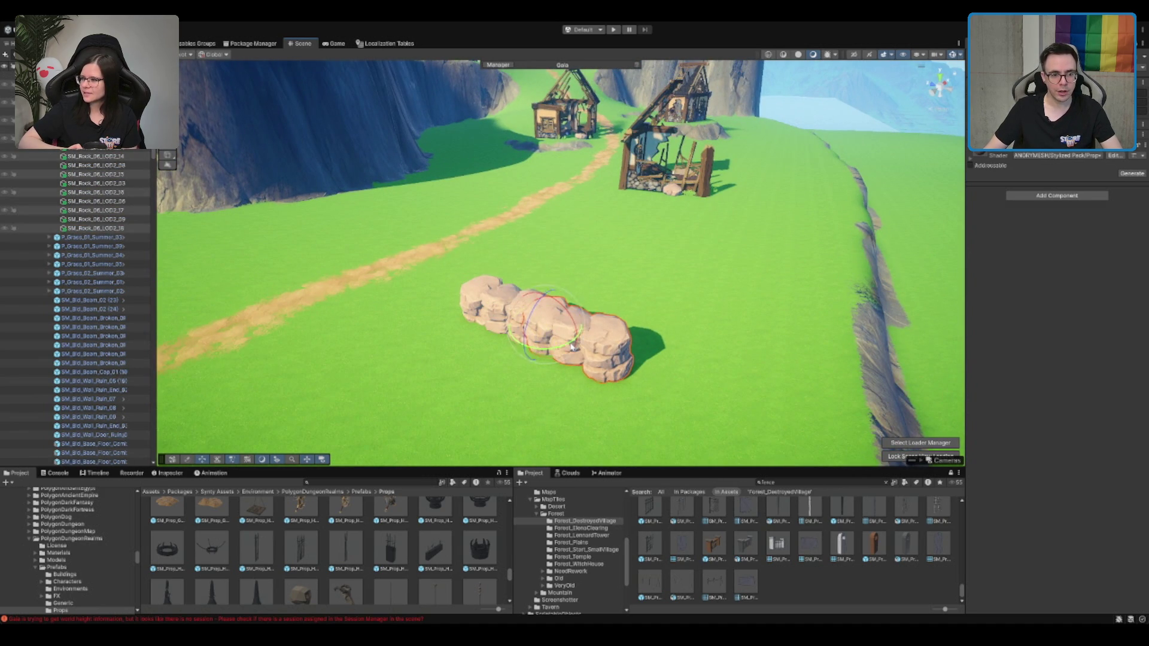
key(w)
drag(558, 333, 562, 329)
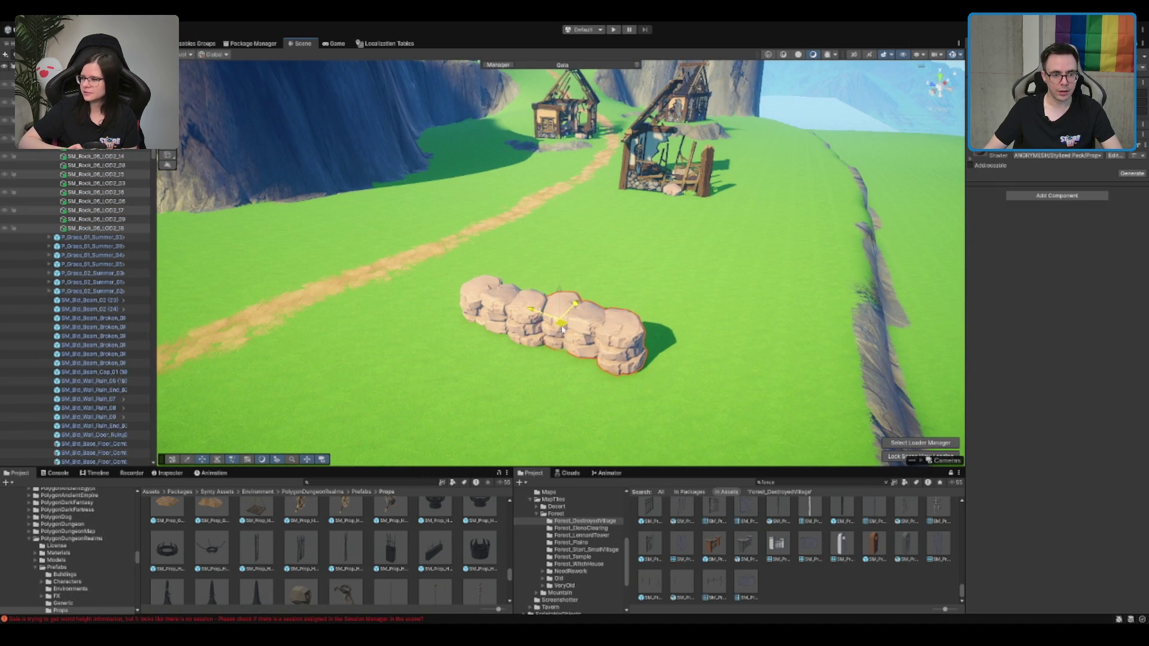
mouse_move(539, 380)
mouse_down()
mouse_move(661, 229)
mouse_move(657, 254)
mouse_up()
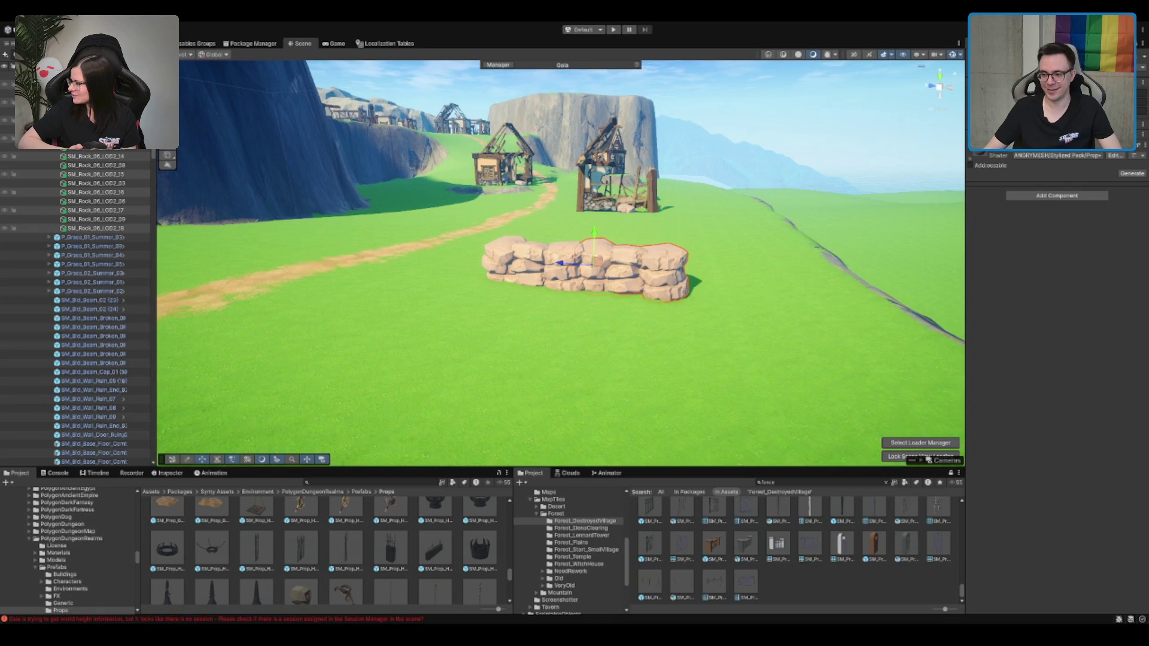
scroll(618, 260, up, 3)
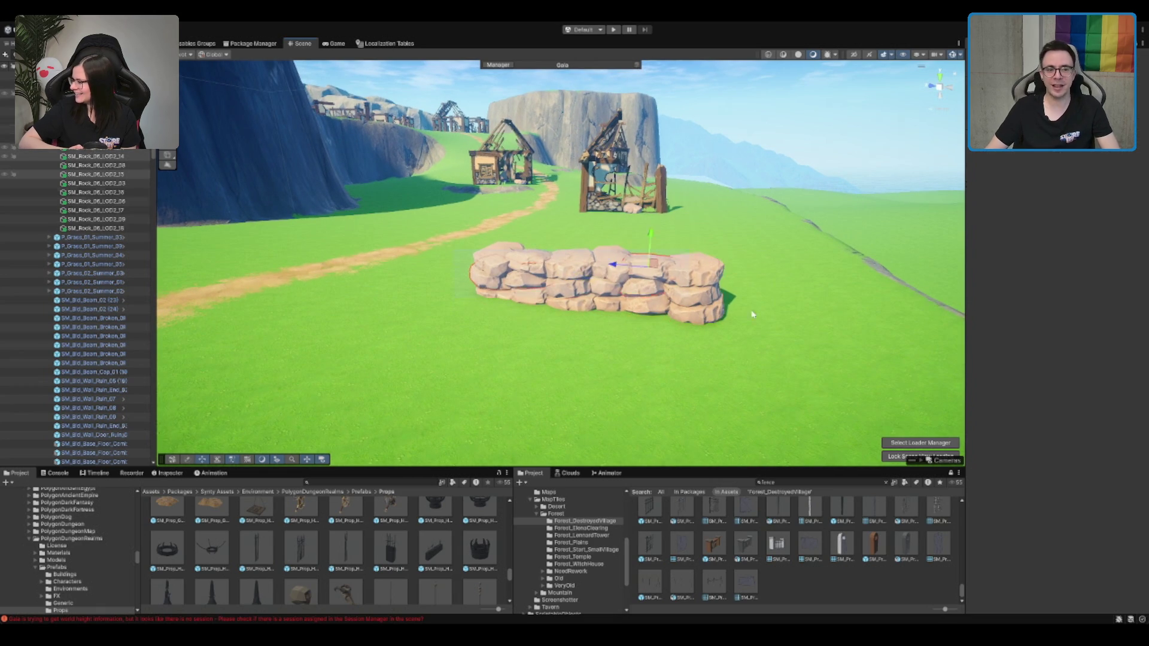
key(ctrl+z)
key(ctrl+z)
key(ctrl+z)
key(ctrl+z)
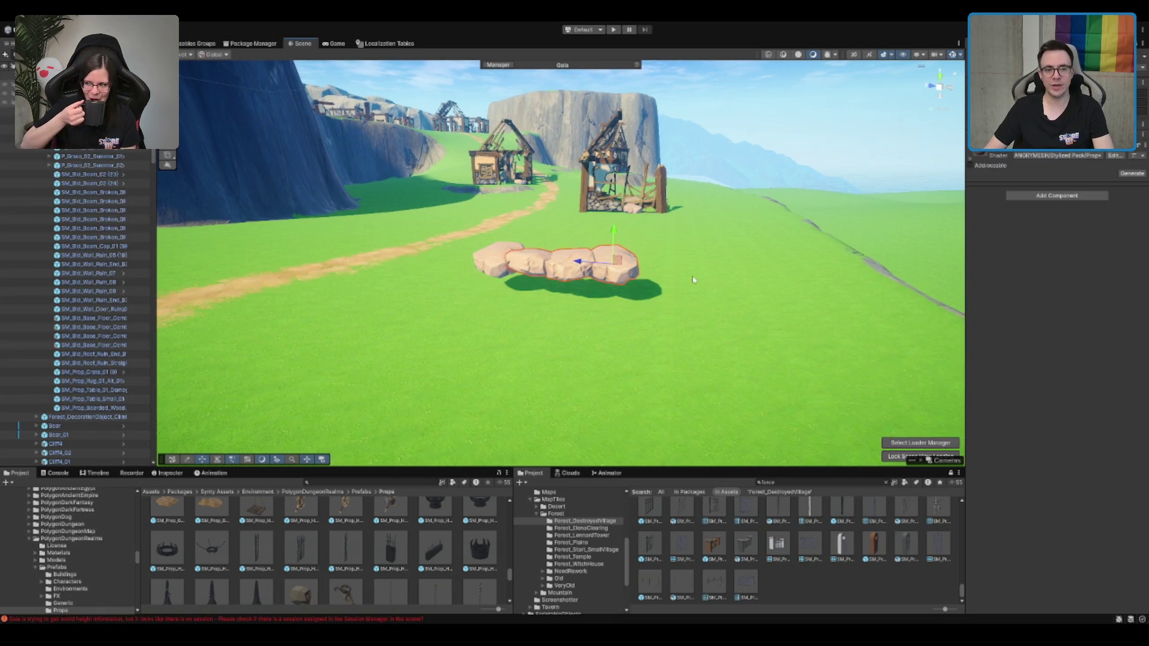
mouse_move(553, 284)
mouse_down()
mouse_move(658, 215)
mouse_move(780, 162)
mouse_move(706, 203)
mouse_up()
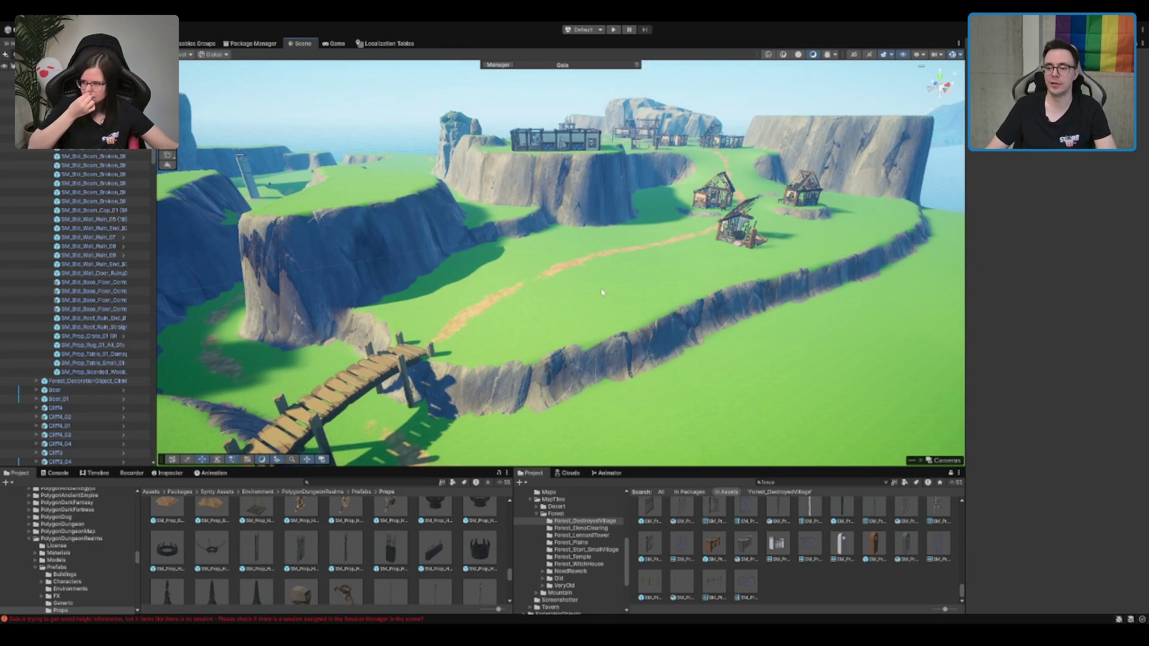
mouse_move(602, 292)
mouse_down()
mouse_move(554, 297)
mouse_move(474, 371)
mouse_up()
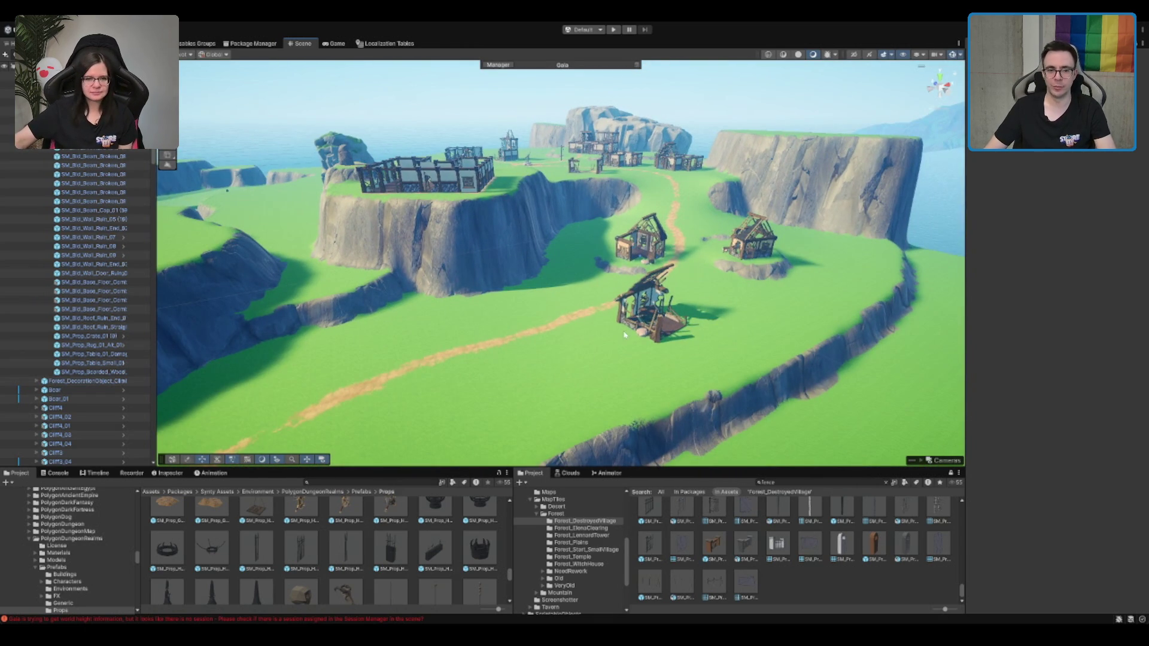
click(633, 308)
drag(633, 308, 599, 306)
drag(825, 342, 850, 288)
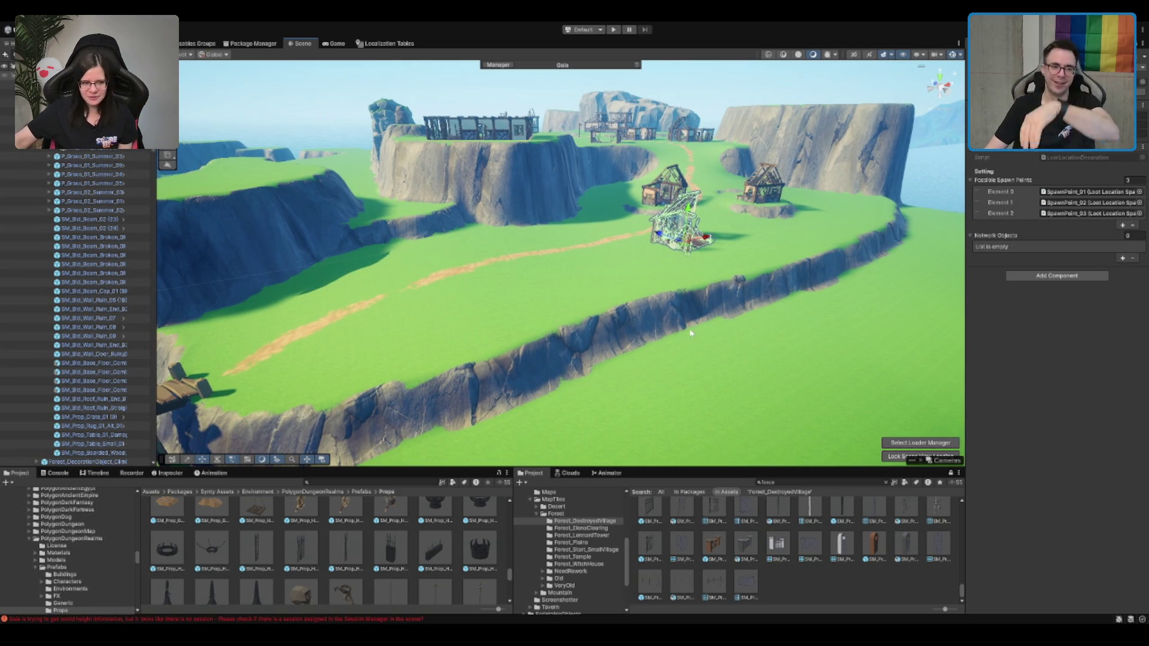
drag(691, 333, 666, 306)
drag(774, 327, 859, 348)
mouse_move(676, 257)
mouse_down()
mouse_move(715, 277)
mouse_move(772, 270)
mouse_up()
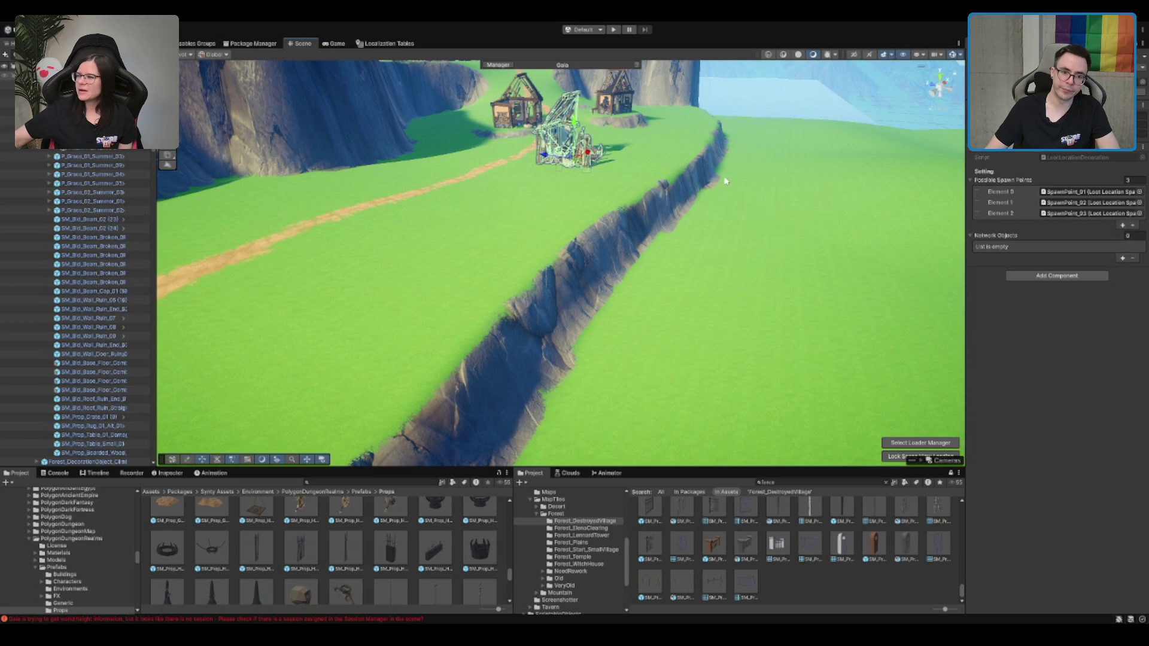
mouse_move(721, 167)
mouse_down()
mouse_move(725, 267)
mouse_move(795, 321)
mouse_move(725, 267)
mouse_move(632, 258)
mouse_move(644, 286)
mouse_up()
click(628, 249)
key(w)
Preview the SM_Prop_Hell_Fountain_01, Mug_01, Rock_Small_04 and Toolstrap_01 prefabs
scroll(643, 286, up, 2)
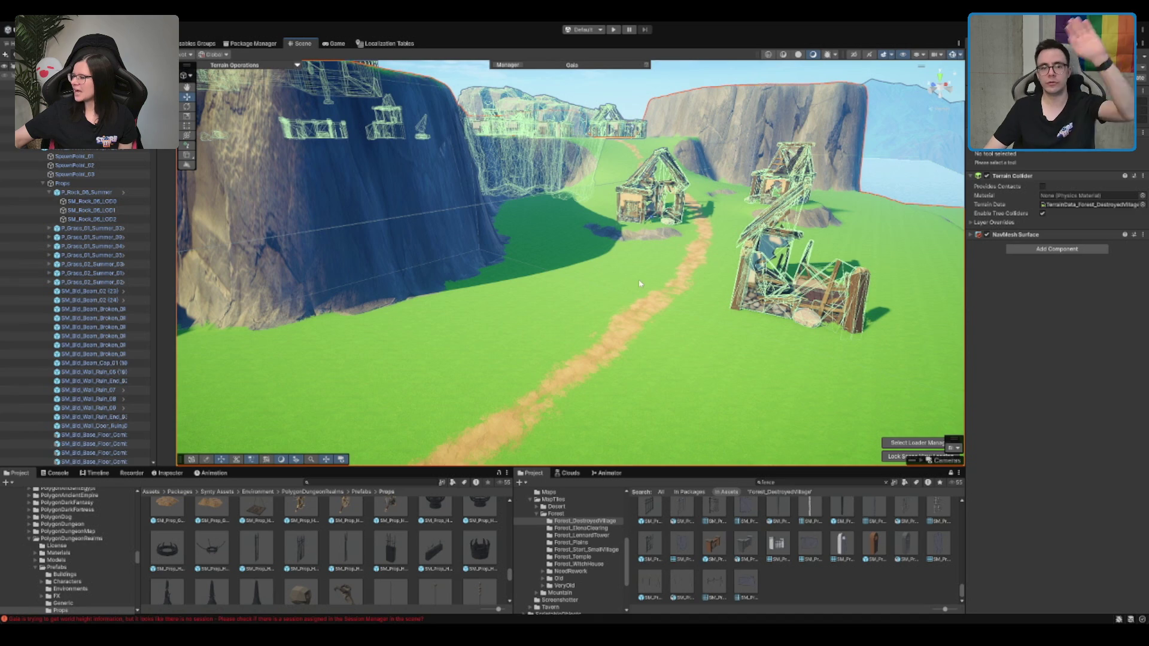
click(477, 541)
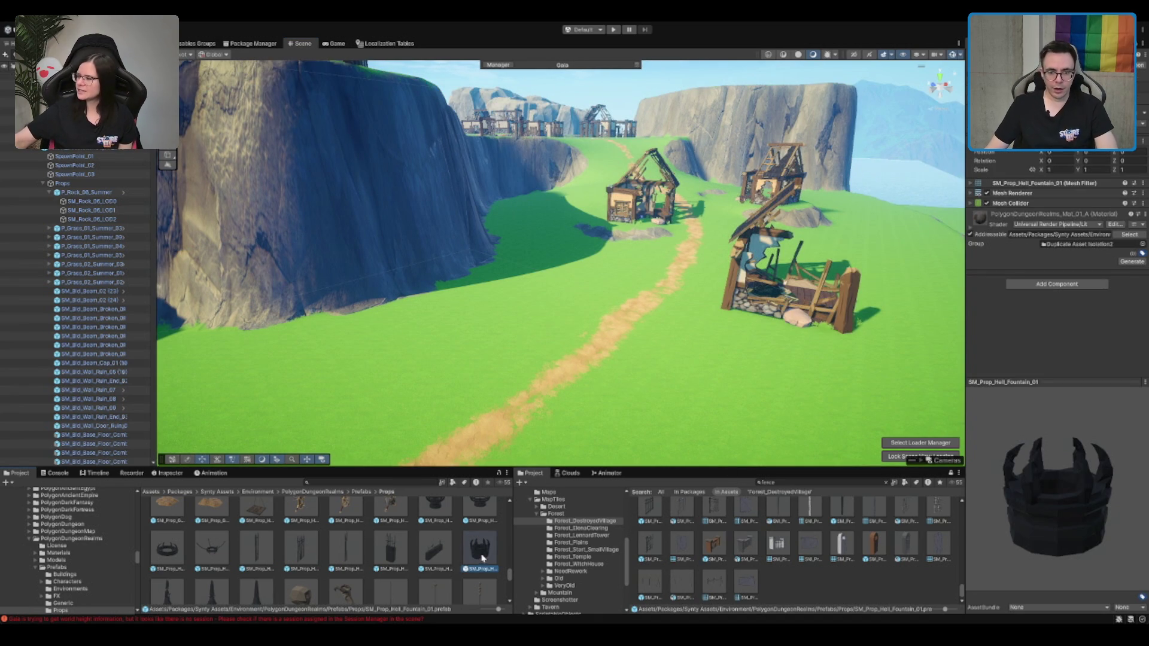
drag(1104, 451, 1094, 437)
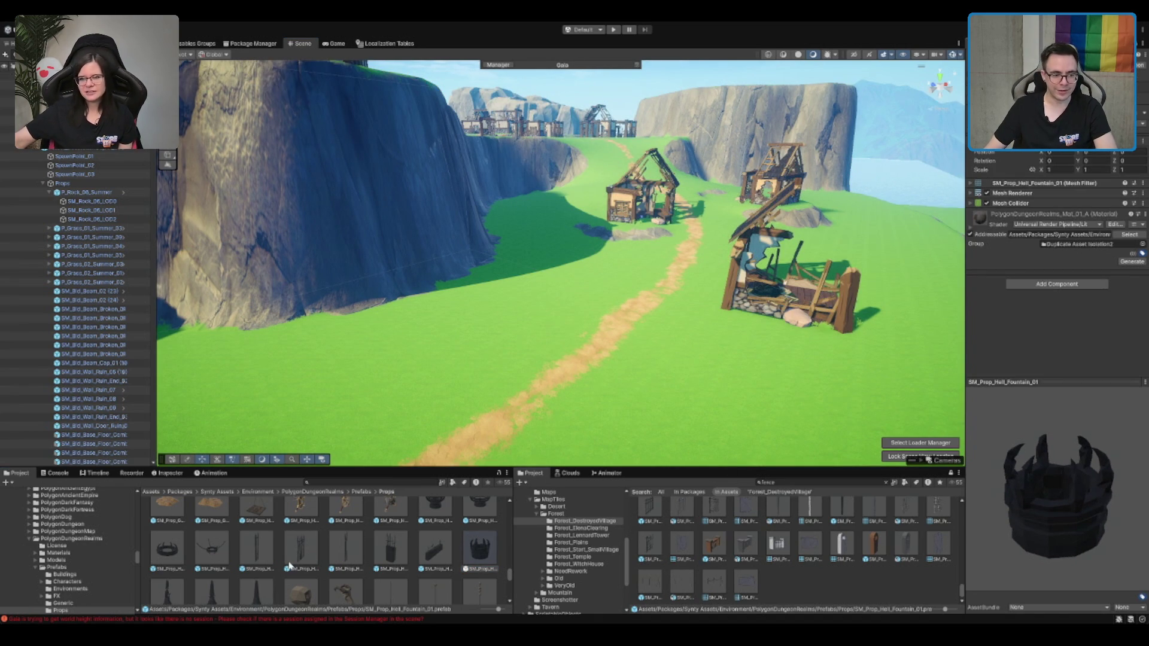
scroll(310, 569, down, 2)
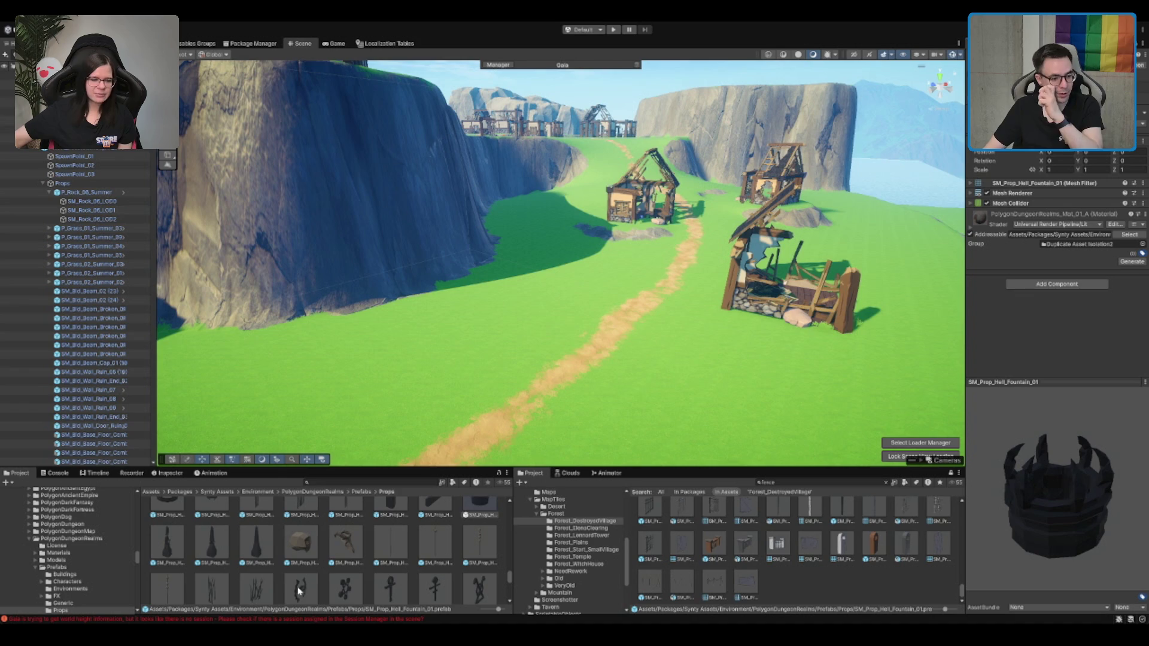
scroll(297, 578, down, 2)
click(350, 583)
scroll(359, 569, down, 2)
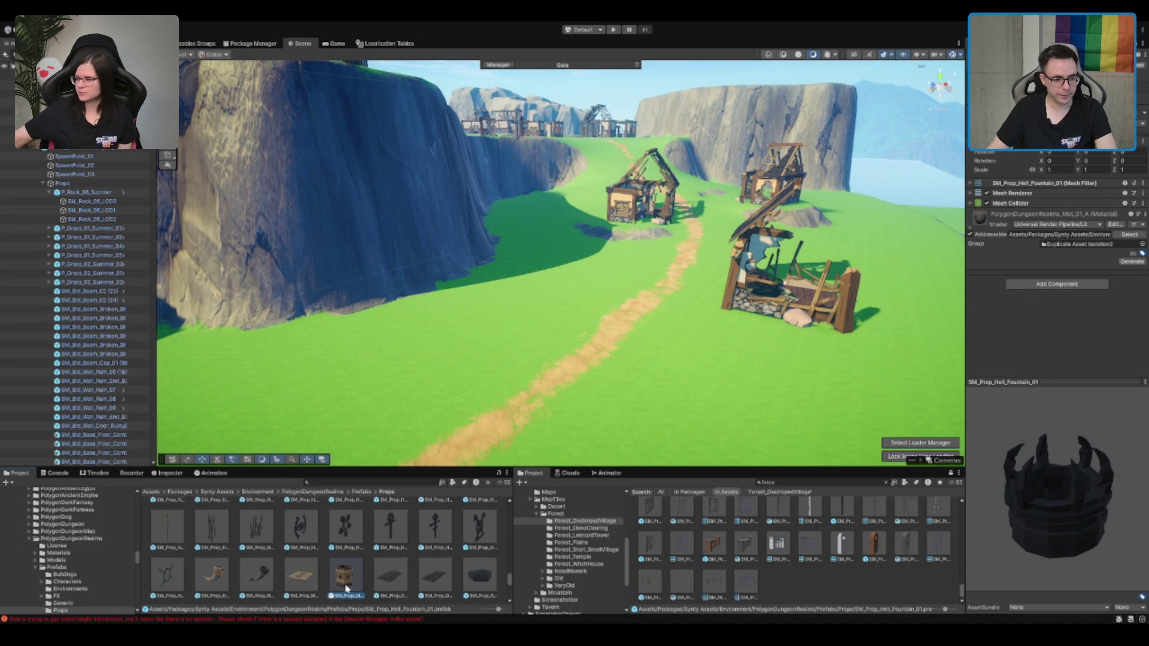
scroll(394, 419, up, 1)
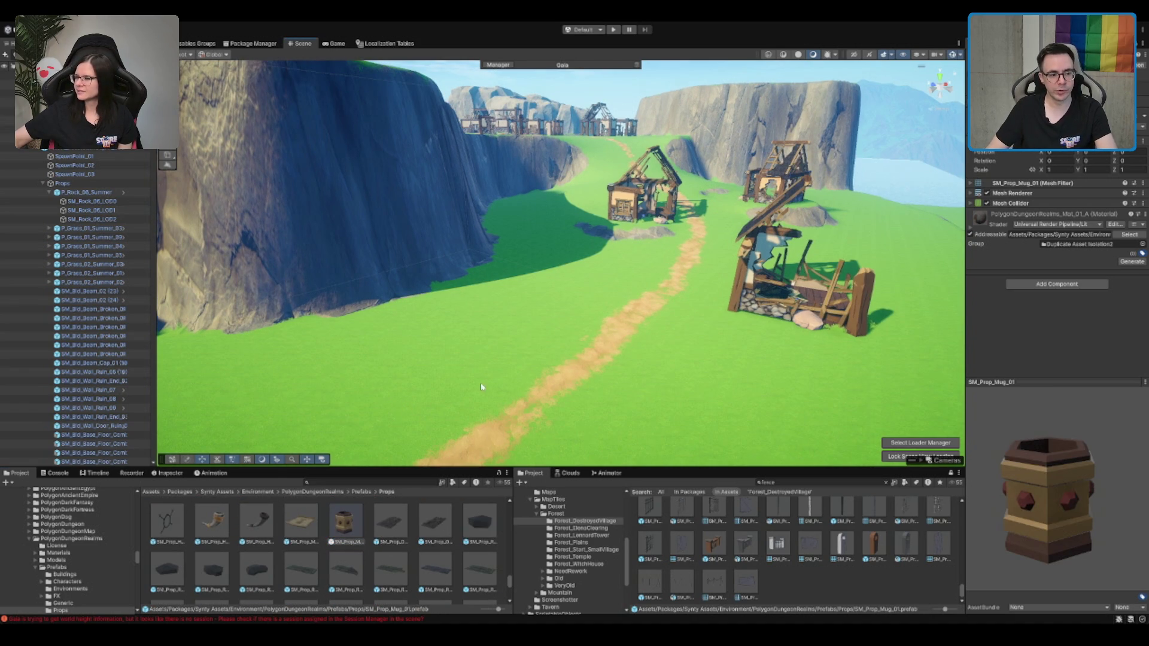
drag(394, 419, 480, 351)
click(256, 569)
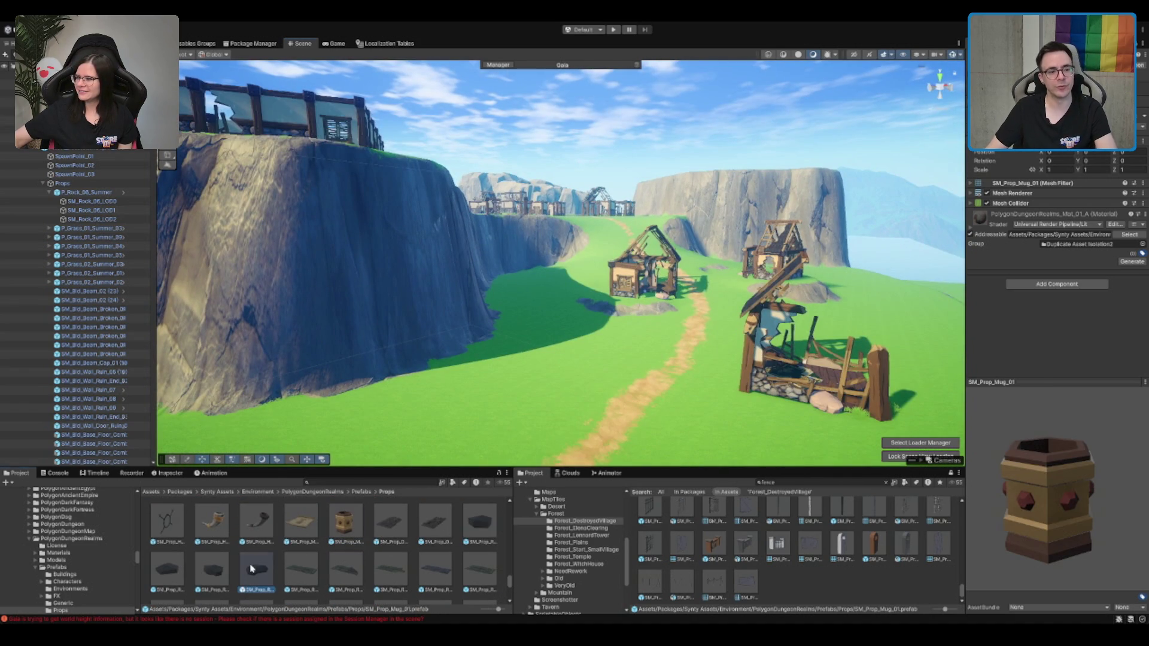
scroll(699, 415, down, 2)
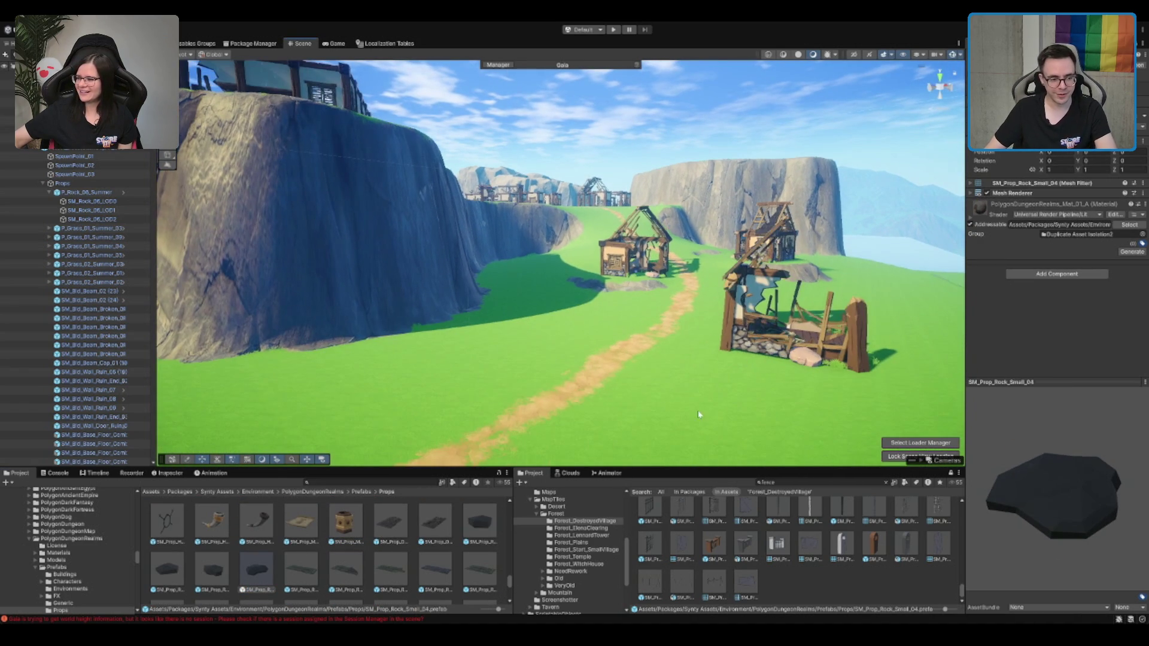
drag(496, 535, 594, 413)
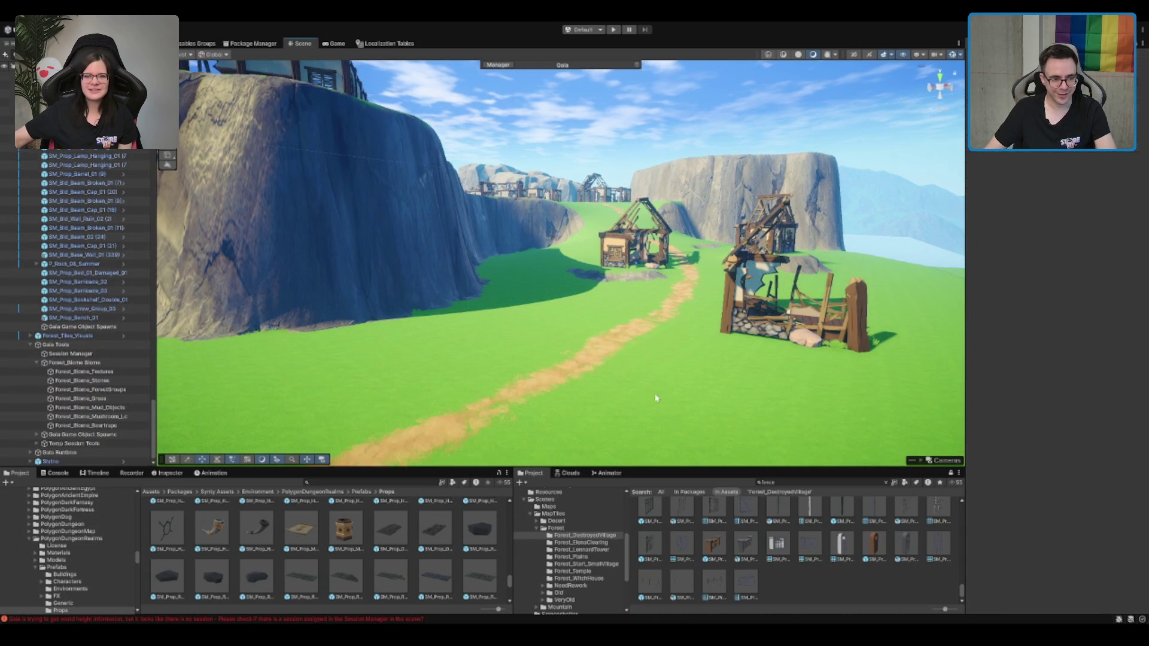
scroll(444, 548, down, 2)
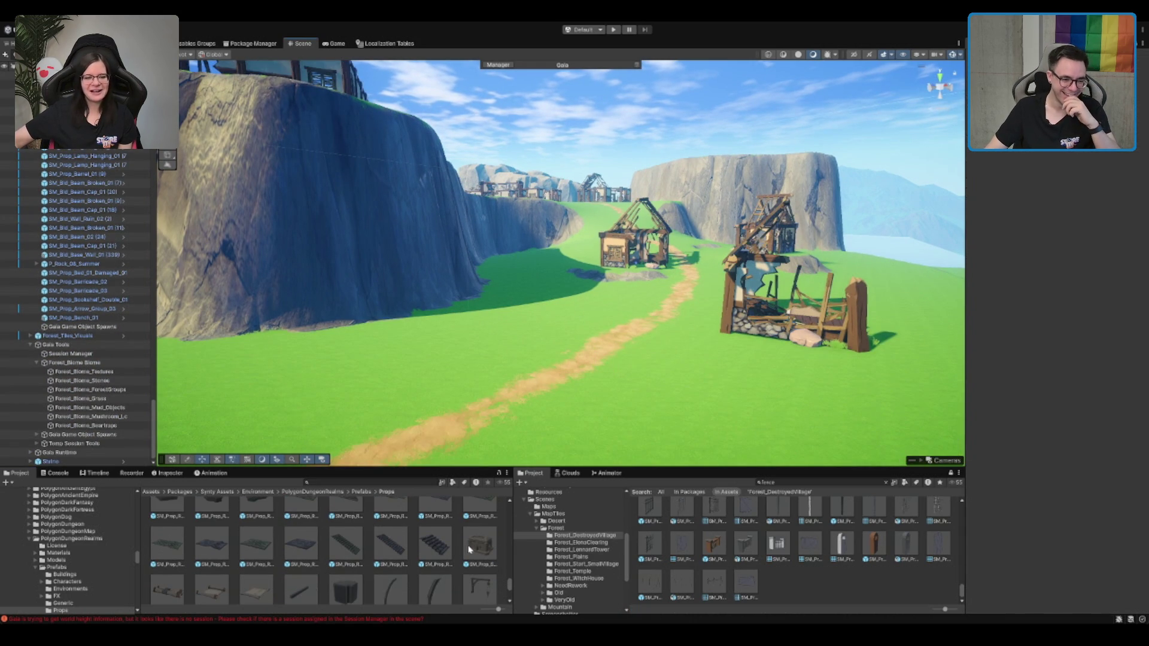
scroll(470, 549, down, 4)
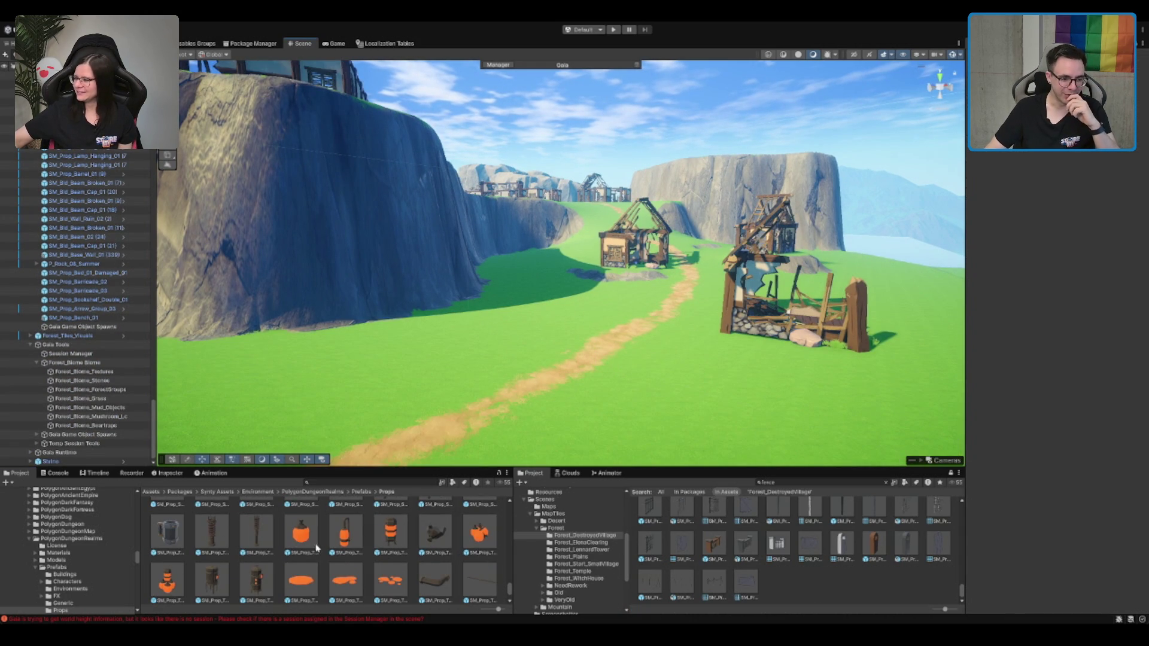
scroll(316, 547, down, 2)
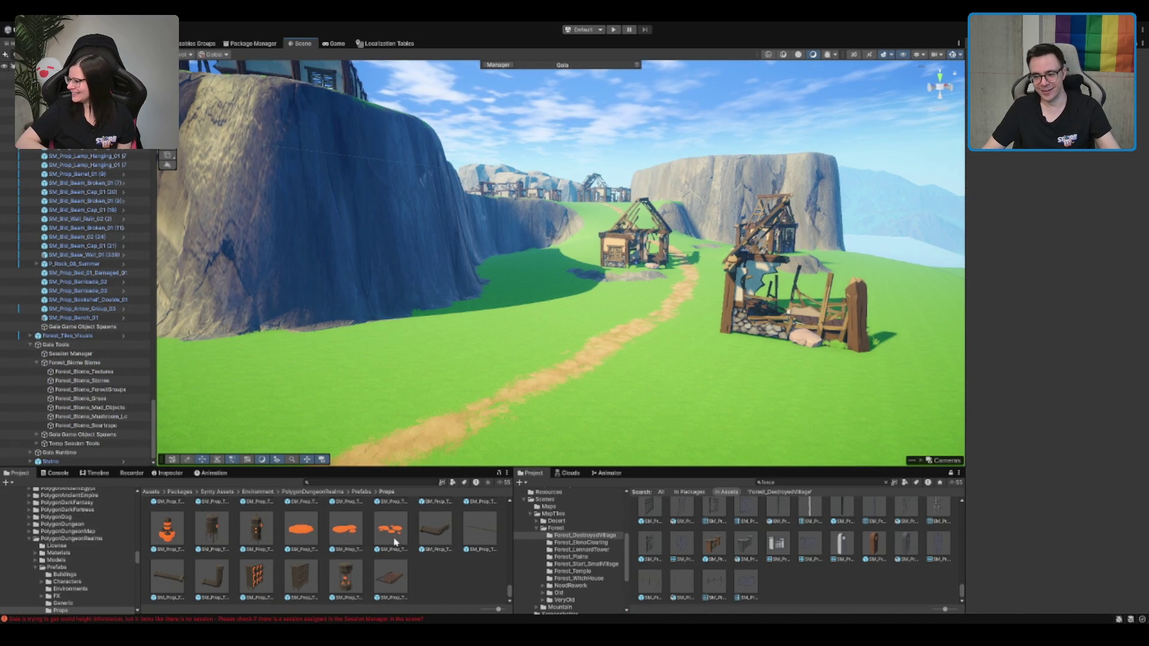
click(398, 575)
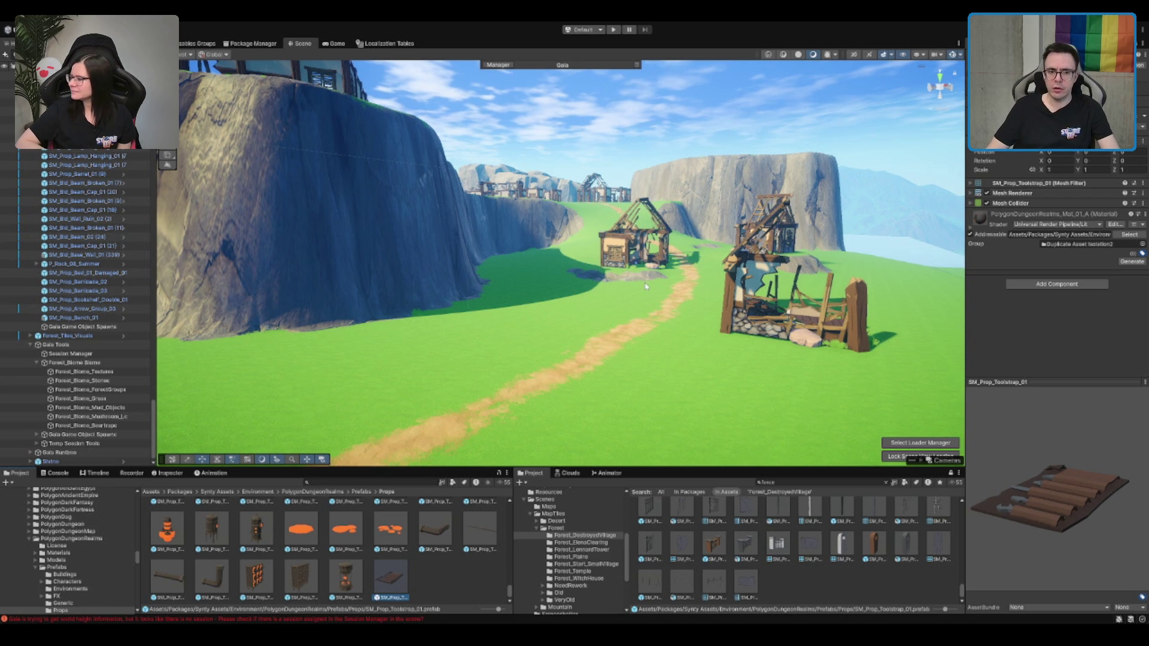
Move the view to the left cliff and select the terrain, showing Paint Texture at strength 0.2, size 2
scroll(705, 275, up, 3)
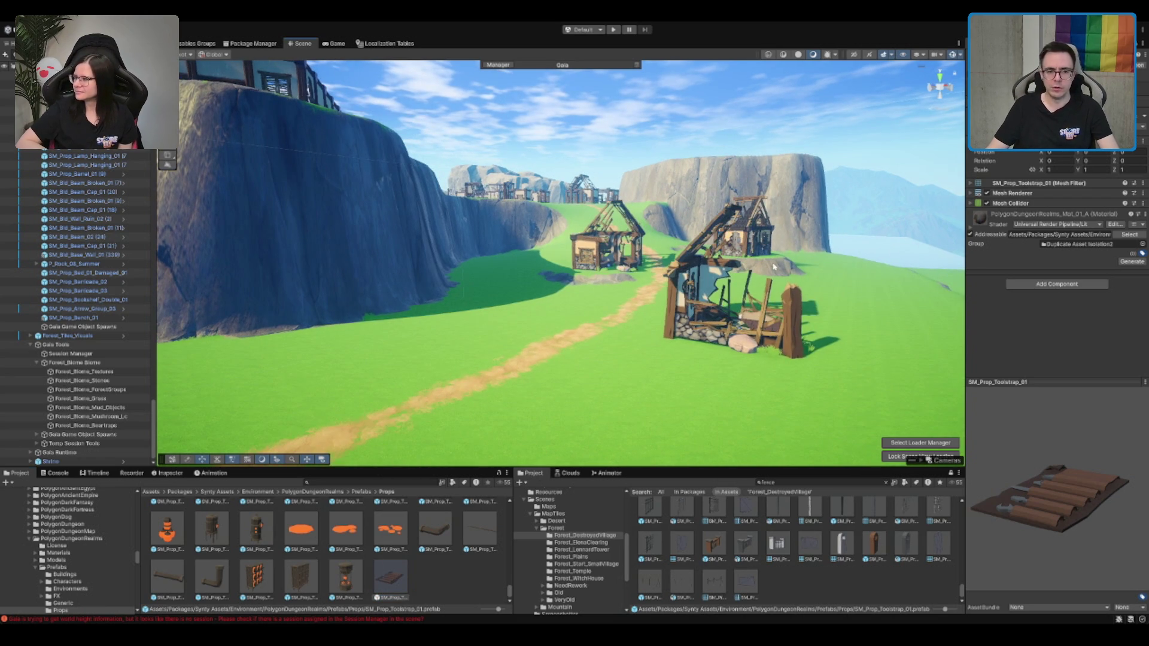
drag(773, 267, 737, 262)
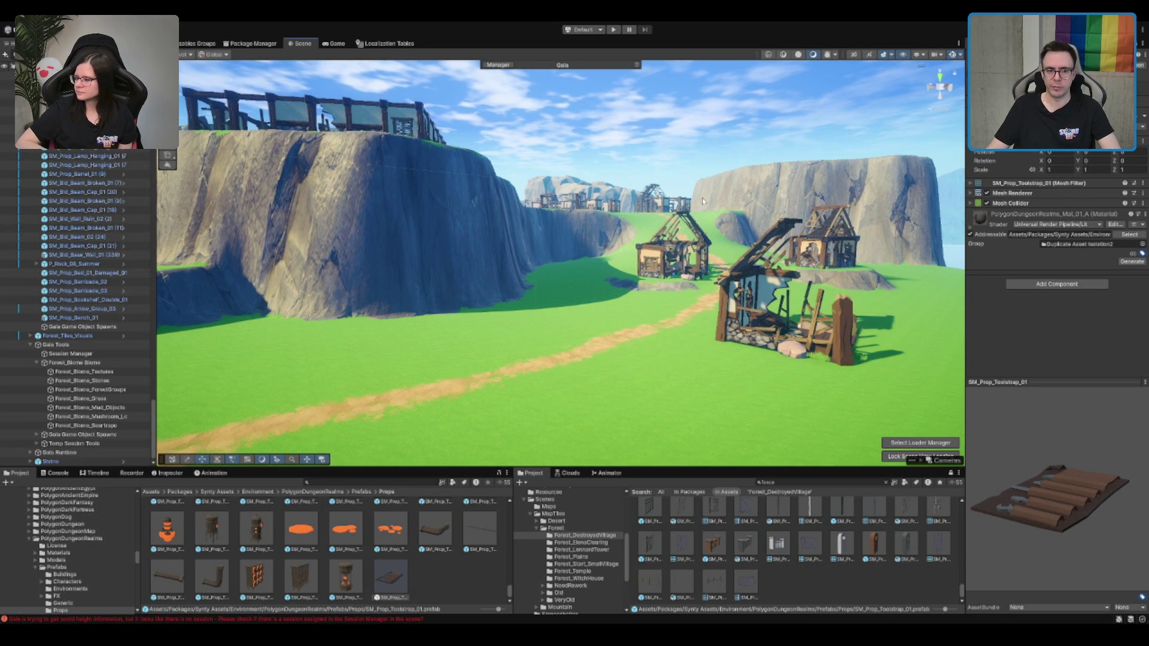
drag(509, 119, 491, 266)
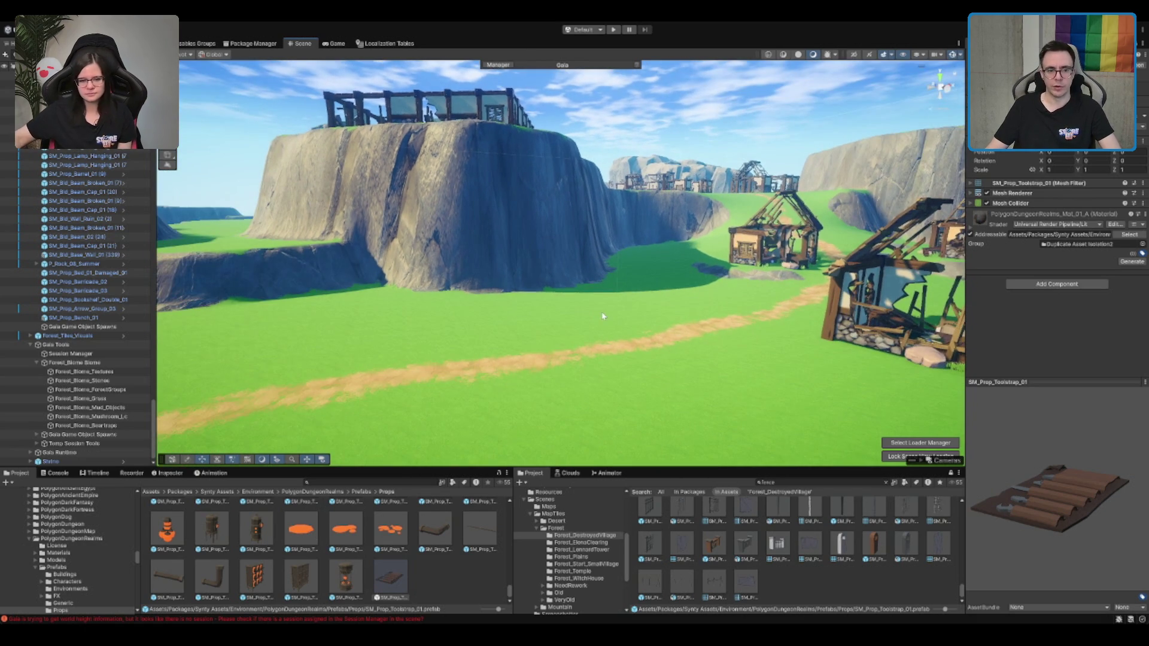
click(491, 267)
drag(667, 290, 712, 323)
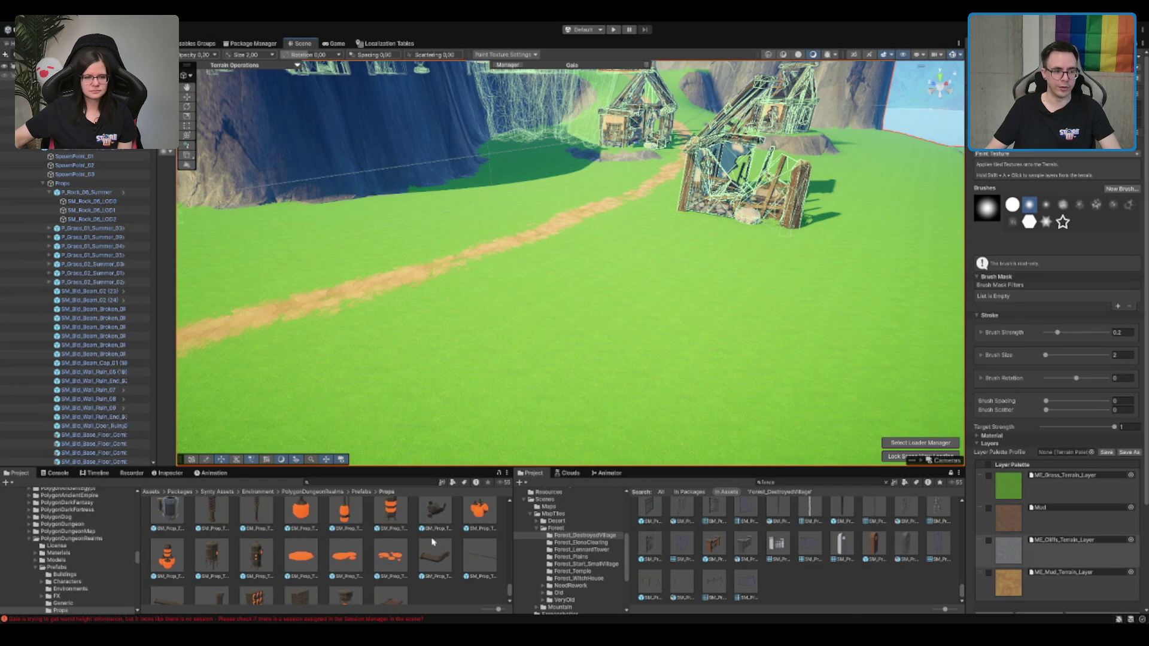
Place a meadow fence on the grass beside the dirt path and frame it
scroll(434, 539, up, 1)
scroll(429, 524, up, 3)
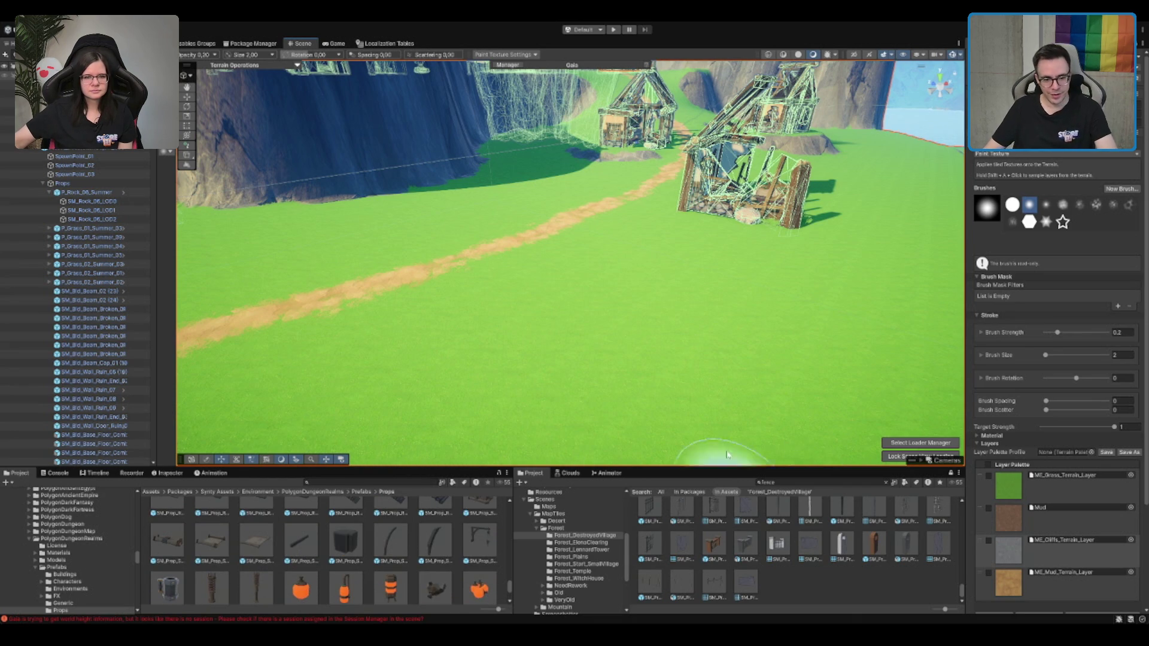
scroll(621, 242, down, 5)
key(w)
scroll(622, 242, up, 4)
scroll(791, 584, up, 2)
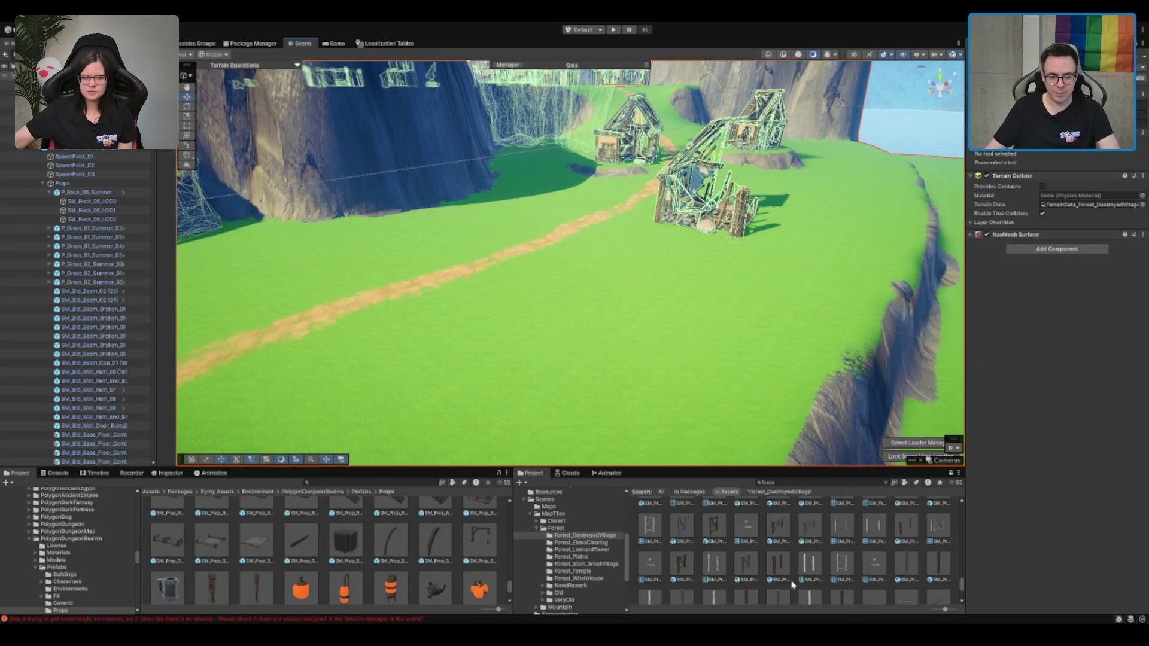
drag(744, 526, 592, 293)
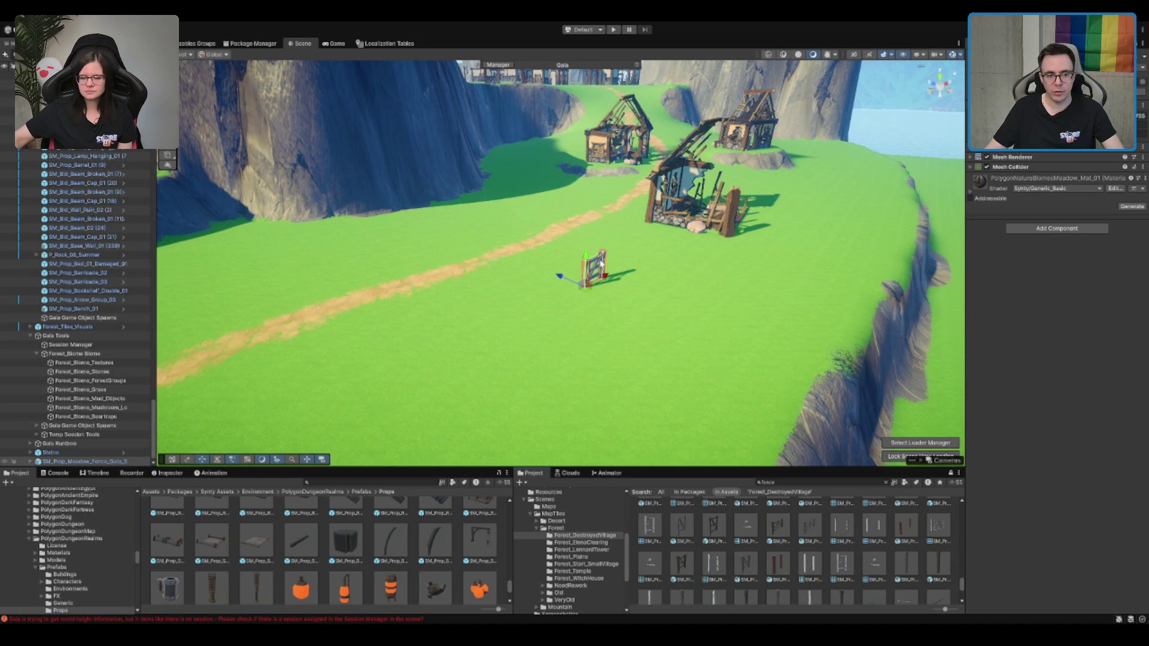
key(e)
key(w)
key(f)
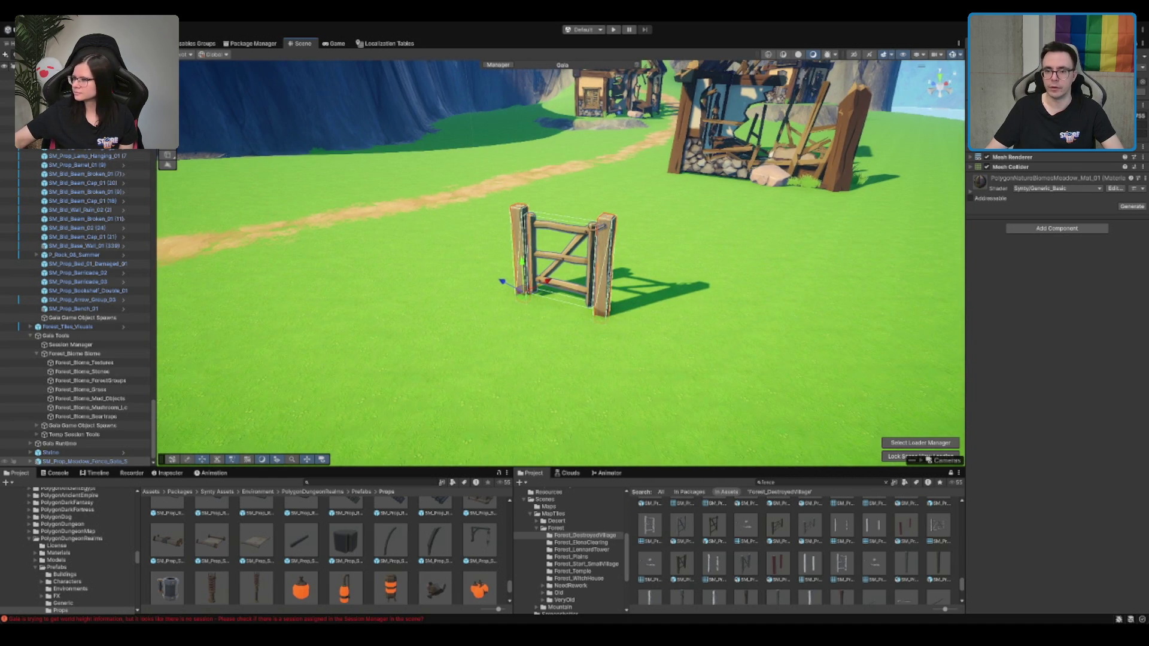
Try a larger fence gate beside it, delete it, and select SM_Prop_Meadow_Fence_Gate_01
click(300, 556)
mouse_move(304, 572)
mouse_down()
mouse_move(794, 306)
mouse_move(679, 329)
mouse_move(581, 380)
mouse_up()
key(e)
drag(680, 353, 634, 329)
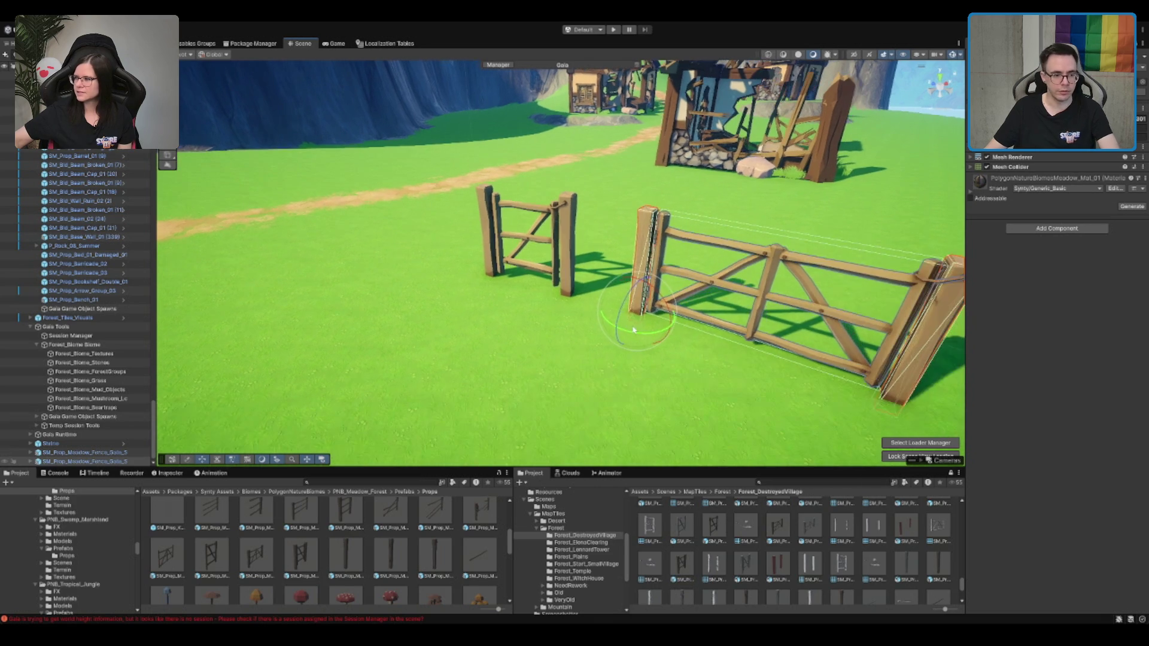
key(Delete)
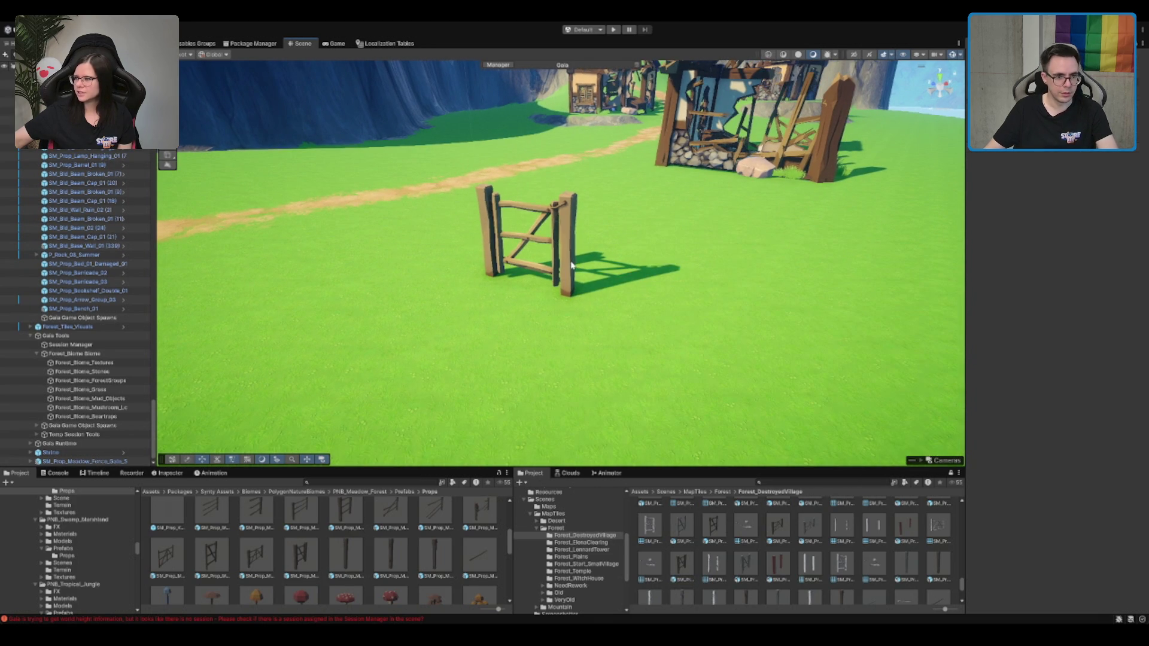
drag(571, 265, 278, 548)
click(213, 567)
Place the fence gate prefab, then turn and tilt the broken fence pieces by the path
click(166, 556)
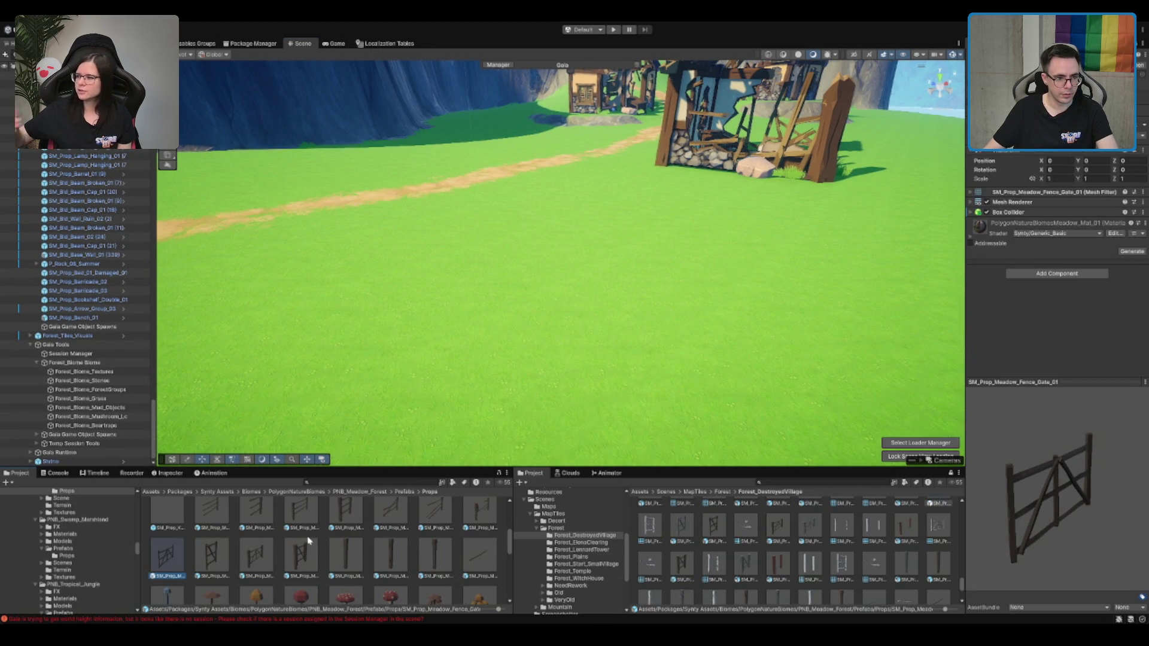
scroll(167, 556, up, 1)
drag(166, 581, 574, 186)
mouse_move(472, 251)
mouse_down()
mouse_move(461, 249)
mouse_move(491, 551)
mouse_move(513, 225)
mouse_up()
scroll(595, 246, up, 2)
mouse_move(532, 279)
mouse_down()
mouse_move(455, 293)
mouse_move(528, 255)
mouse_move(418, 255)
mouse_up()
key(w)
key(f)
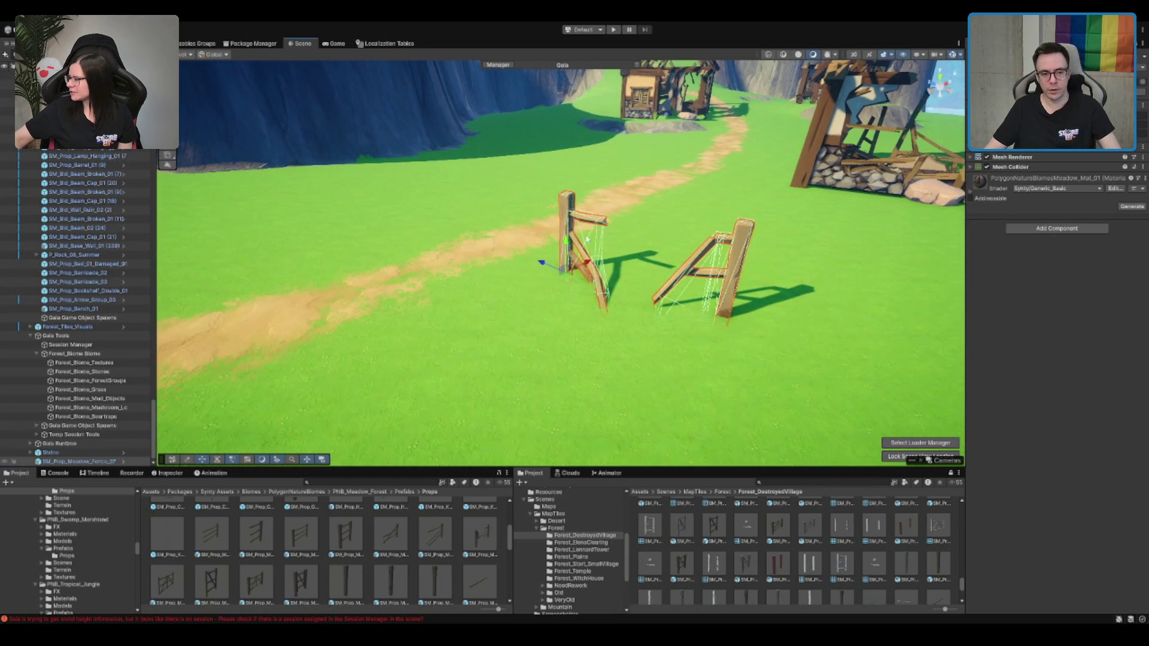
key(e)
drag(579, 257, 582, 259)
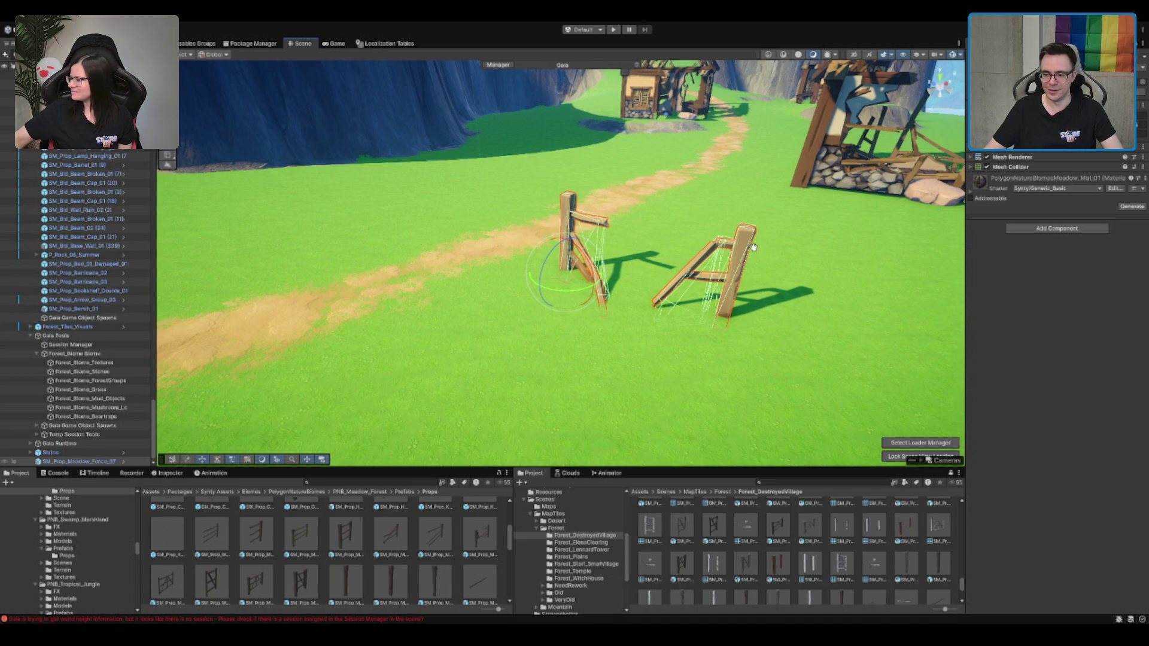
key(f)
Add a whole post-and-rail fence and angle it to run along the left of the path
mouse_move(300, 533)
mouse_down()
mouse_move(551, 225)
mouse_move(345, 253)
mouse_up()
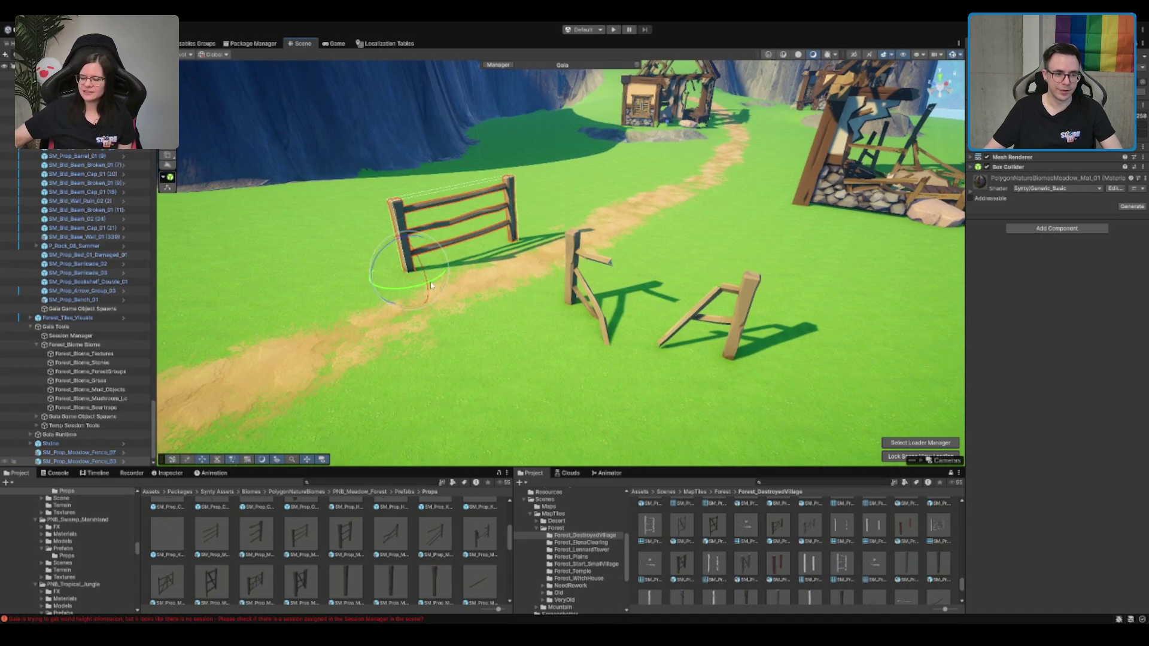
drag(431, 286, 409, 293)
key(w)
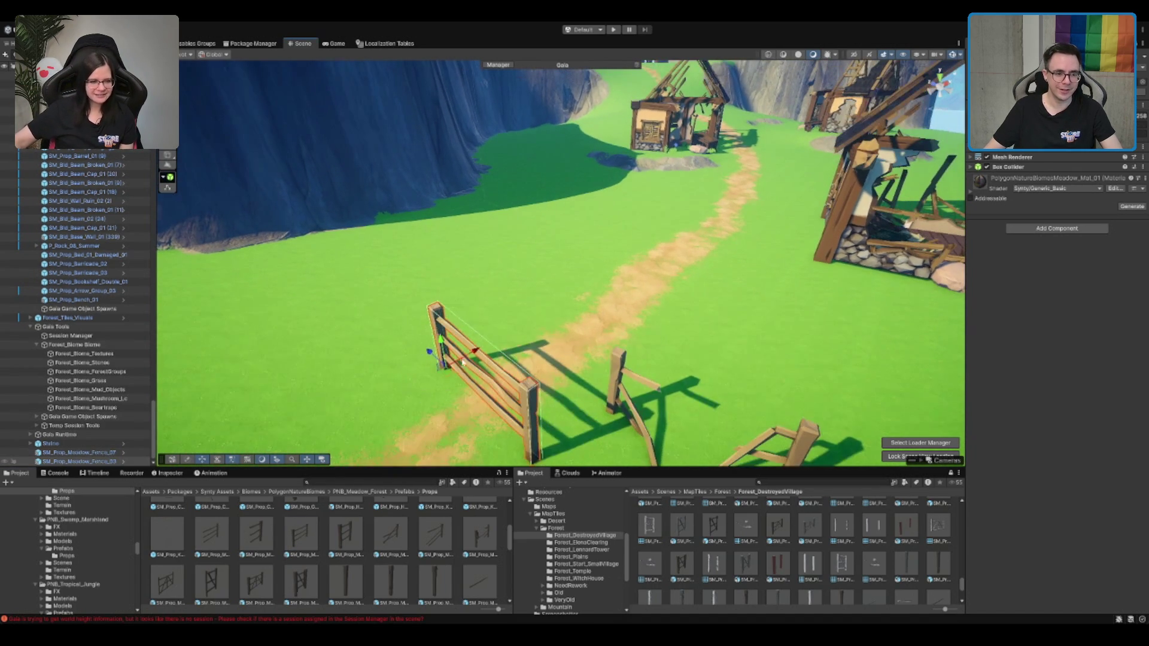
mouse_move(463, 361)
mouse_down()
mouse_move(478, 276)
mouse_move(463, 278)
mouse_move(482, 287)
mouse_move(437, 296)
mouse_move(437, 306)
mouse_up()
key(e)
key(w)
key(e)
key(w)
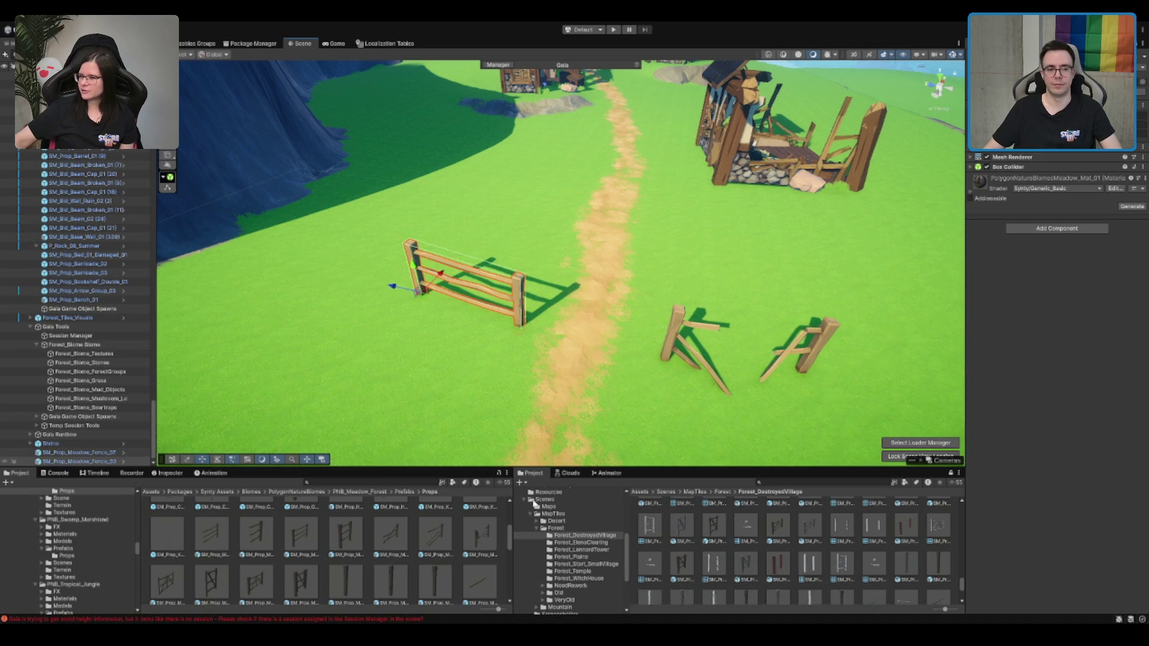
mouse_move(389, 544)
mouse_down()
mouse_move(448, 385)
mouse_move(282, 371)
mouse_move(229, 536)
mouse_up()
Preview the horse hitch and meadow fence gate prefabs in the Project panel
scroll(229, 535, up, 1)
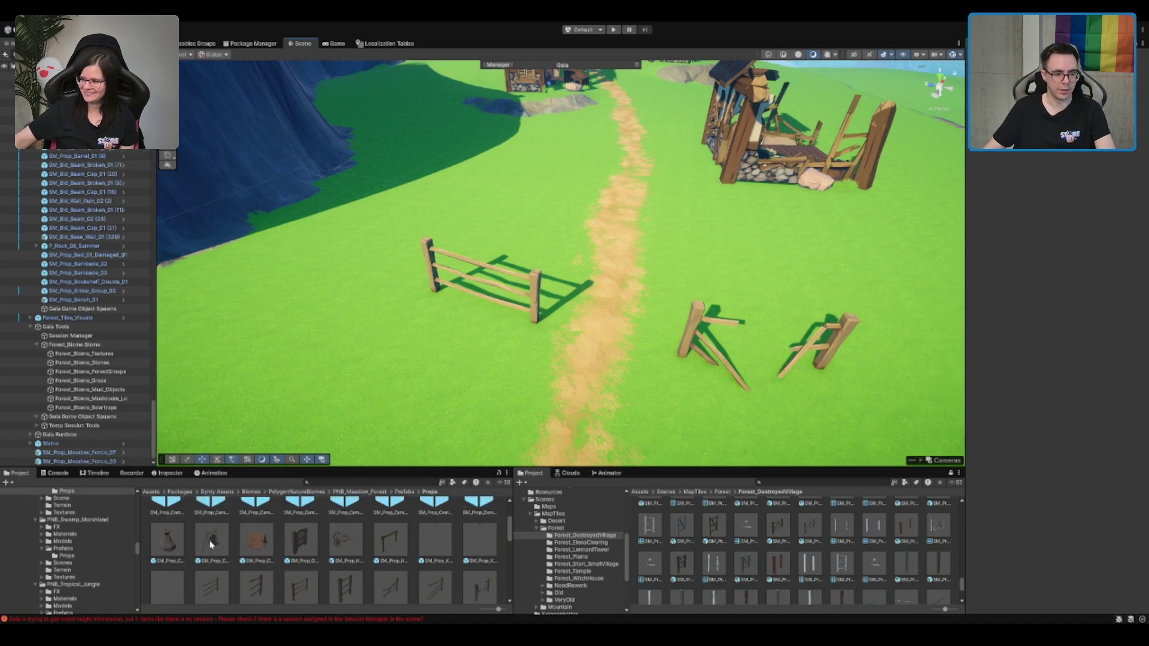
click(390, 542)
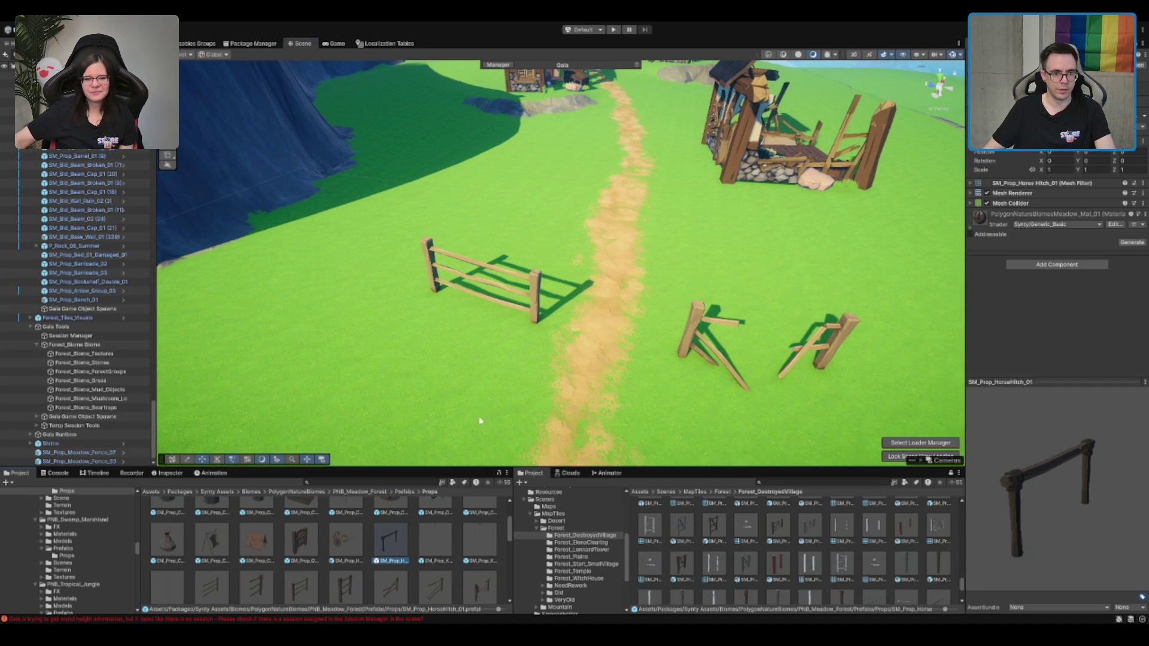
scroll(479, 420, down, 2)
scroll(386, 589, down, 2)
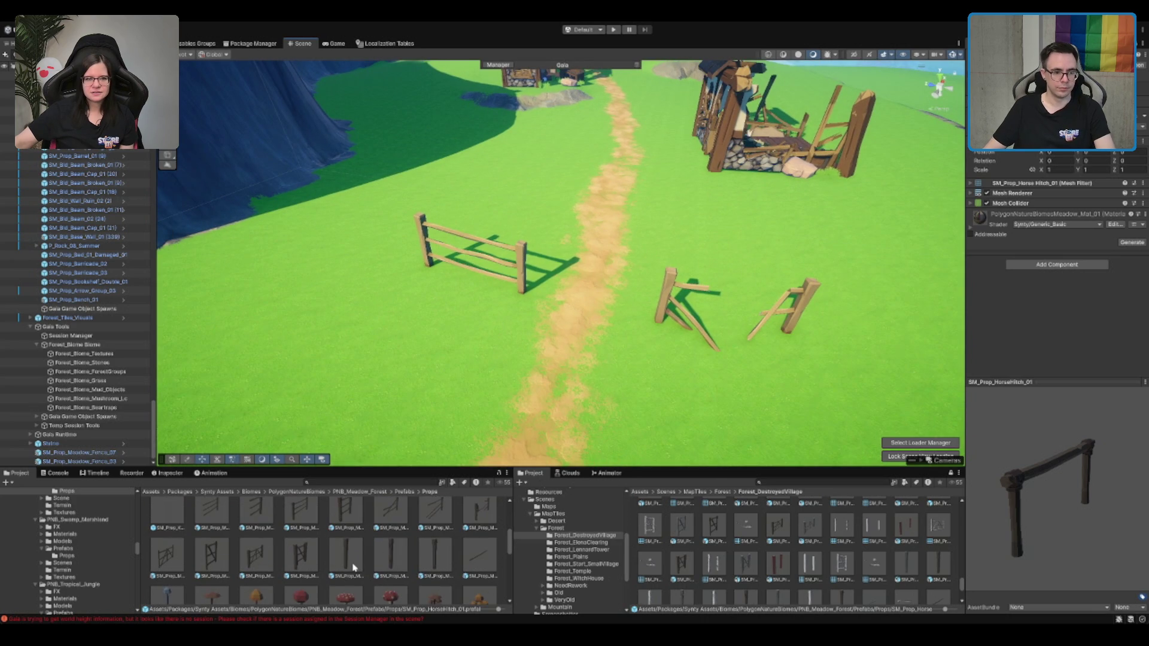
scroll(351, 570, down, 1)
scroll(351, 572, up, 1)
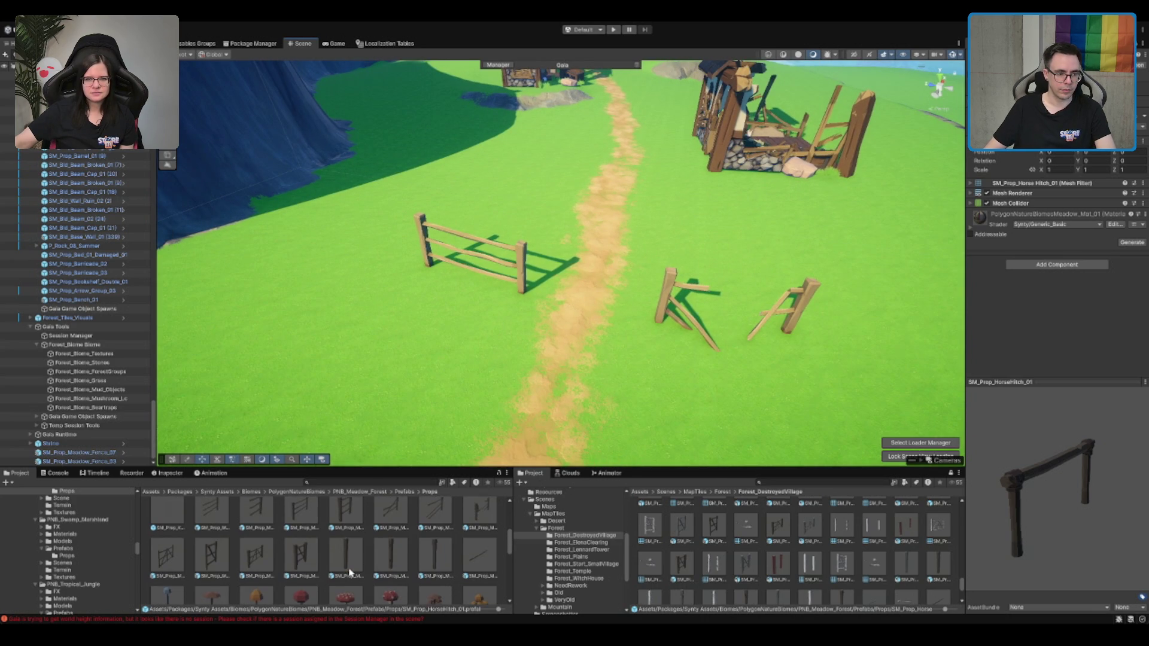
click(170, 559)
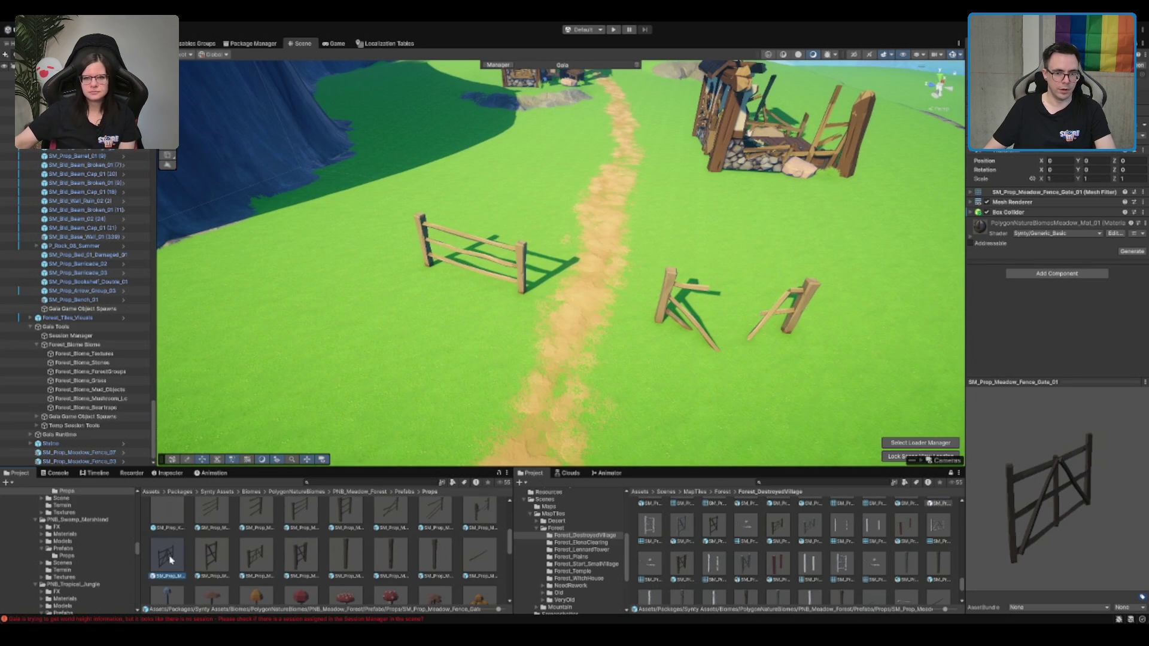
Duplicate the post-and-rail fence and slide the copy to join the original end to end
click(513, 261)
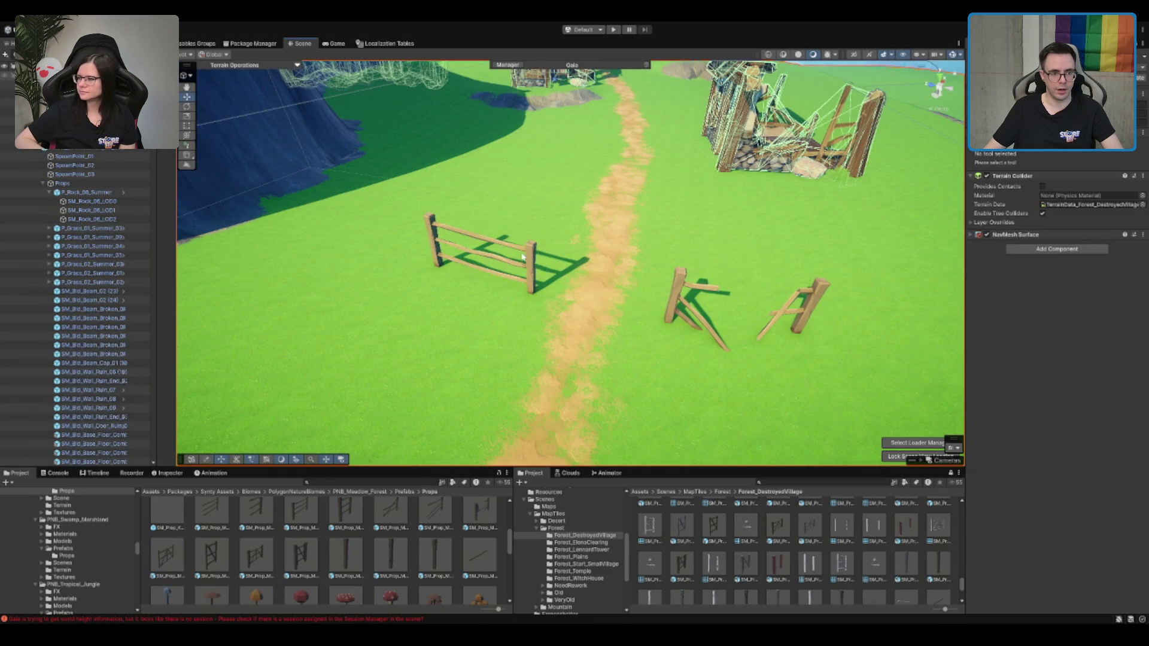
click(527, 253)
key(ctrl+d)
mouse_move(470, 251)
mouse_down()
mouse_move(369, 257)
mouse_move(391, 274)
mouse_up()
key(e)
key(w)
drag(365, 231, 356, 235)
key(f)
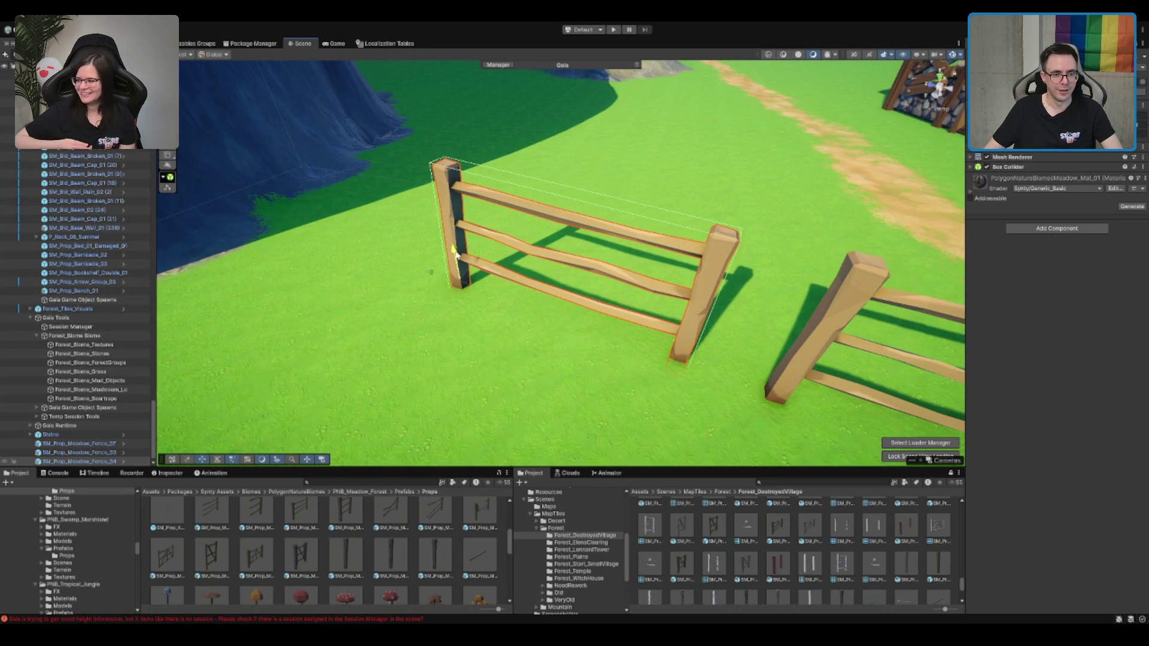
scroll(549, 278, down, 5)
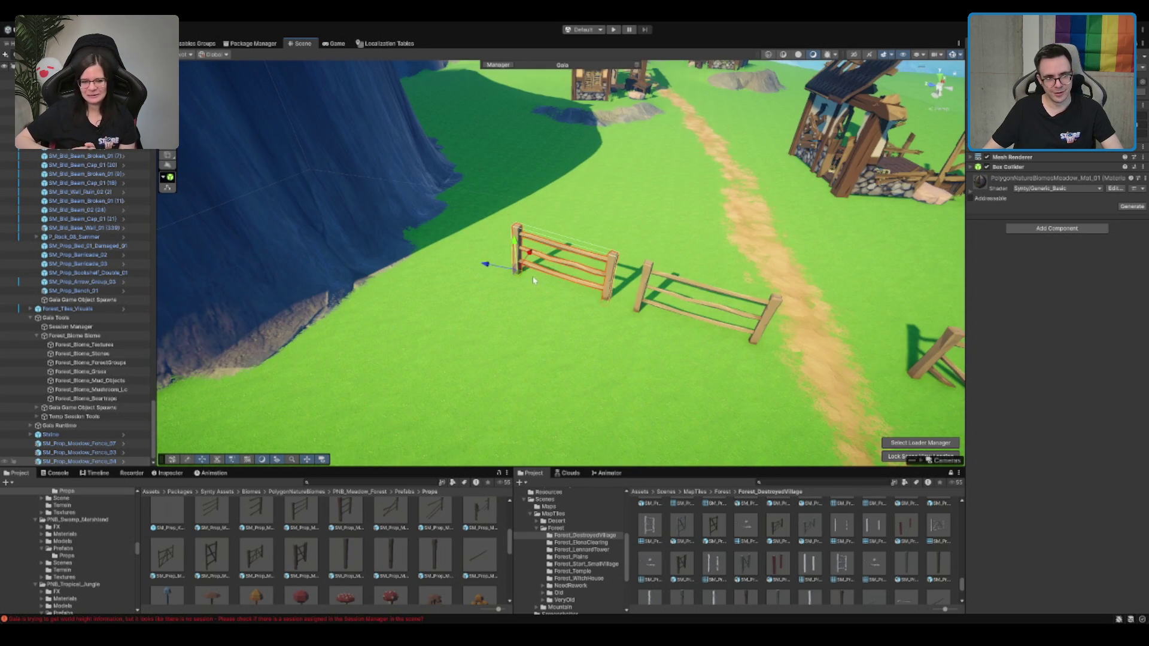
mouse_move(534, 280)
mouse_down()
mouse_move(546, 286)
mouse_move(498, 276)
mouse_move(532, 282)
mouse_move(500, 257)
mouse_up()
scroll(755, 280, down, 6)
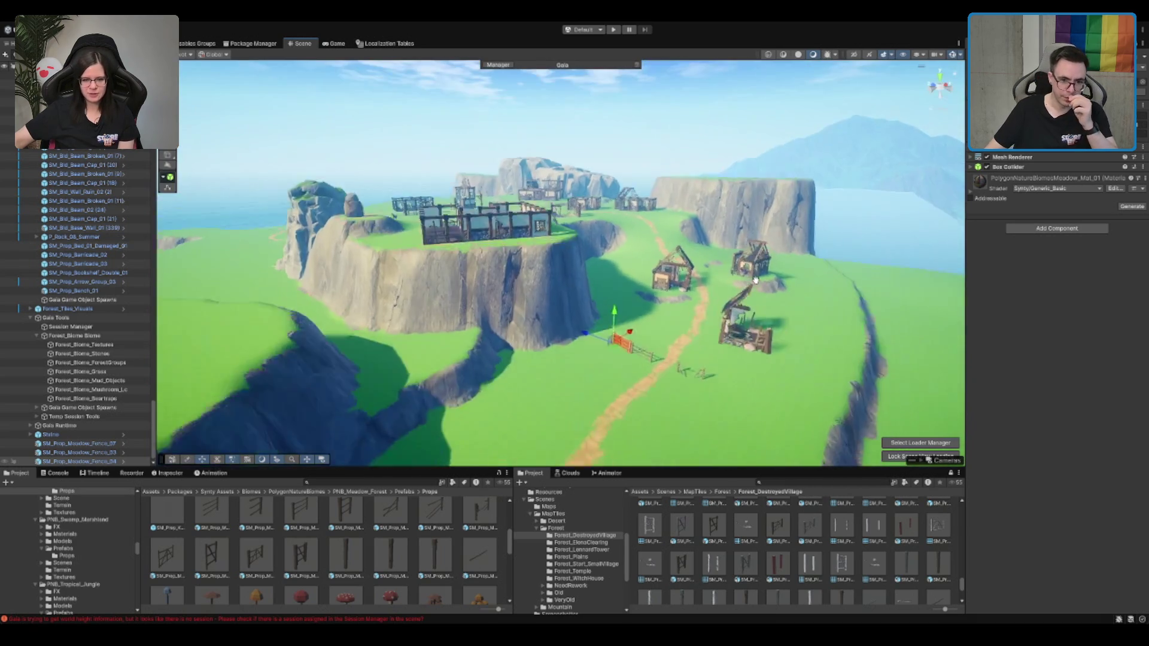
Pan the view across the fence and houses and deselect the fence
scroll(755, 280, up, 6)
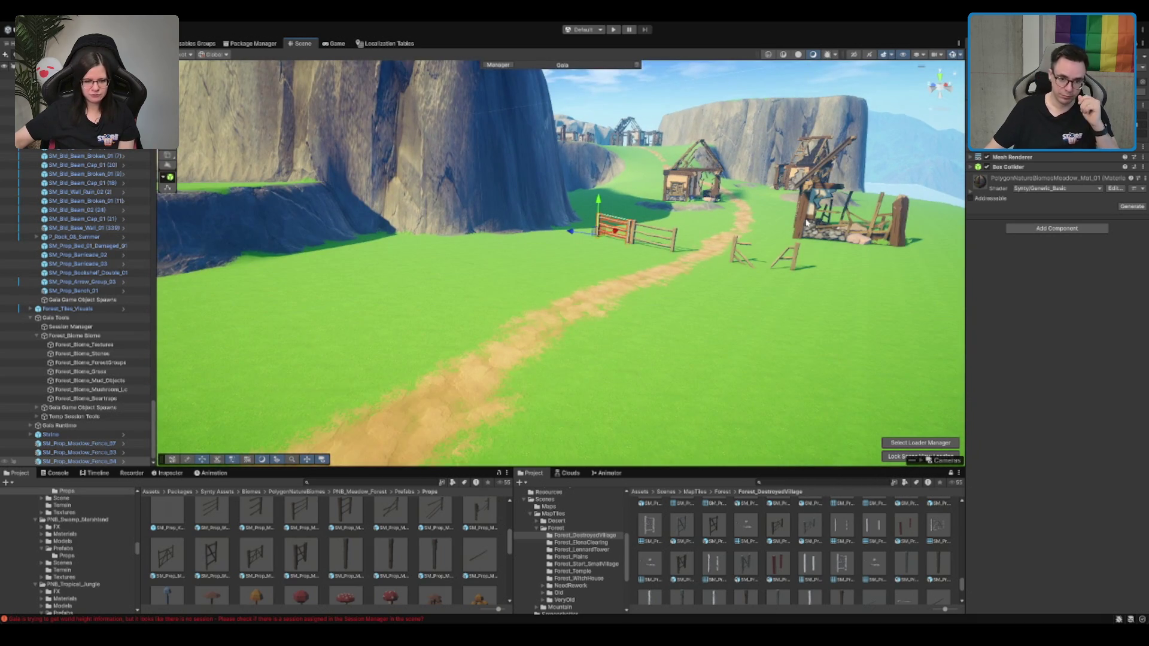
scroll(806, 222, up, 3)
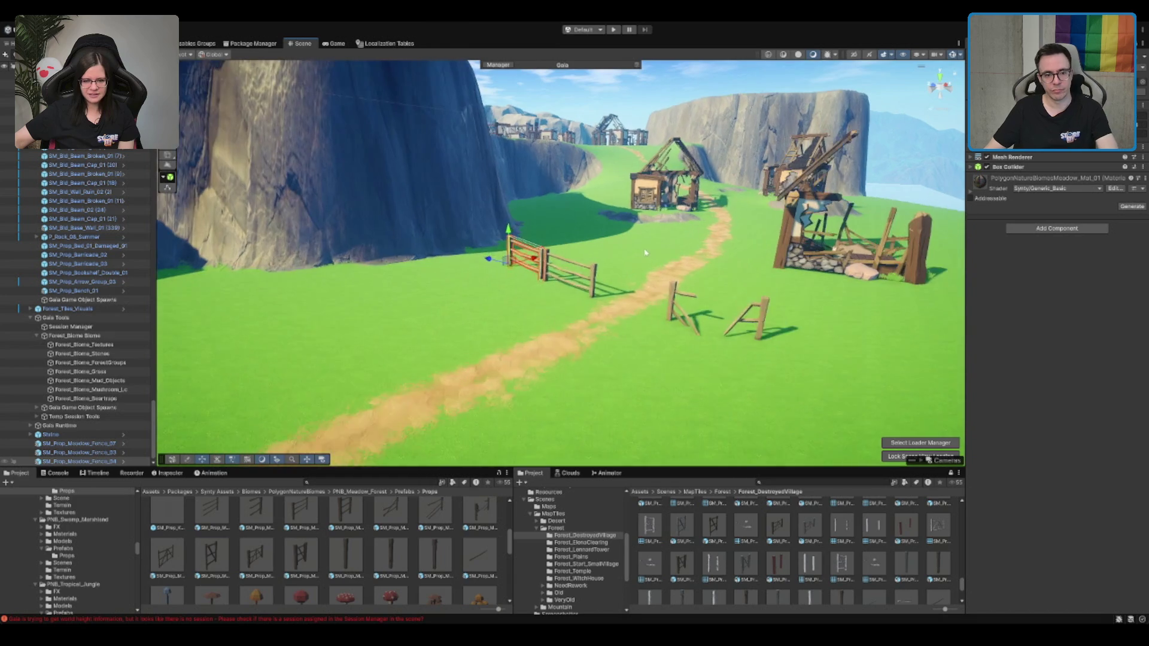
mouse_move(645, 253)
mouse_down()
mouse_move(548, 315)
mouse_move(568, 262)
mouse_up()
click(546, 317)
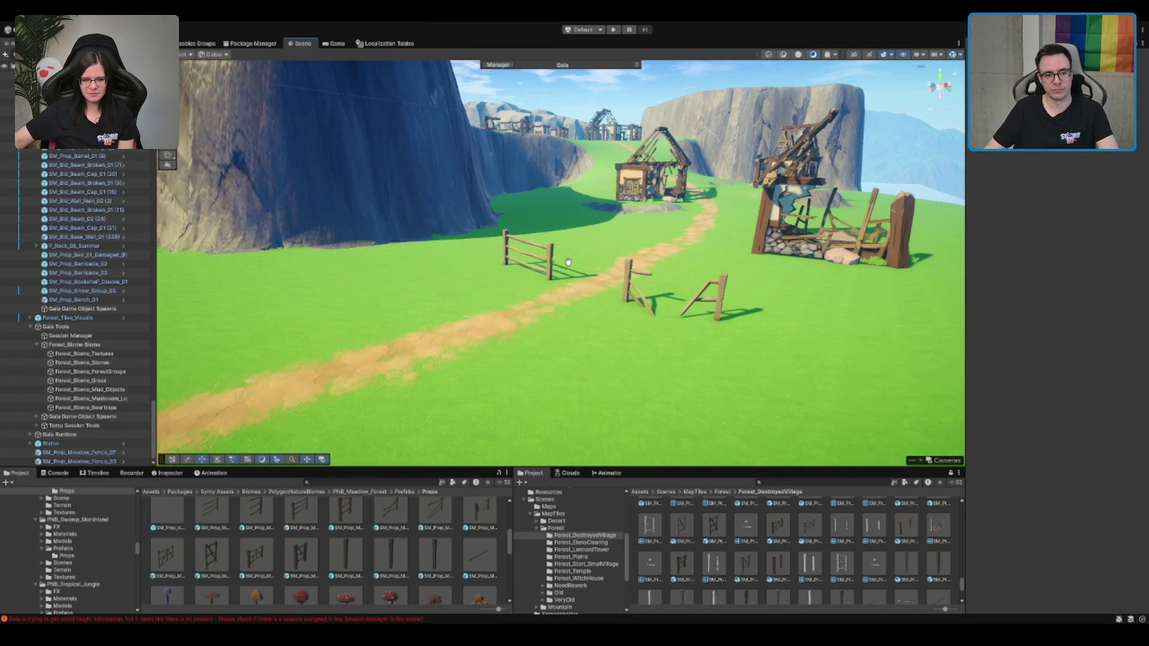
Drop a wooden crate prefab from the Props folder onto the dirt path
scroll(624, 300, up, 1)
scroll(386, 534, down, 3)
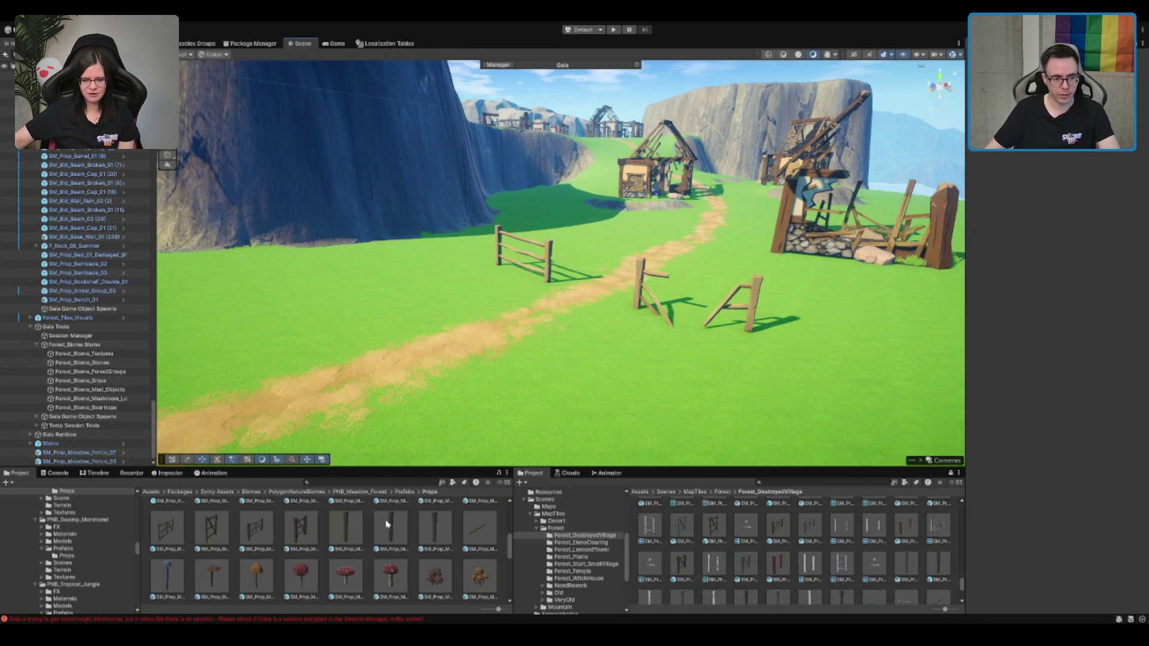
scroll(383, 544, down, 1)
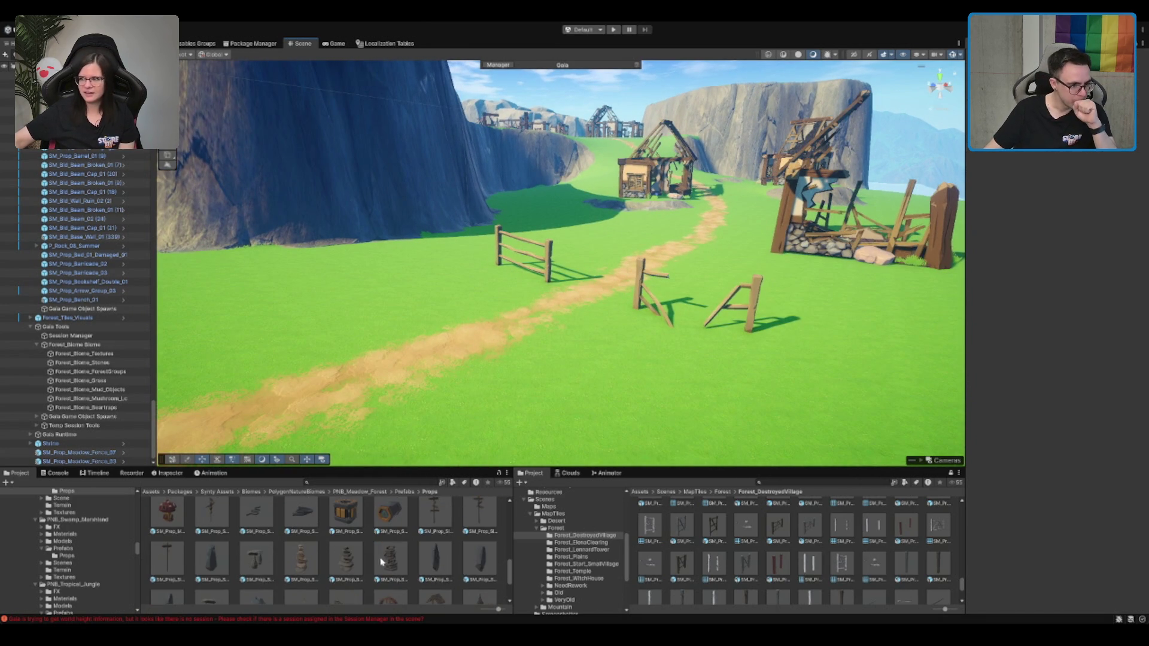
scroll(383, 562, down, 1)
scroll(380, 566, down, 1)
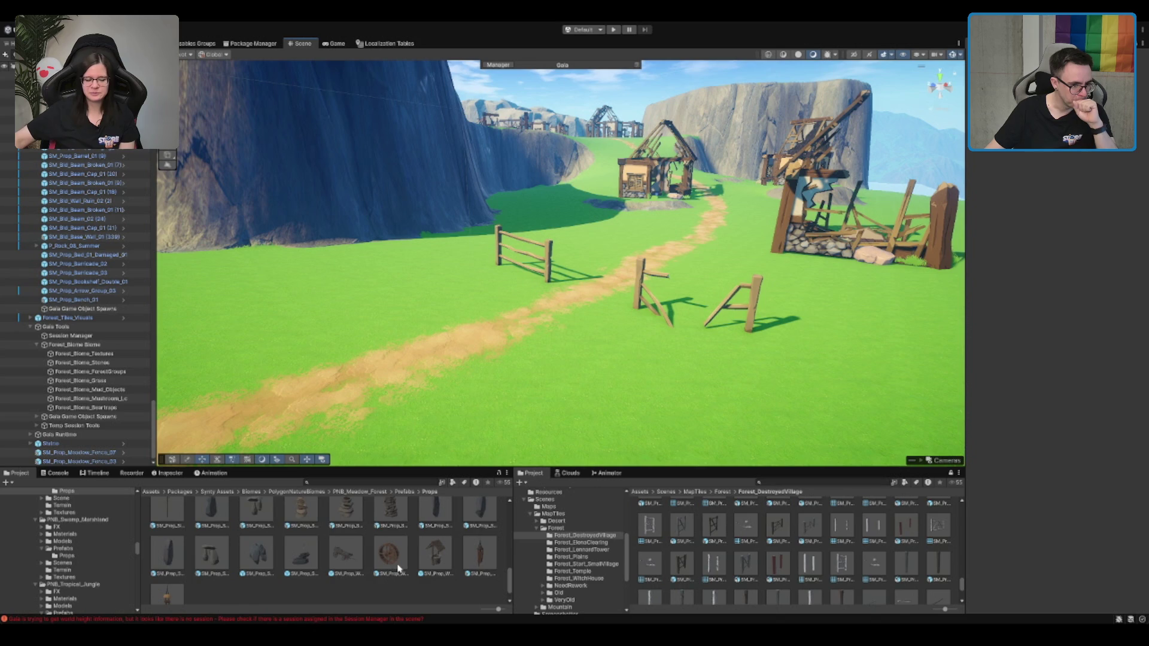
scroll(450, 571, up, 5)
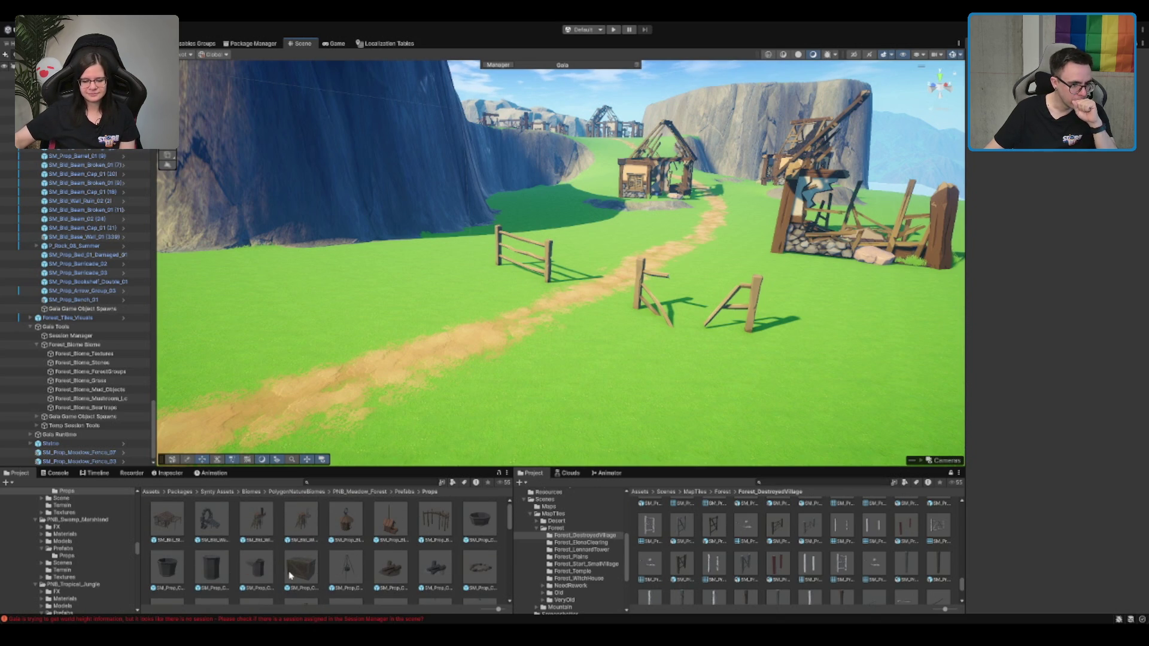
mouse_move(435, 431)
mouse_down()
mouse_move(523, 332)
mouse_move(505, 338)
mouse_up()
Delete the wooden crate from the path
scroll(564, 317, up, 3)
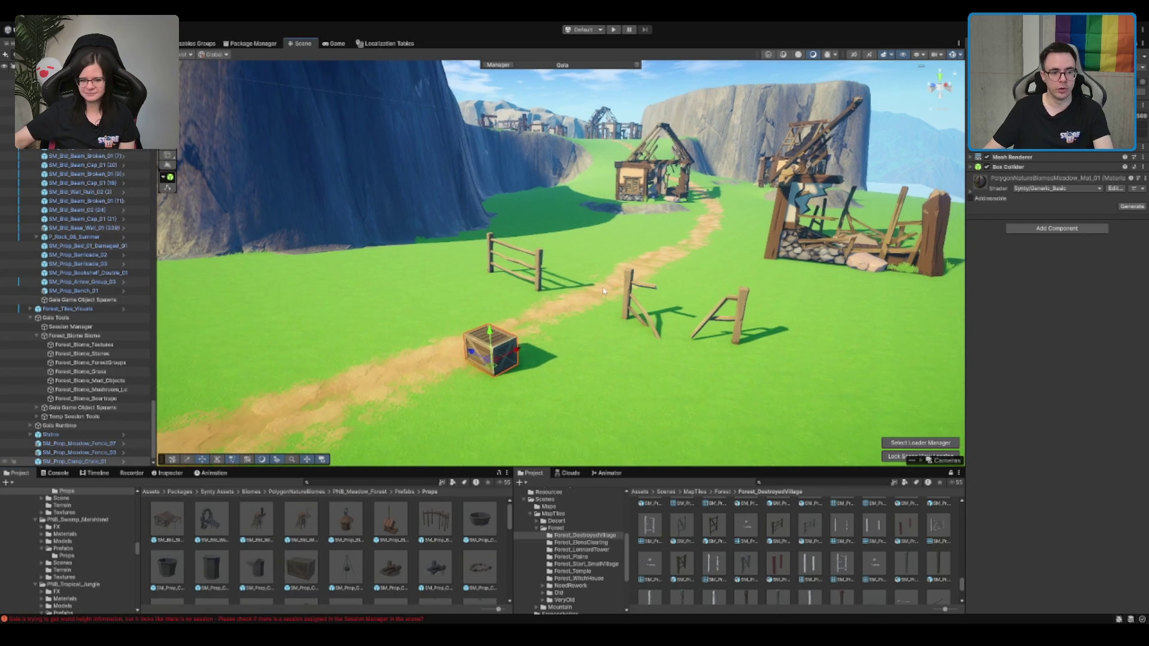
key(Delete)
scroll(577, 317, down, 2)
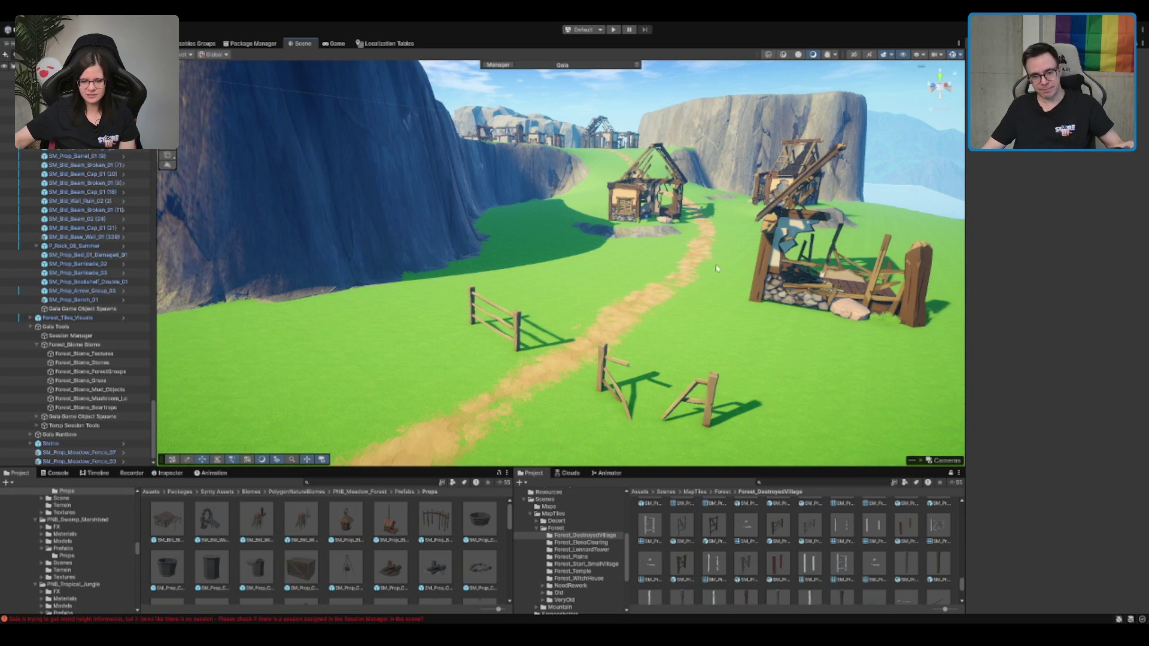
scroll(700, 306, down, 2)
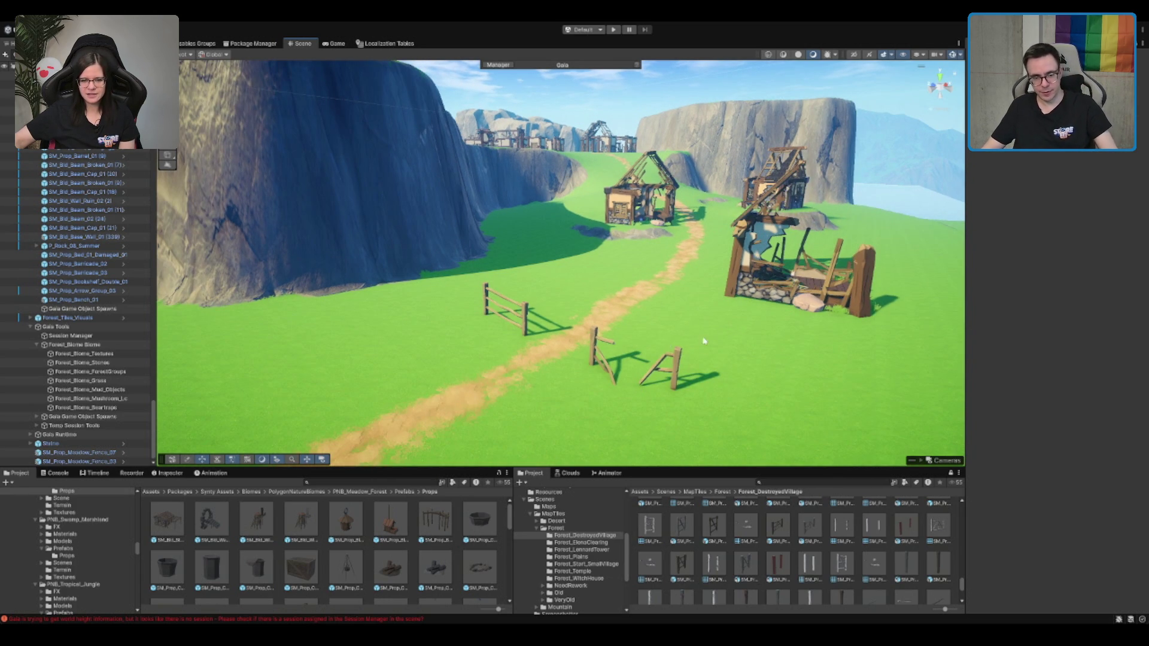
Duplicate the broken fence piece and move the copy left along the grass
click(598, 346)
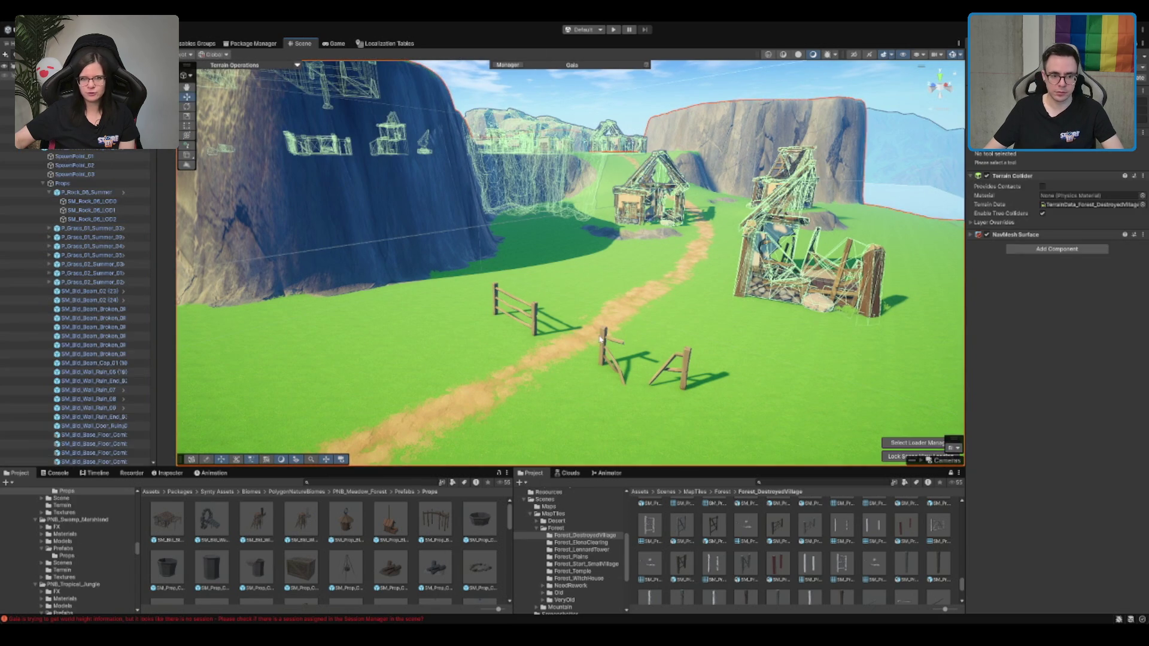
click(605, 342)
click(597, 354)
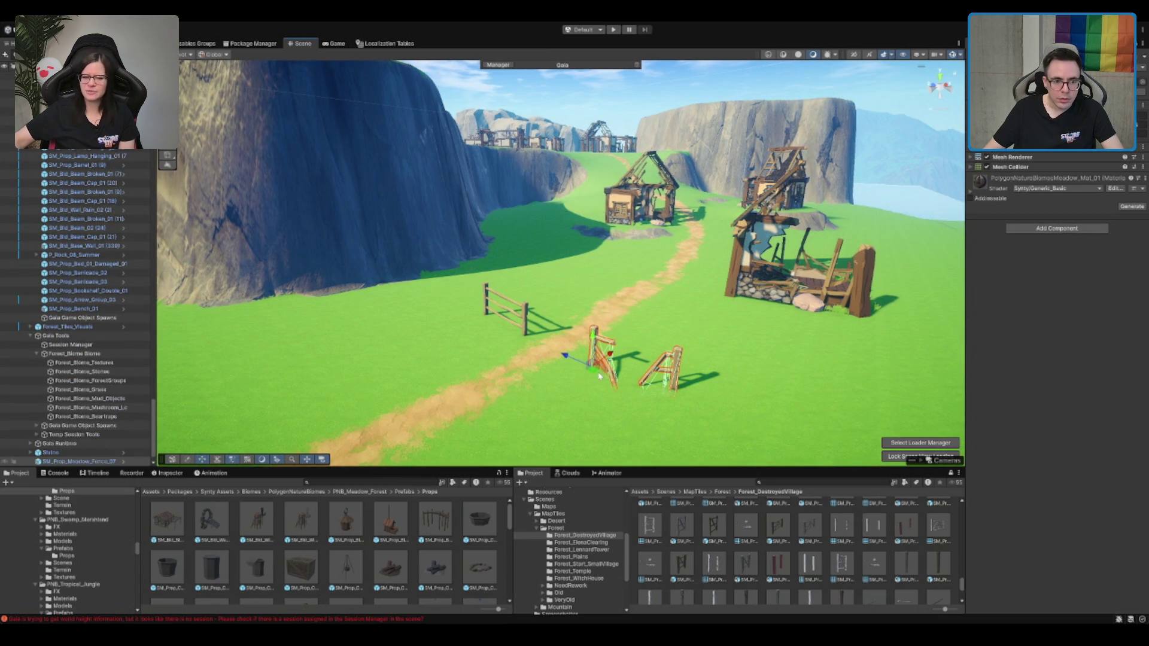
key(ctrl+d)
drag(599, 376, 444, 302)
key(f)
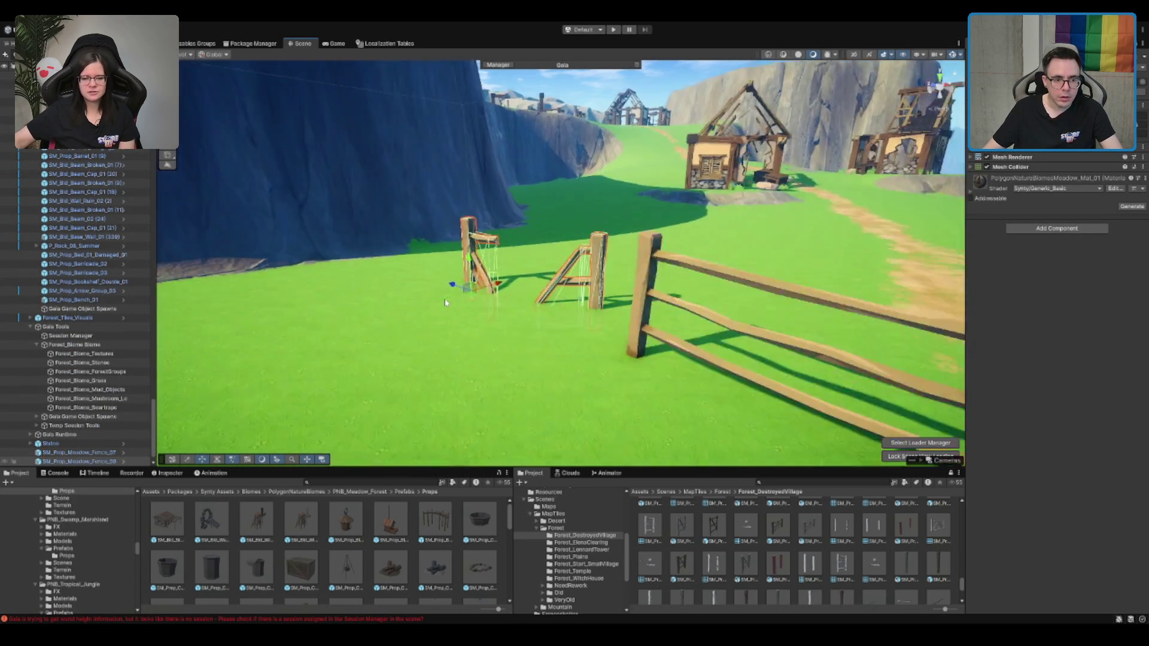
Rotate the fence copy and snug it against the end of the long fence
key(e)
mouse_move(514, 311)
mouse_down()
mouse_move(551, 252)
mouse_move(578, 314)
mouse_move(514, 254)
mouse_move(469, 264)
mouse_move(633, 281)
mouse_up()
key(w)
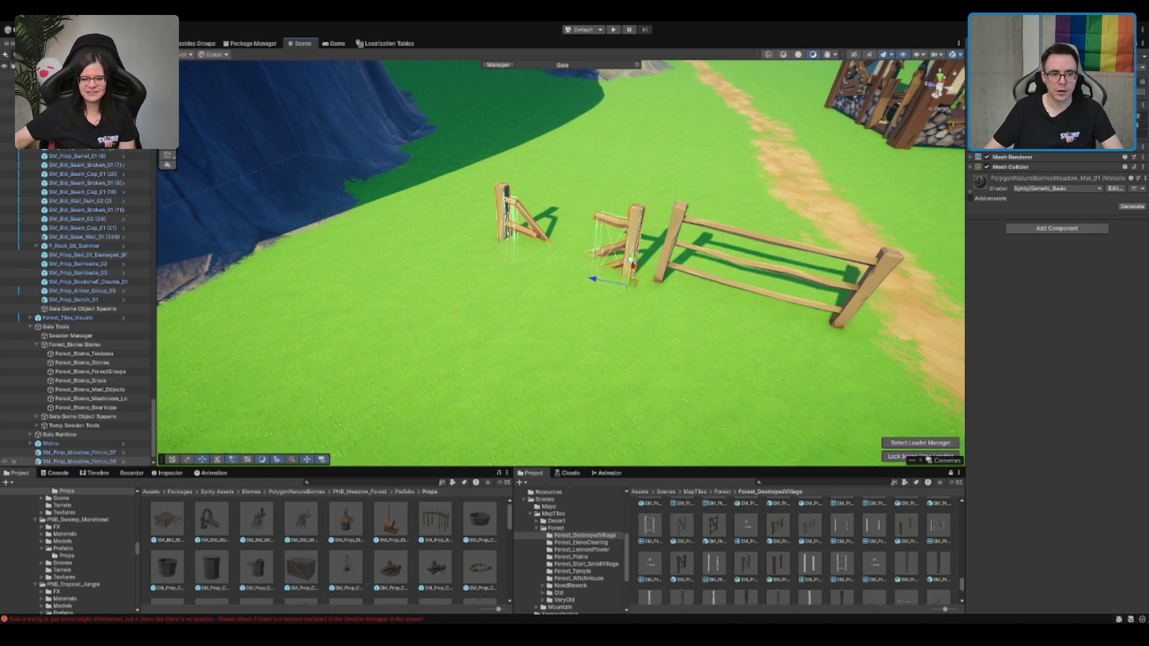
scroll(633, 281, up, 3)
drag(663, 335, 670, 323)
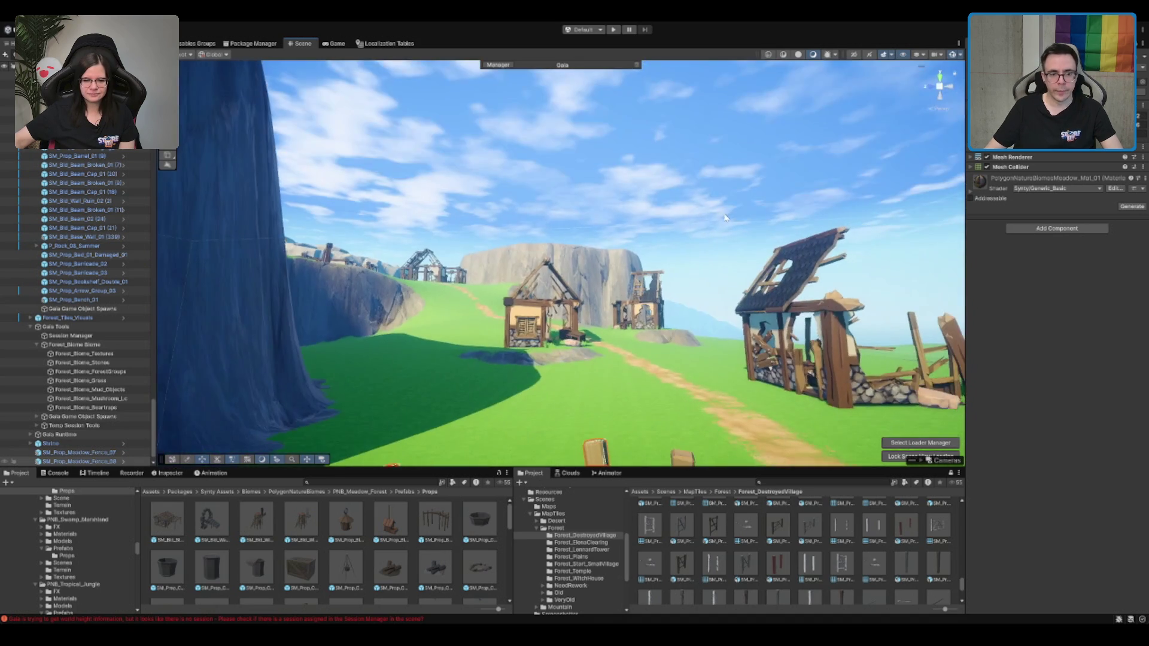
Orbit over the cliffs and frame the wolf, viewing it from behind
scroll(695, 314, down, 5)
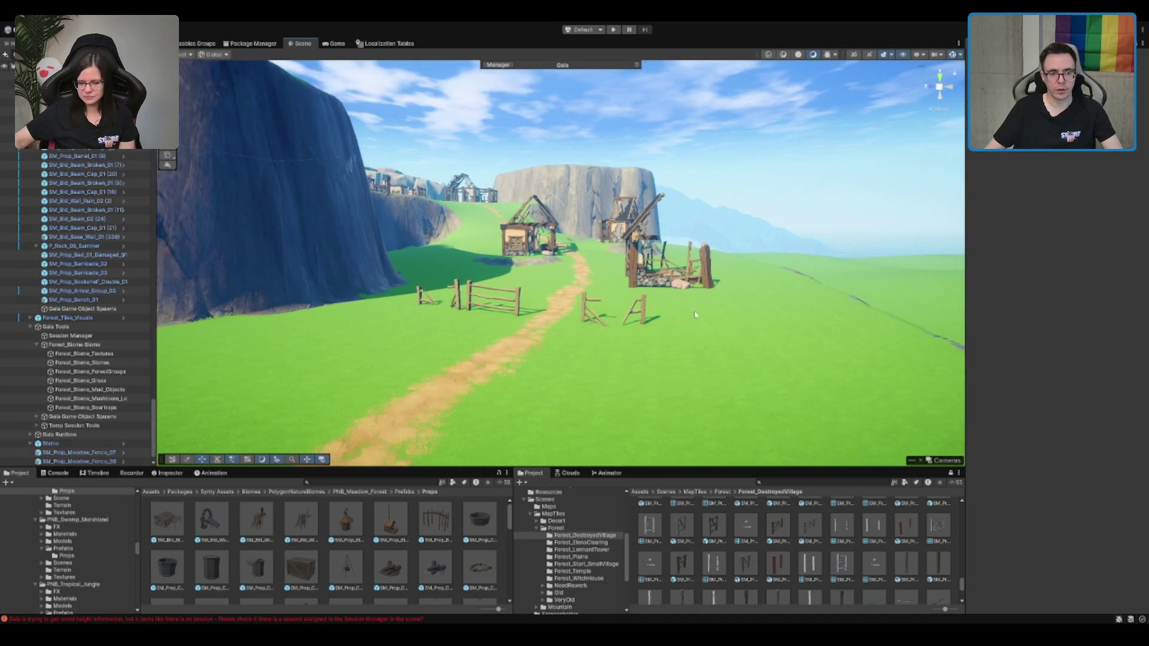
scroll(584, 303, down, 5)
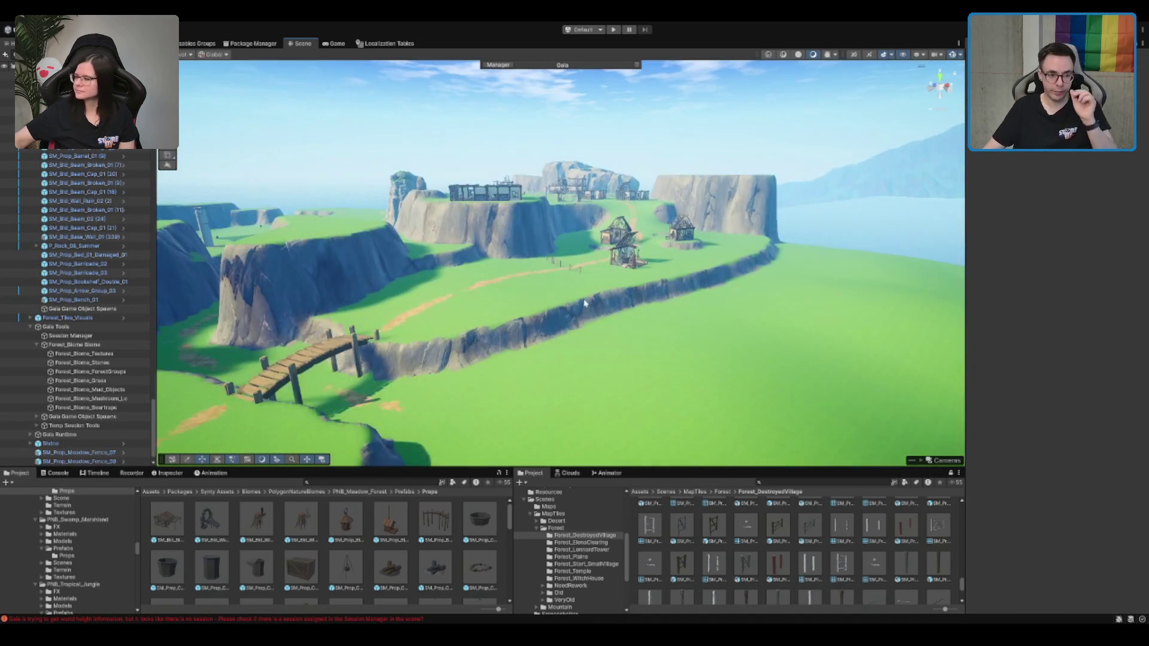
scroll(585, 303, up, 10)
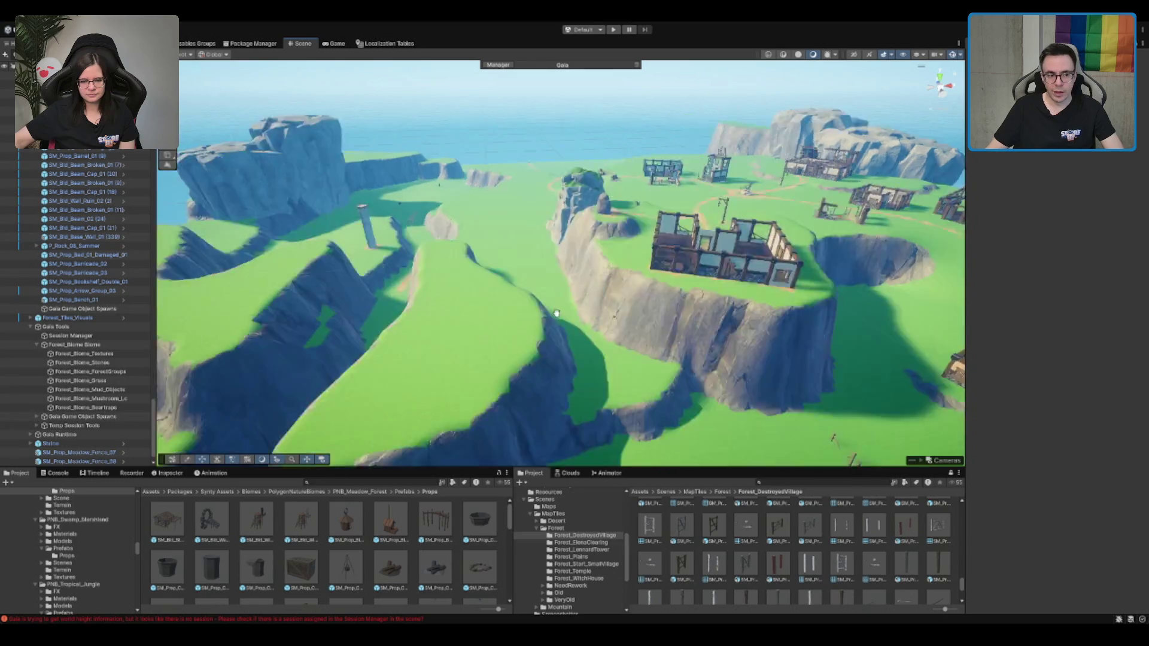
drag(556, 313, 790, 331)
drag(520, 225, 486, 307)
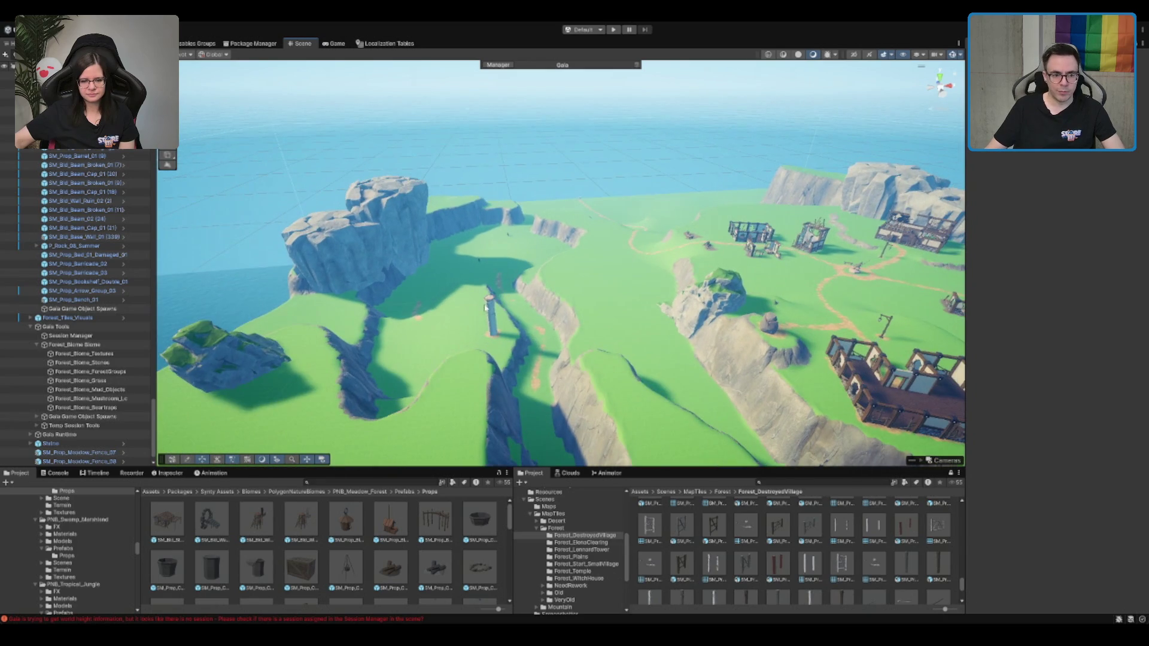
click(479, 259)
key(f)
mouse_move(487, 261)
mouse_down()
mouse_move(568, 192)
mouse_move(678, 162)
mouse_up()
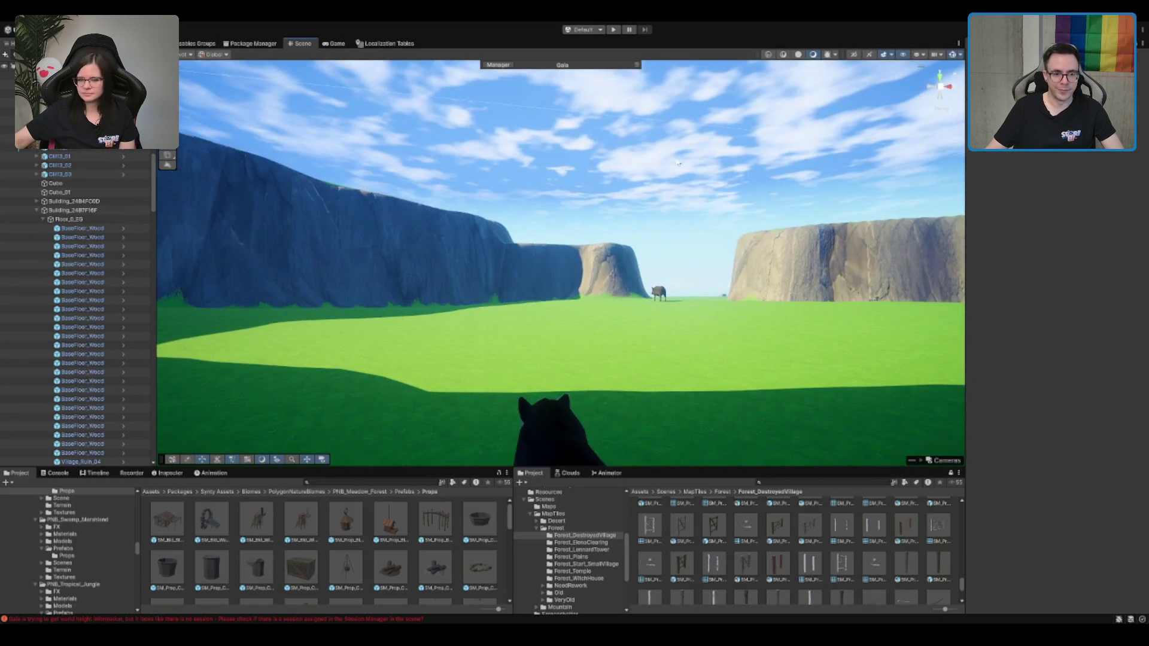
scroll(678, 161, down, 5)
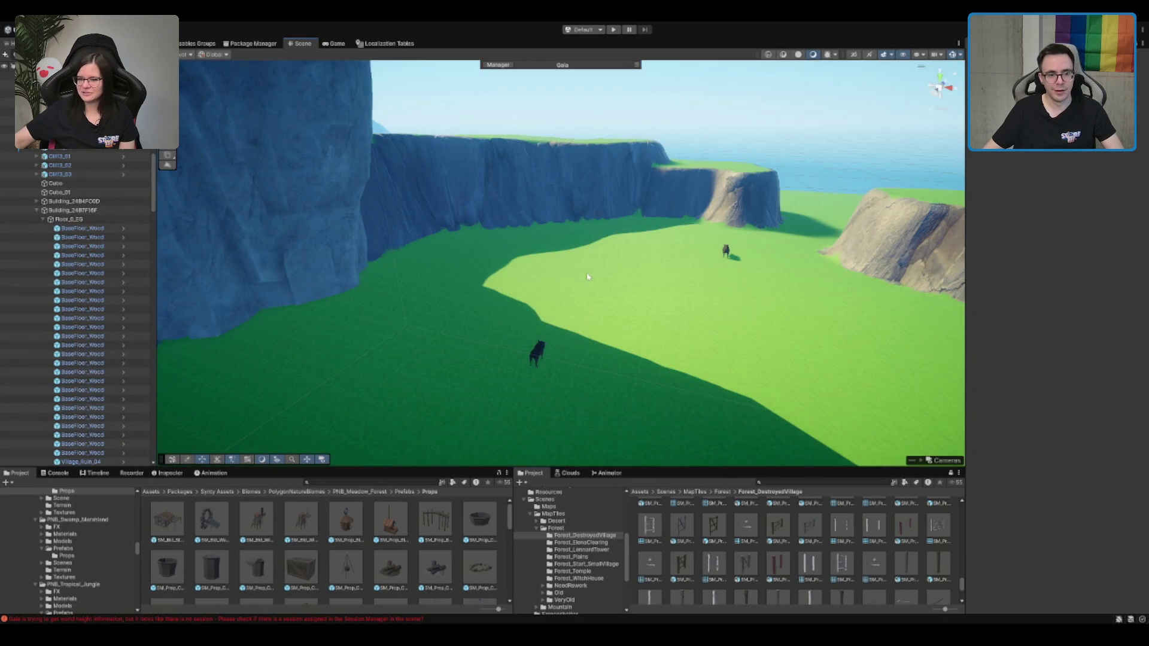
Select the terrain, then put away its painting tool
click(588, 277)
scroll(586, 272, down, 2)
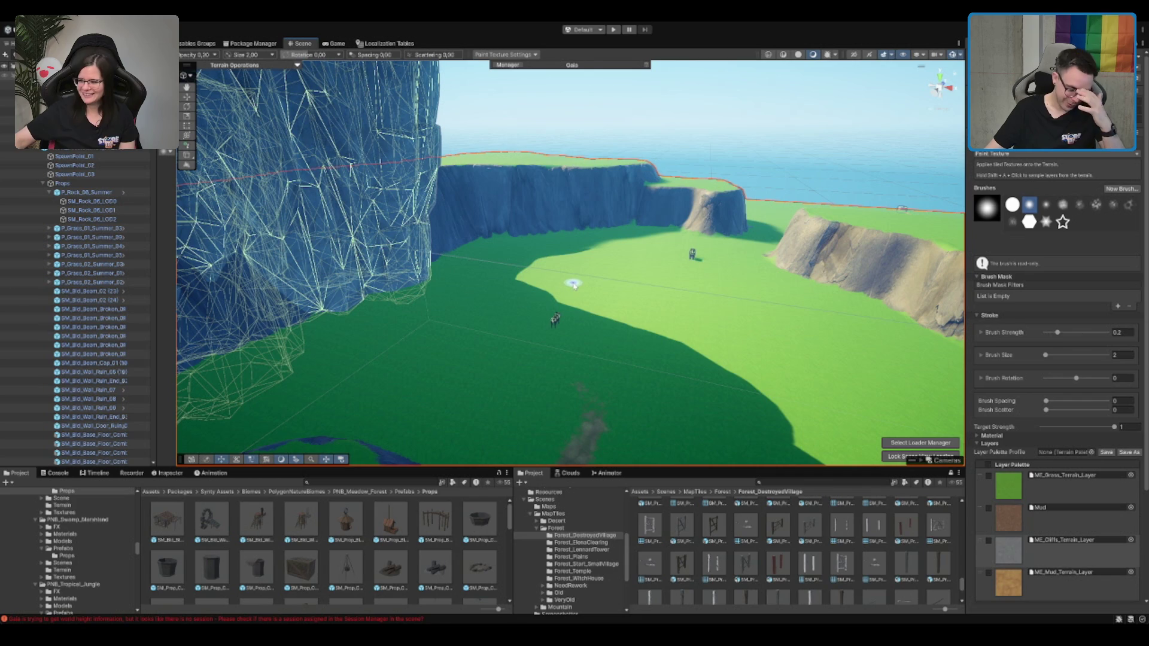
scroll(583, 282, up, 2)
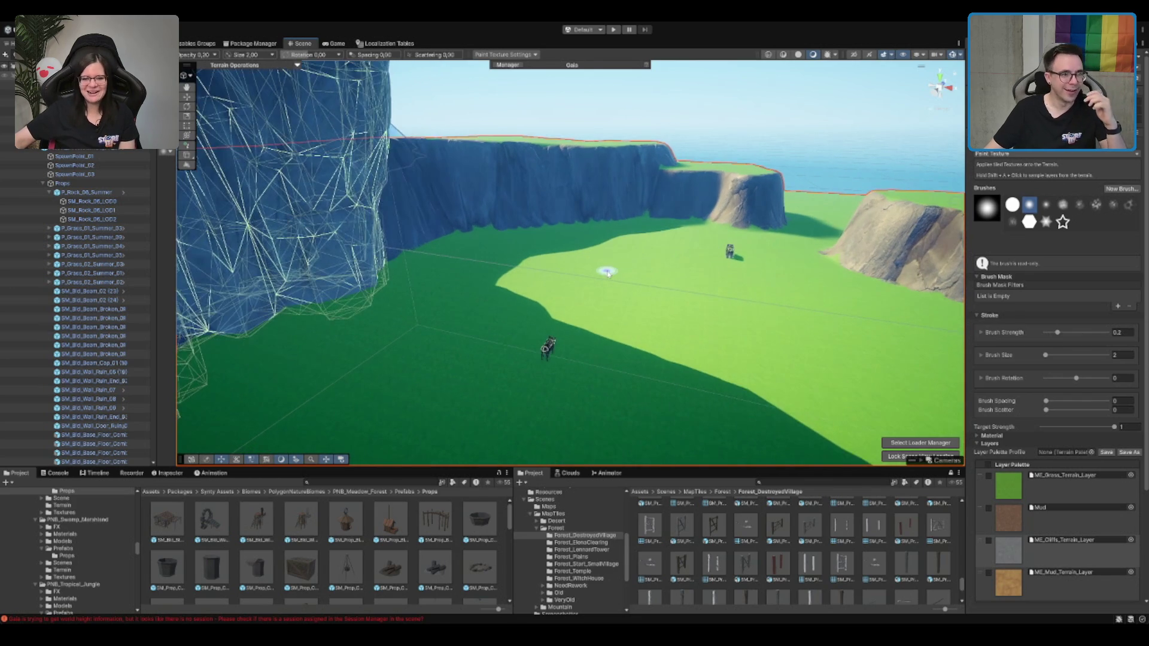
scroll(600, 308, up, 1)
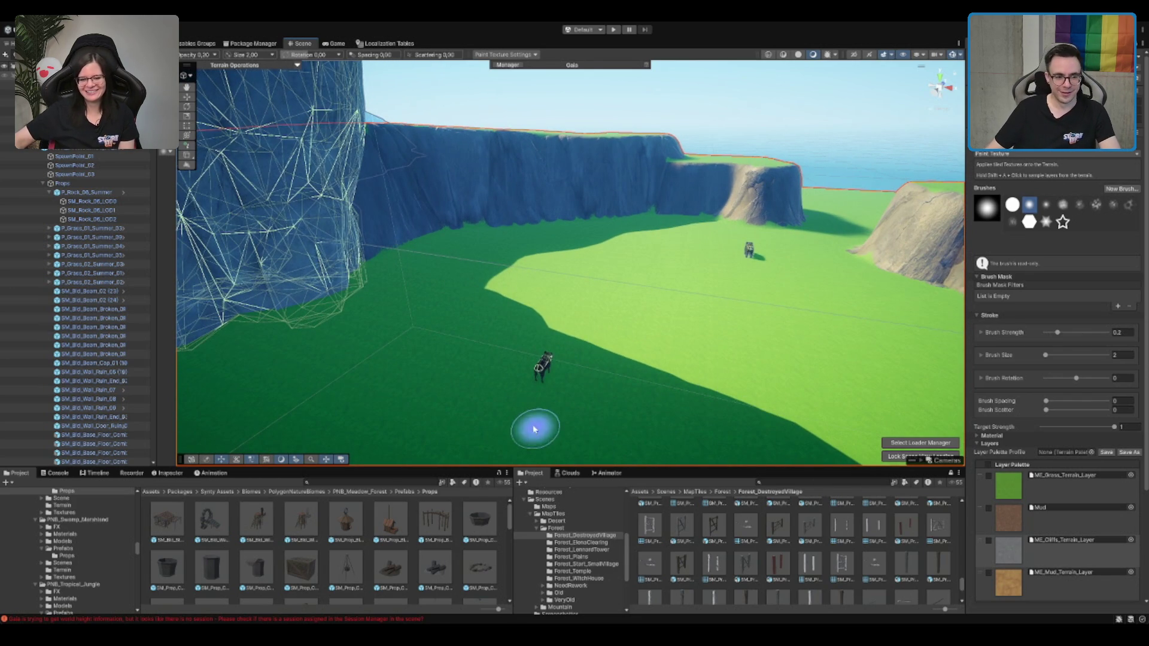
key(w)
Search the project assets and pick the SM_Prop_Meadow_Fence_07 fence prefab
scroll(616, 370, up, 3)
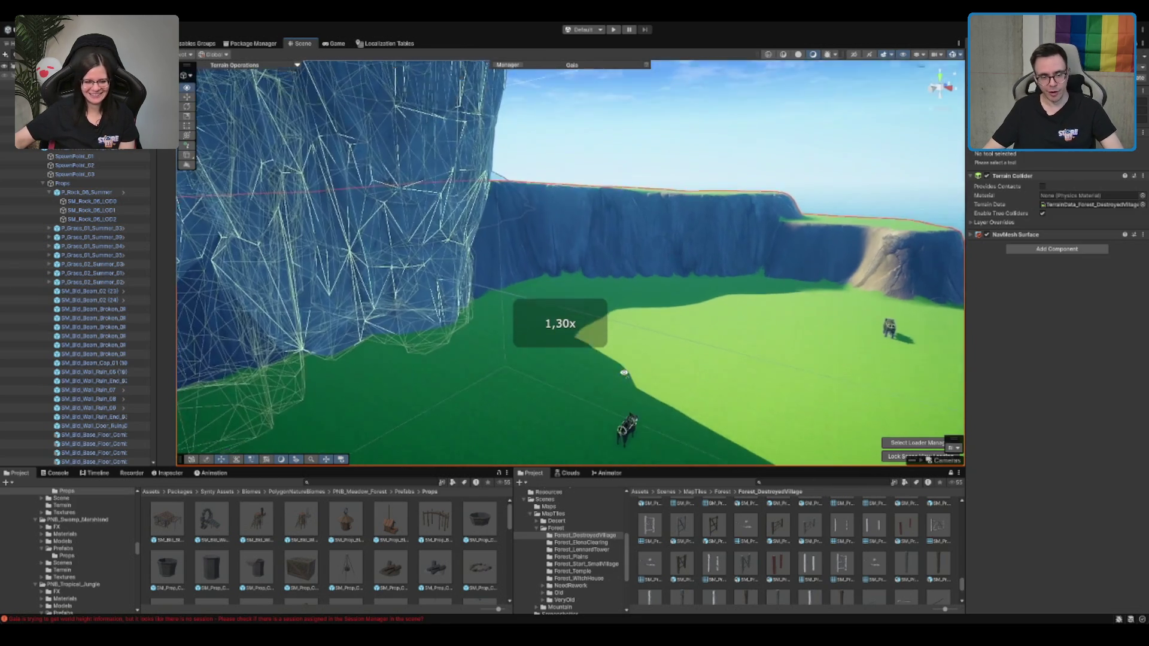
scroll(777, 507, down, 3)
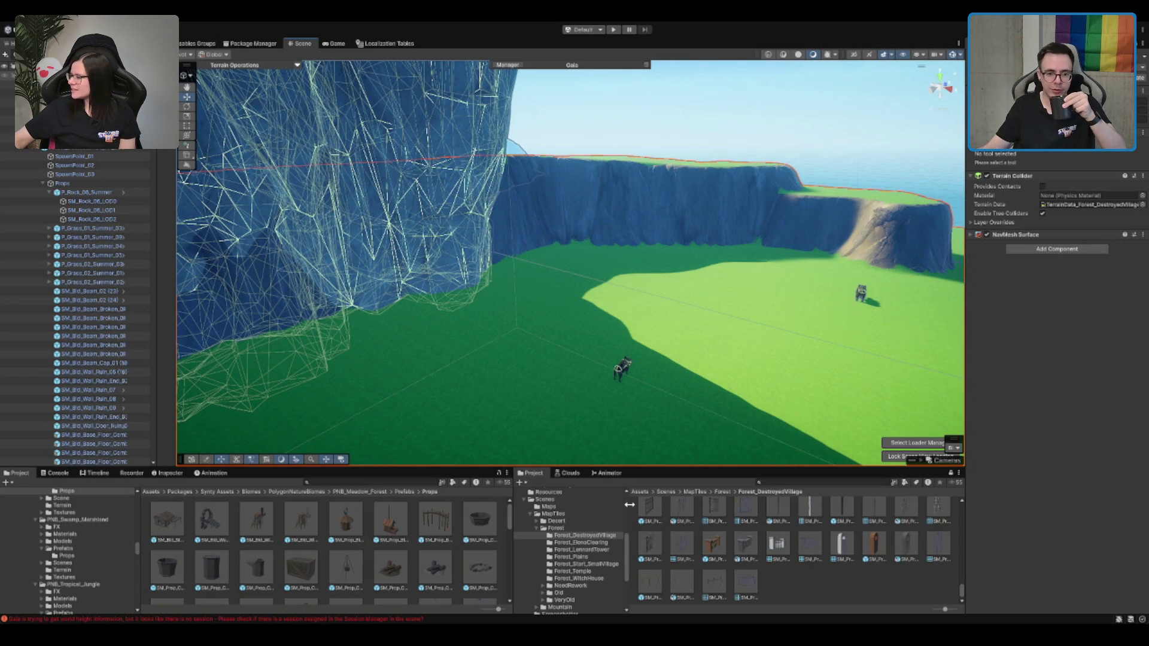
scroll(933, 548, up, 3)
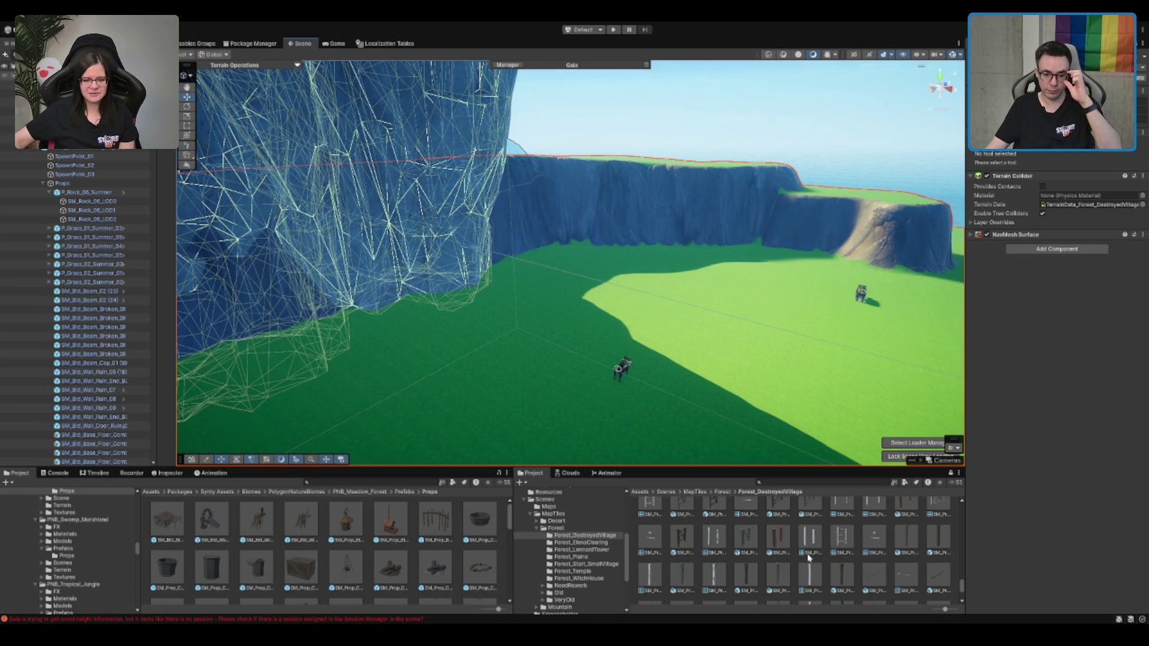
scroll(809, 556, up, 3)
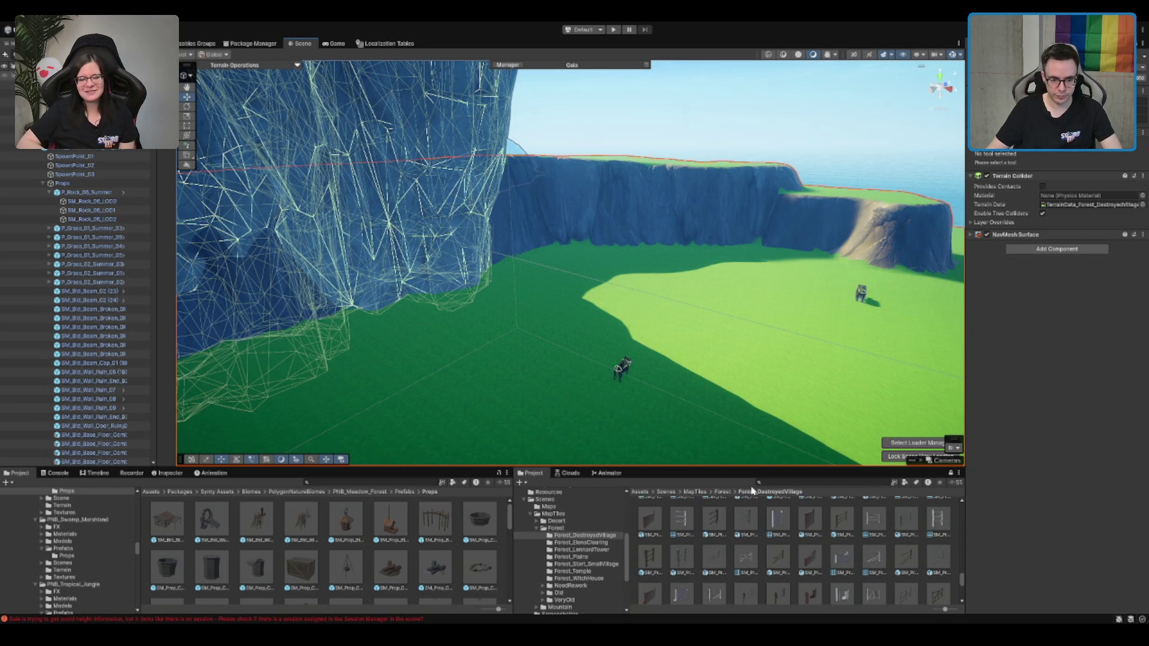
click(784, 485)
scroll(722, 310, down, 1)
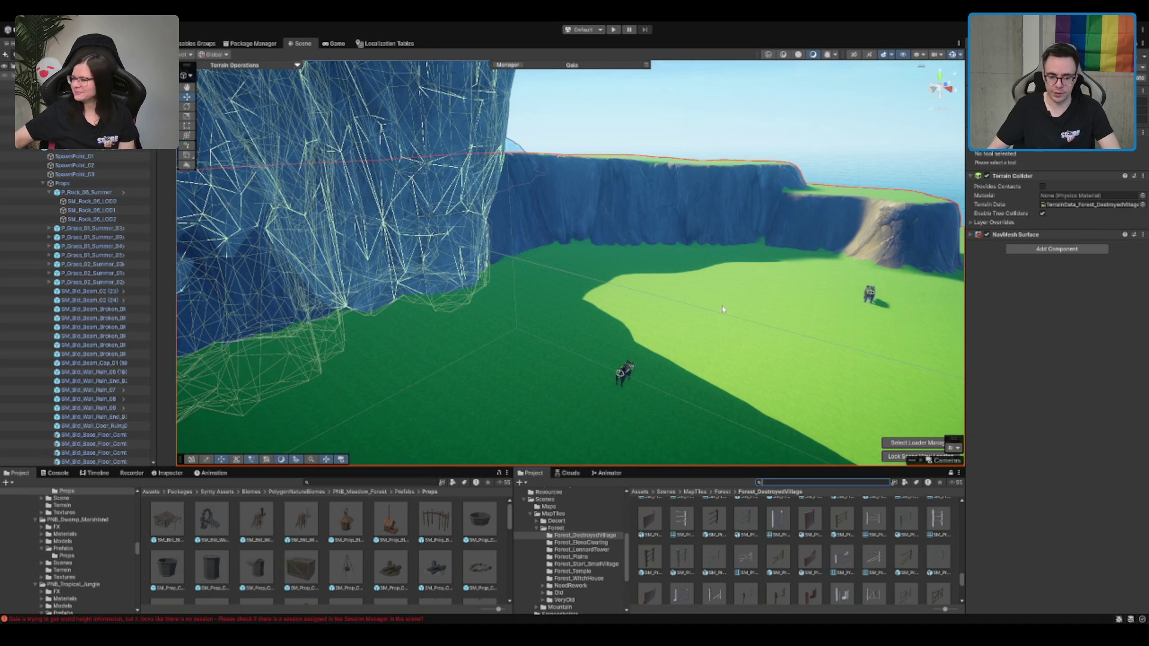
click(780, 592)
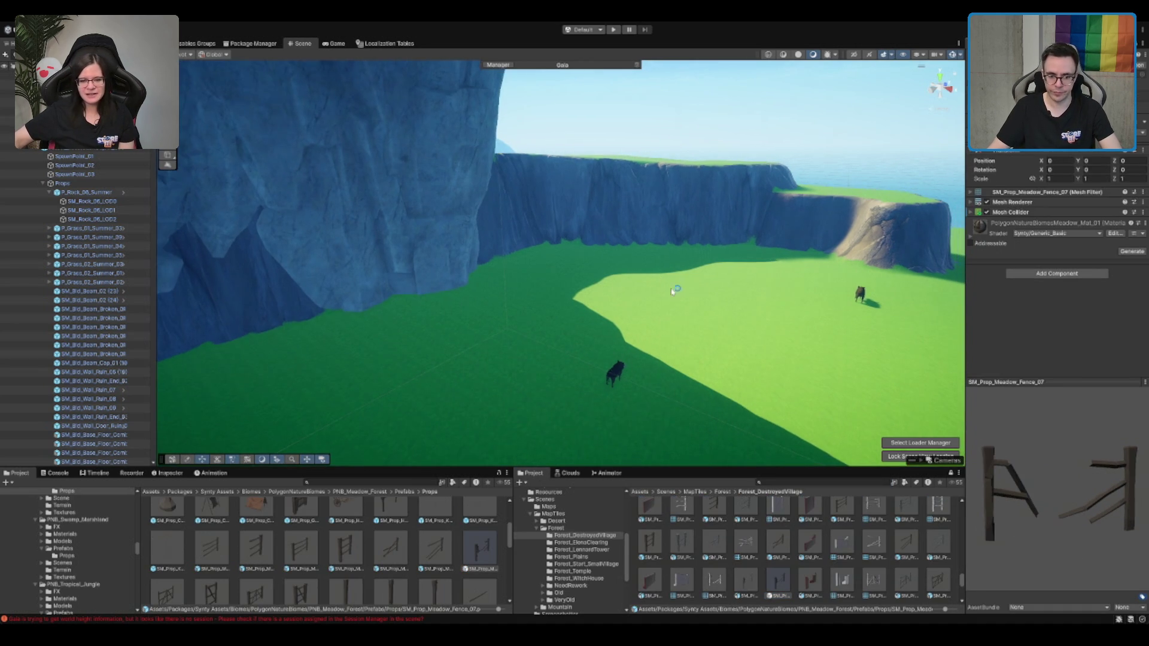
Search the project assets and inspect the broken wagon prefab
scroll(400, 532, down, 2)
scroll(389, 532, up, 1)
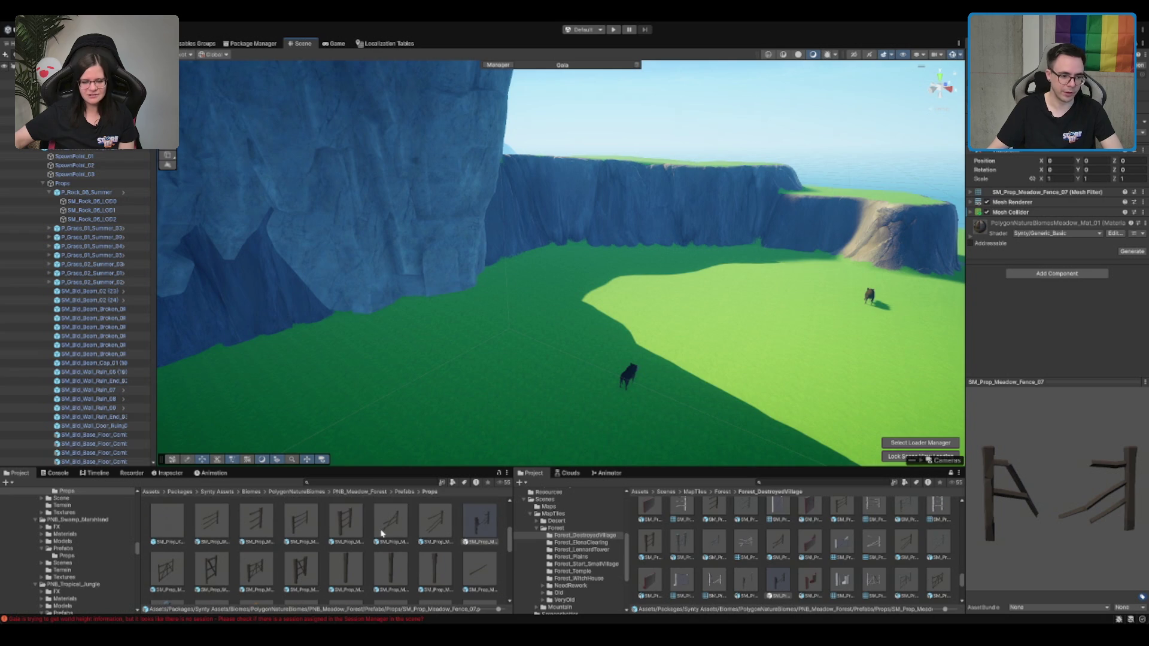
click(343, 483)
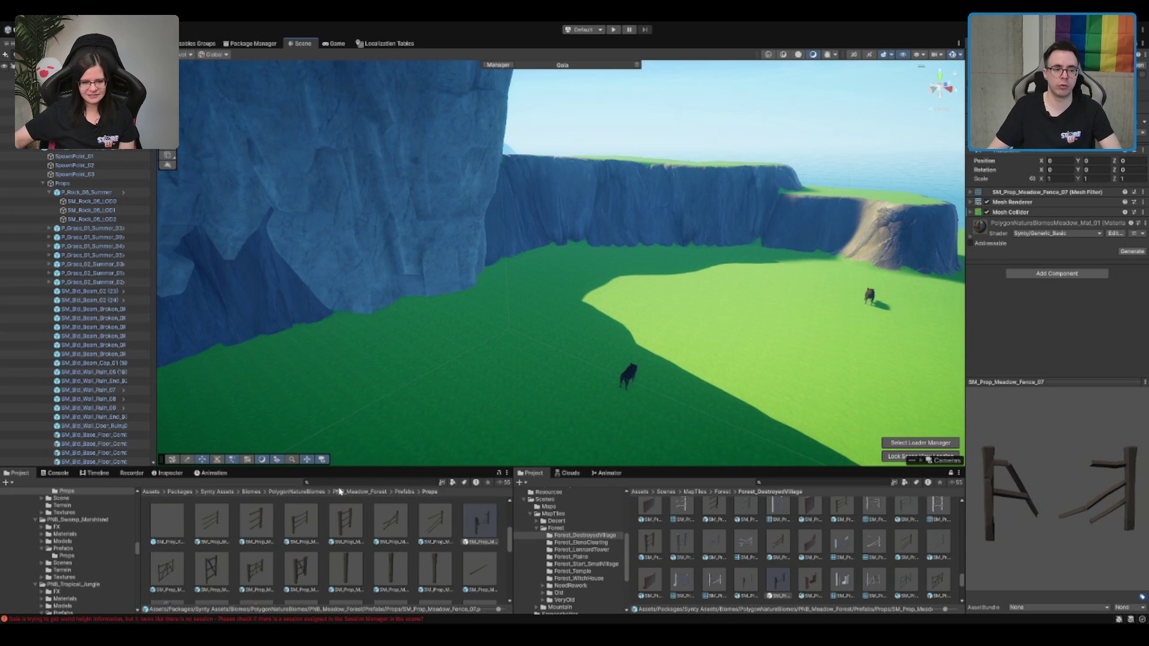
scroll(400, 542, down, 5)
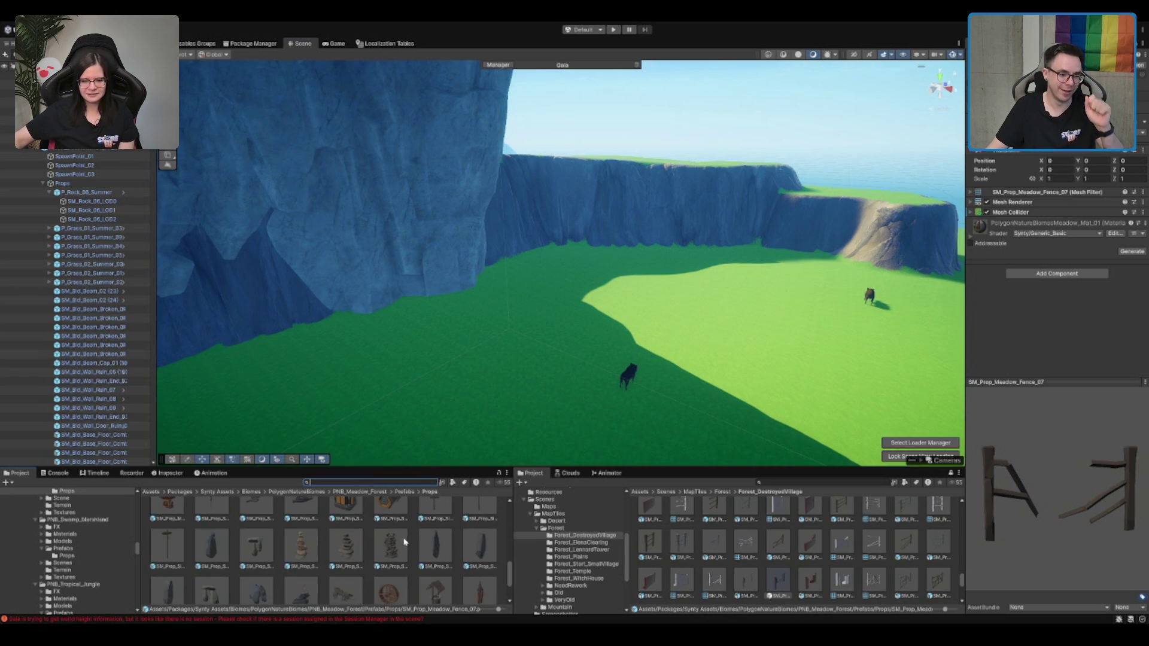
scroll(349, 601, down, 1)
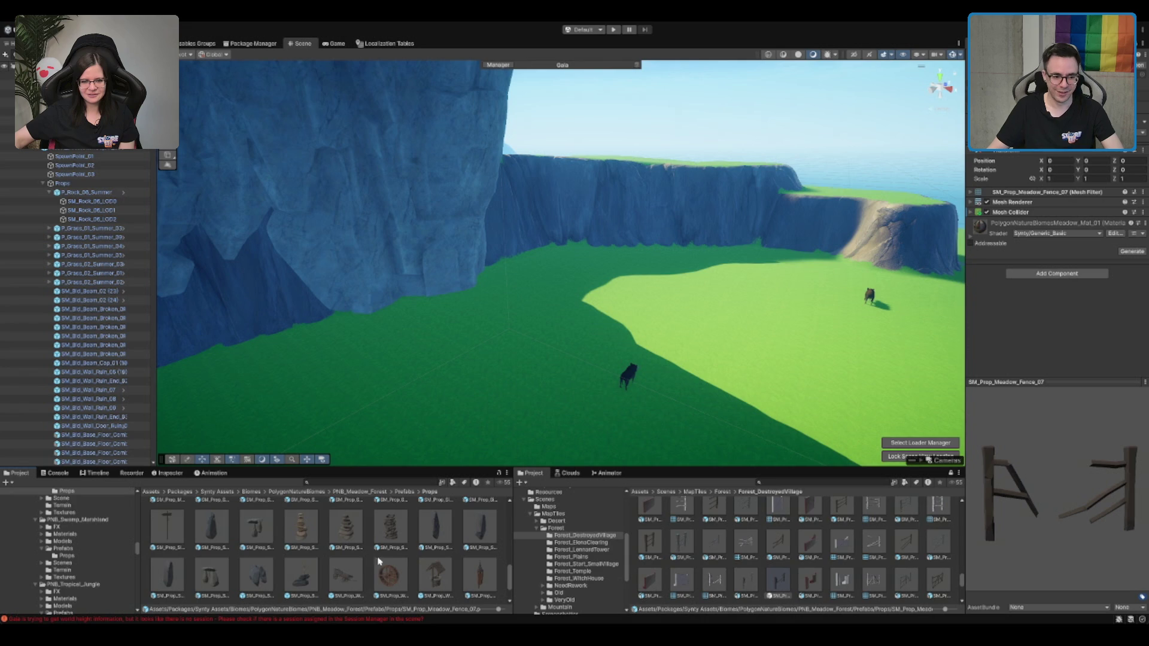
click(336, 572)
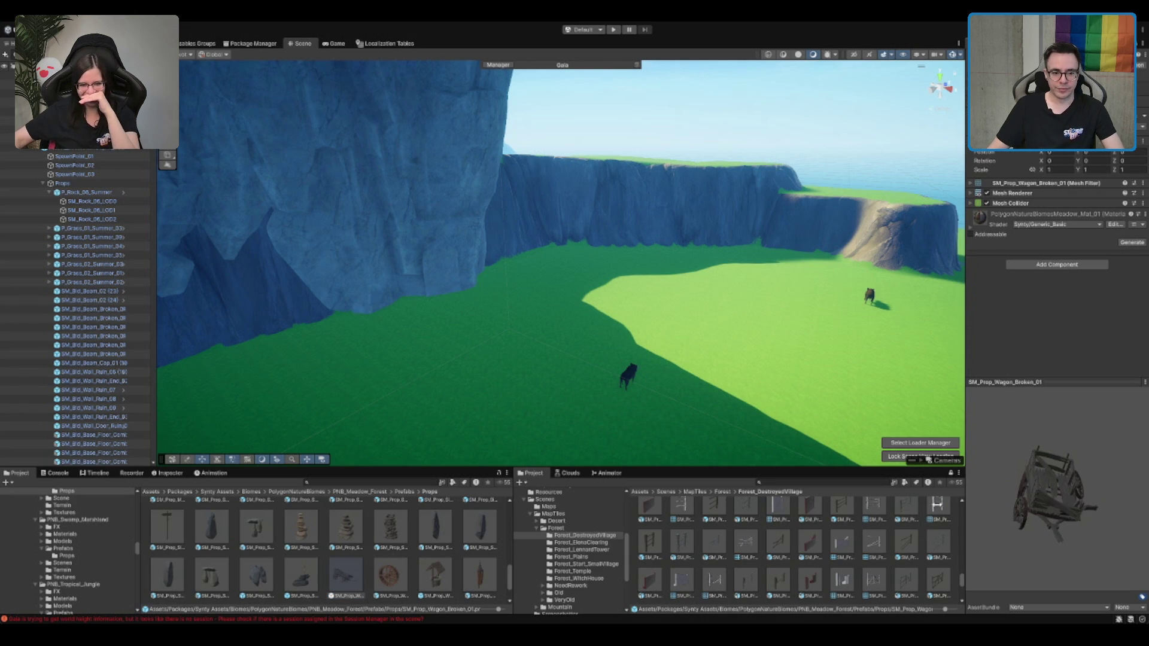
Search for rocks and browse the Rocks folder, inspecting Cliff7 and Cliff5
click(418, 482)
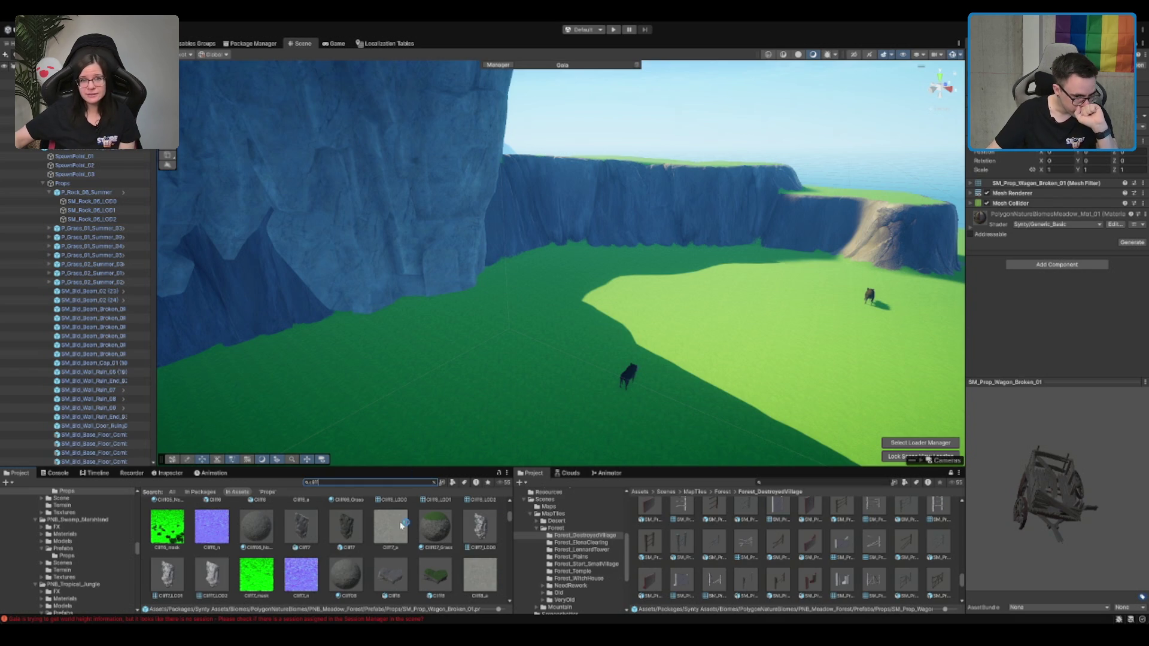
click(338, 528)
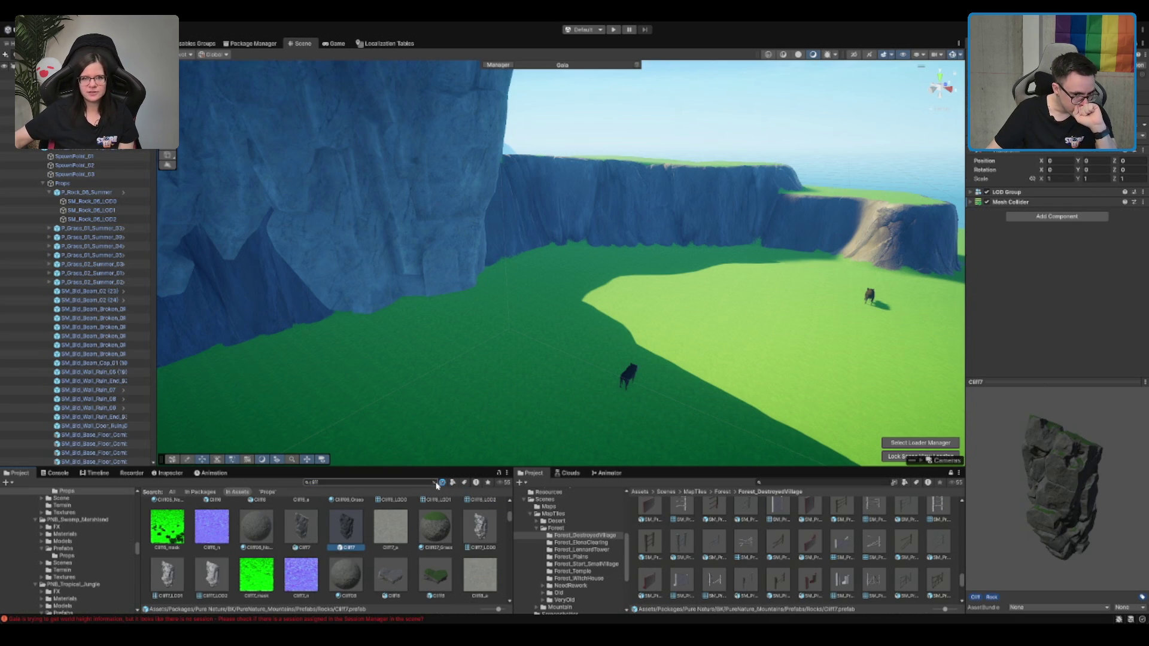
click(434, 482)
mouse_move(487, 359)
mouse_down()
mouse_move(670, 286)
mouse_move(652, 310)
mouse_up()
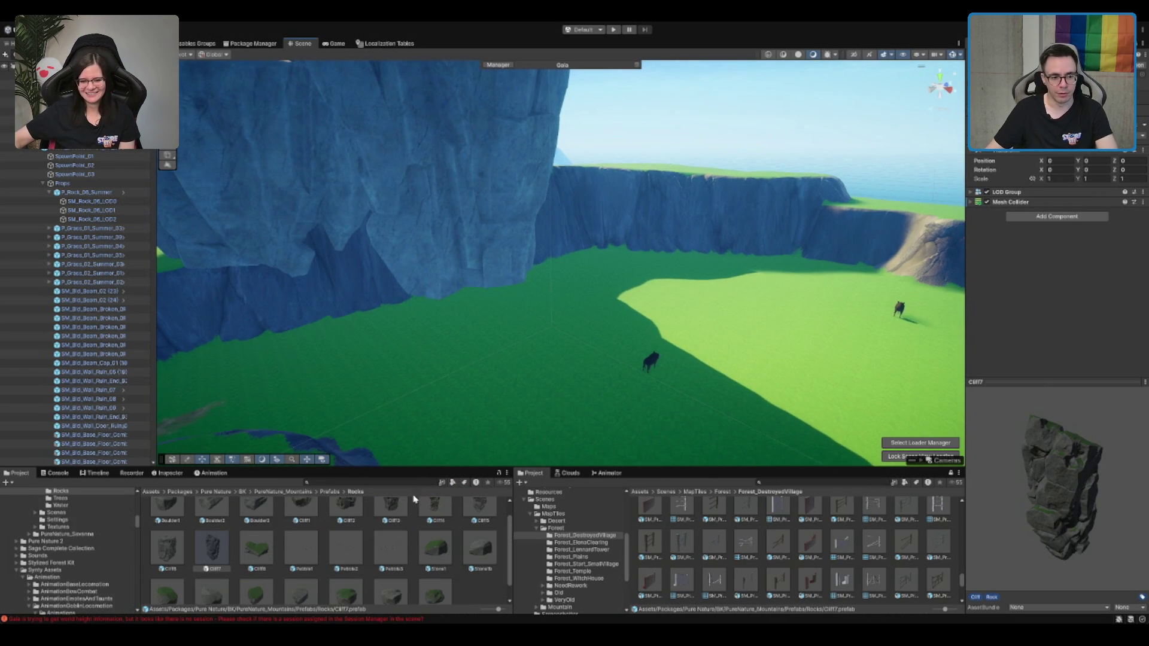
scroll(425, 580, up, 1)
click(478, 521)
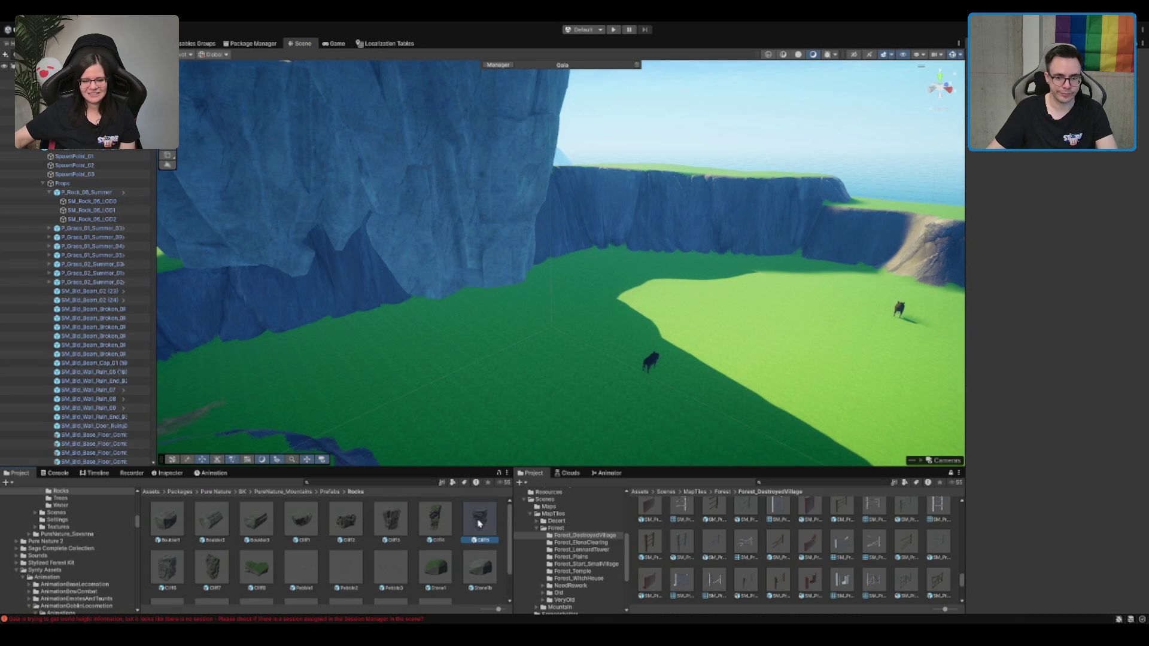
Place Boulder3, Boulder2 and Boulder1 on the meadow, then reselect the terrain
drag(256, 523, 540, 338)
drag(212, 520, 655, 300)
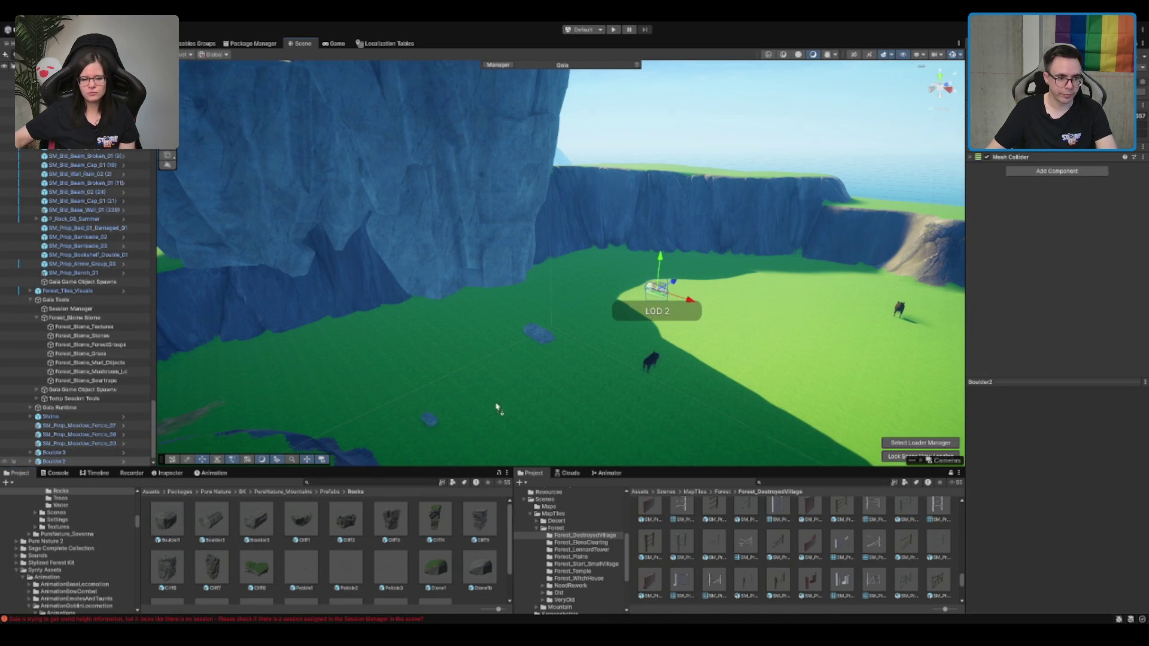
drag(749, 301, 747, 299)
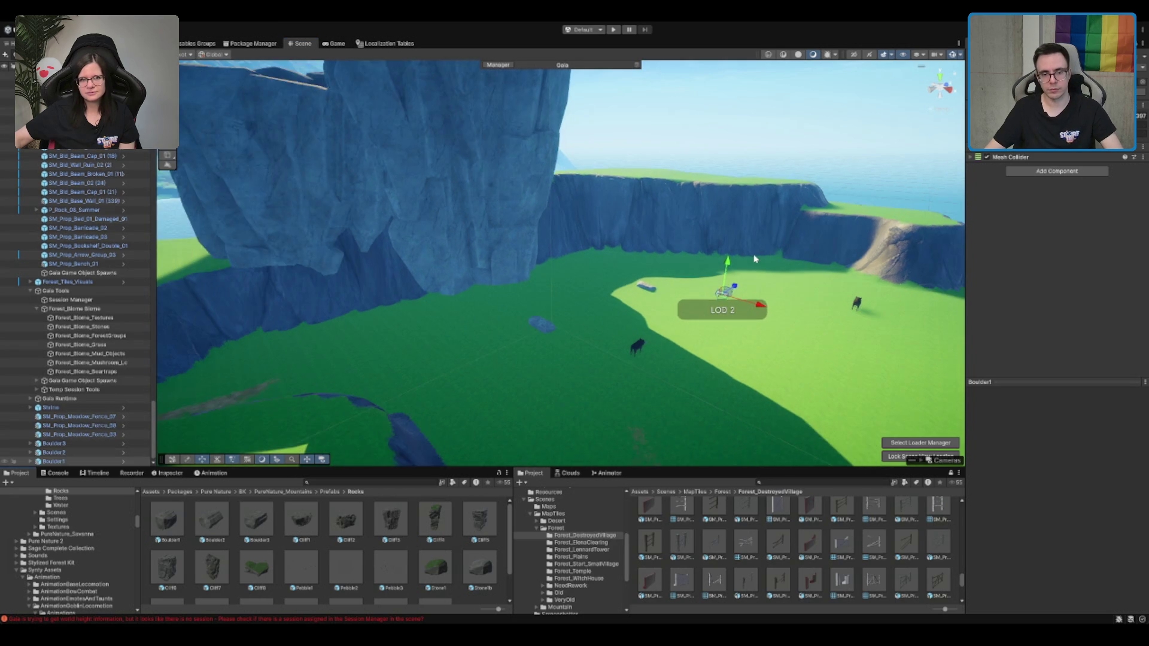
key(f)
scroll(525, 180, down, 5)
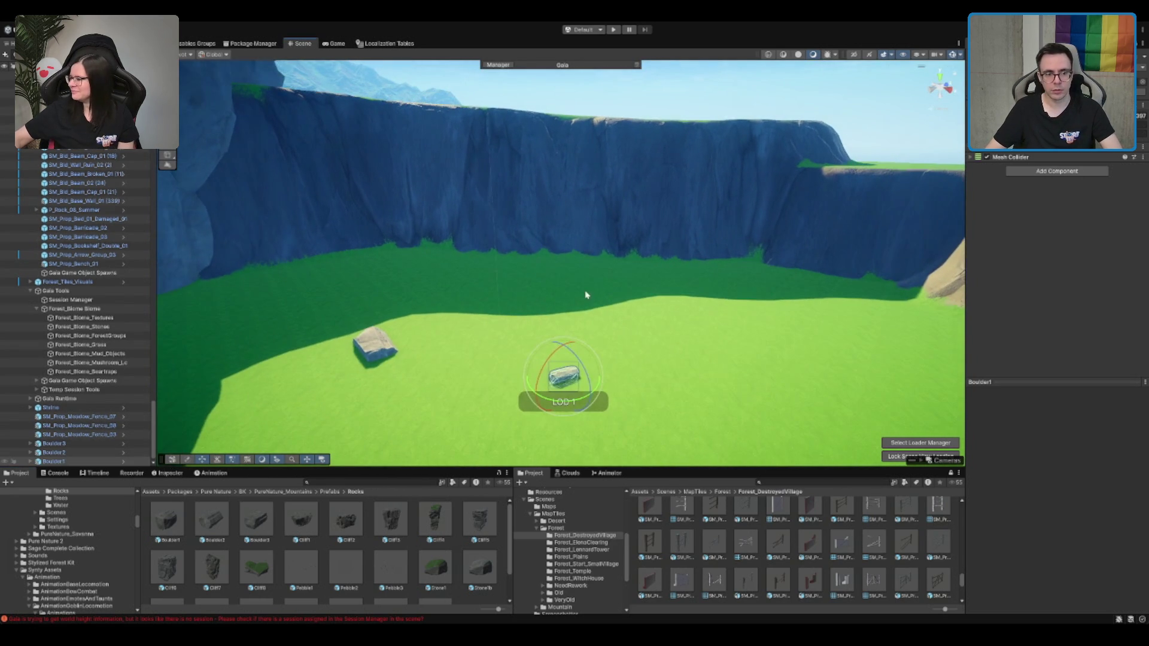
click(586, 295)
scroll(558, 286, up, 4)
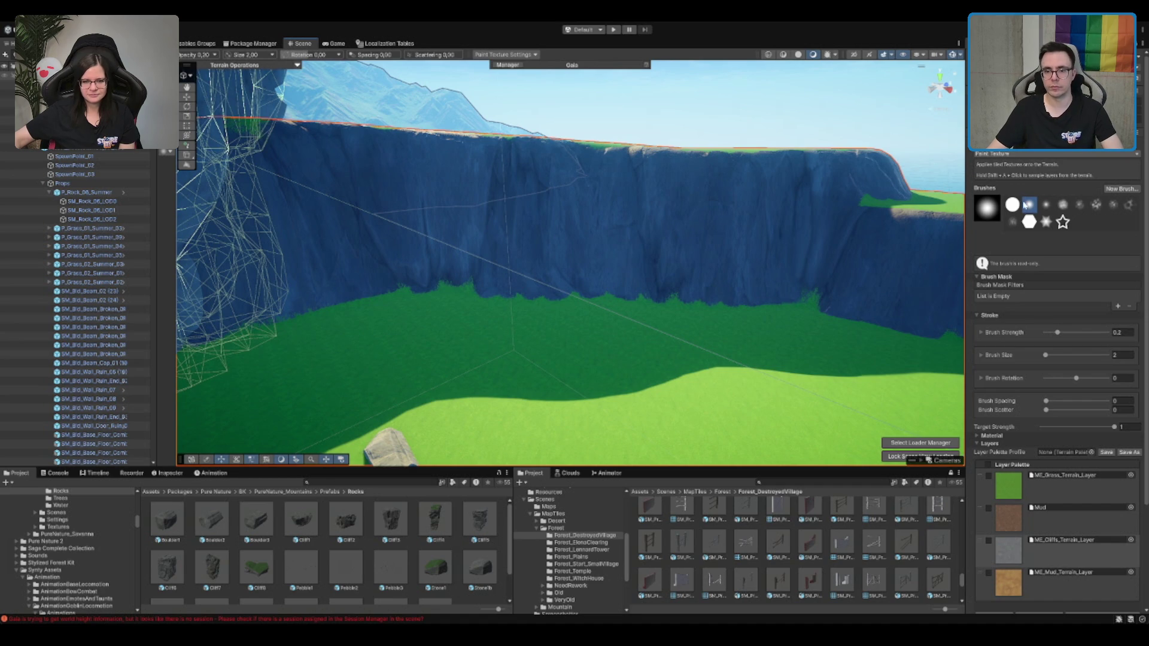
Set a size-5 terrain brush, switch to Set Height, sample the meadow and enter the target height
key(F1)
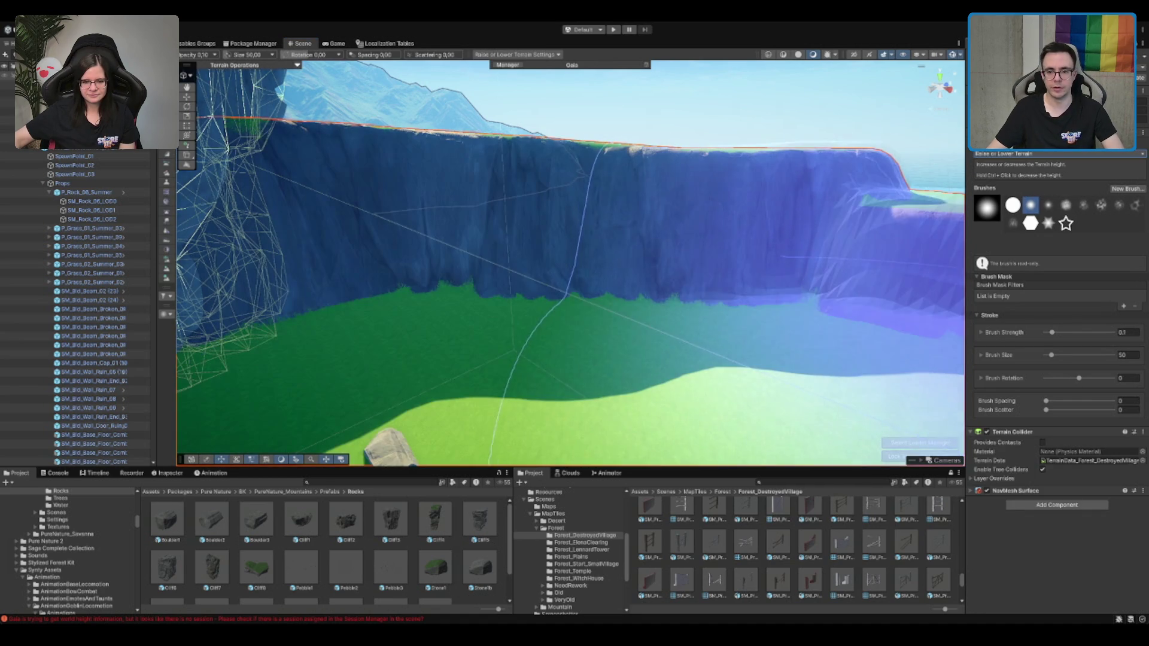
text(5)
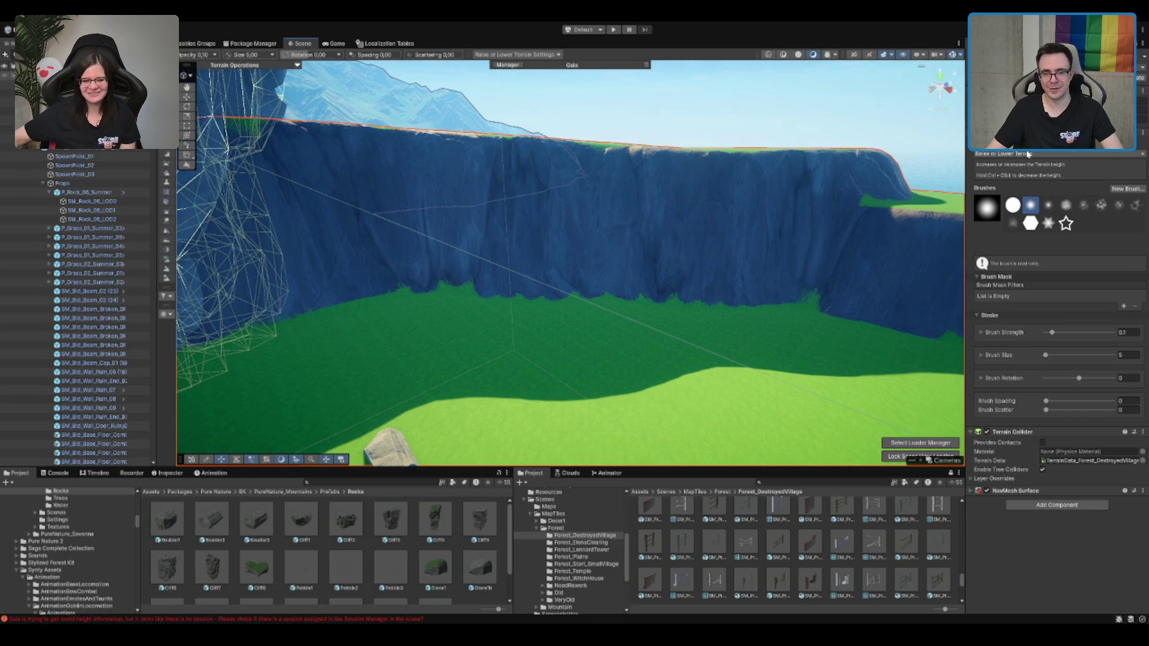
key(F3)
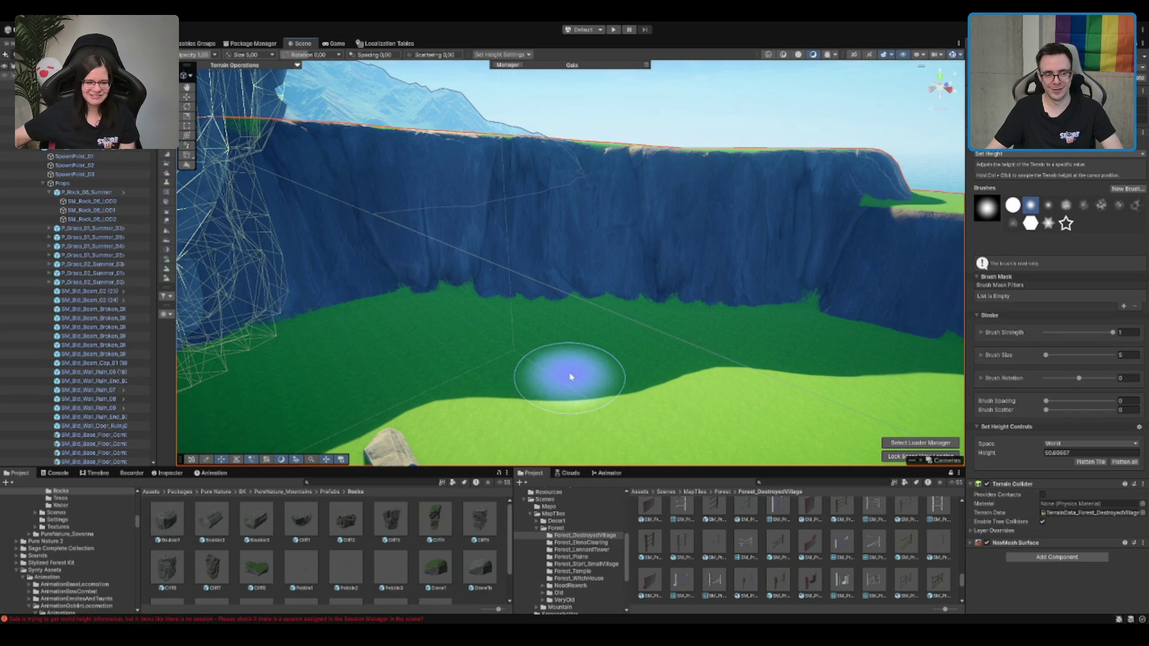
ctrl+click(502, 341)
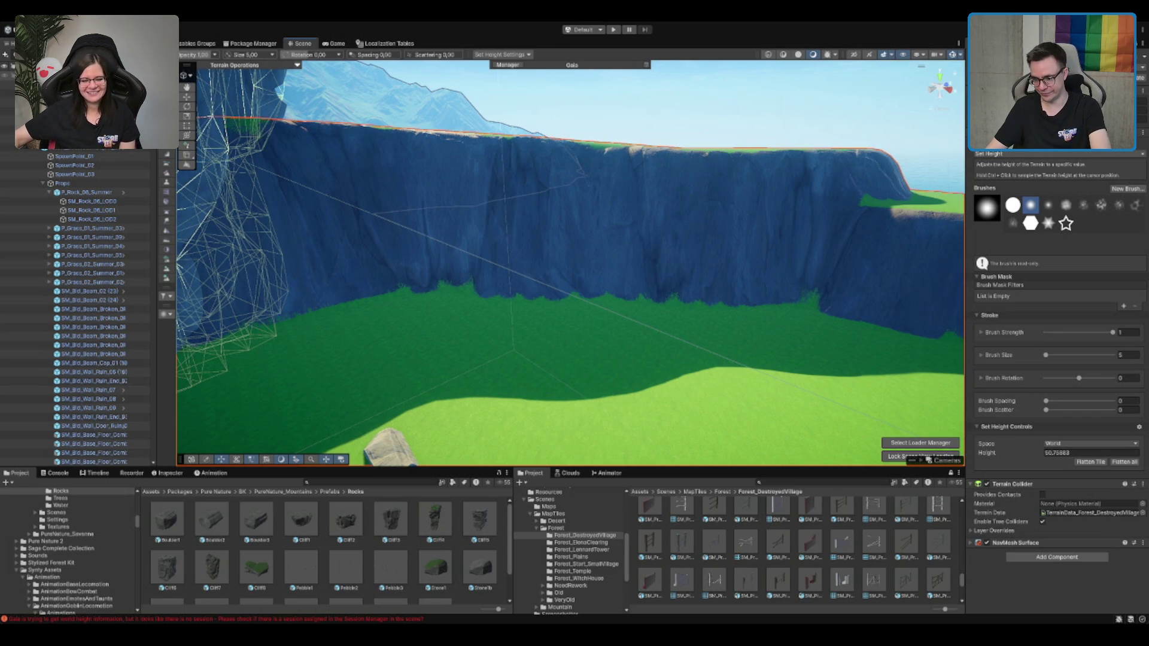
click(1084, 453)
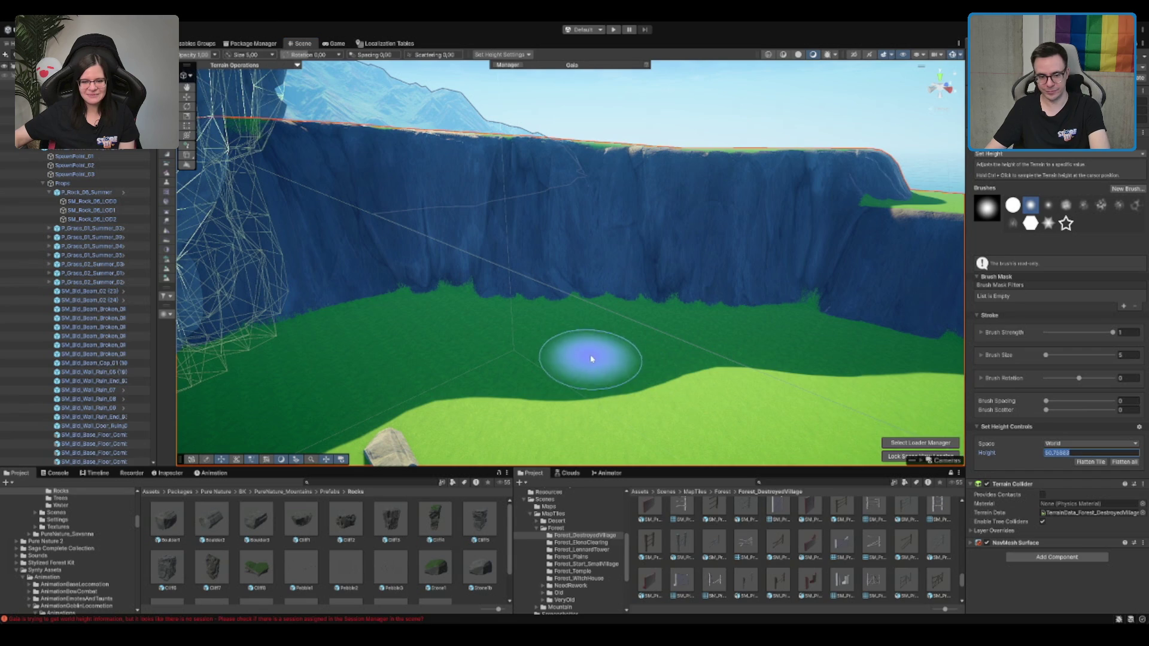
text(51)
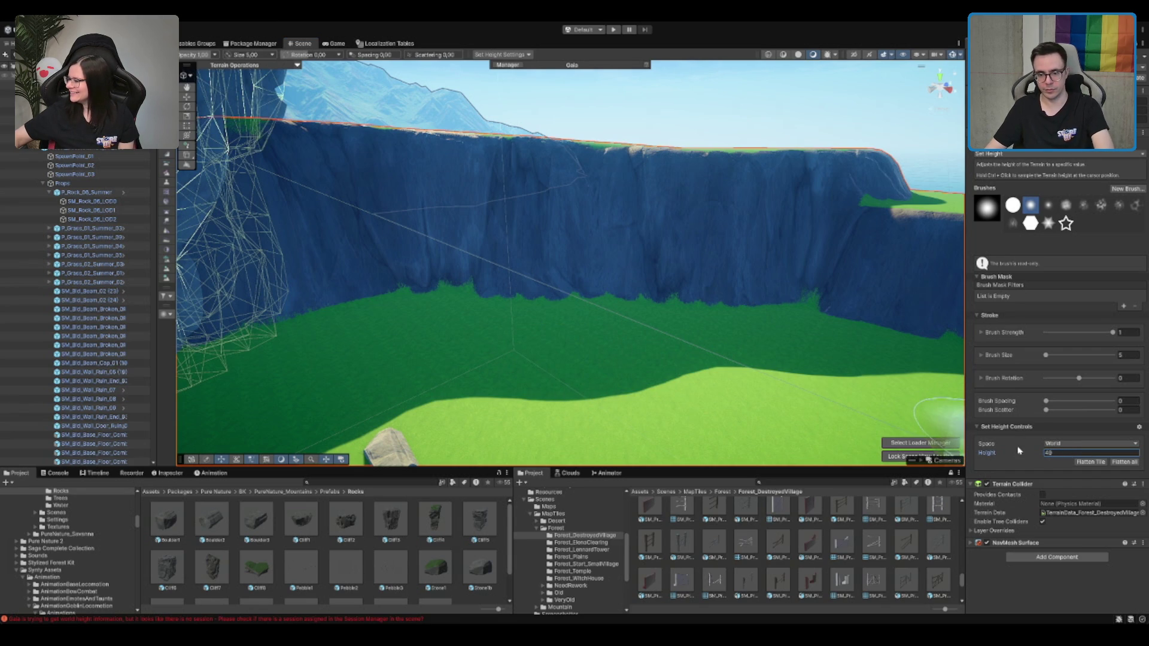
click(559, 366)
scroll(543, 367, up, 3)
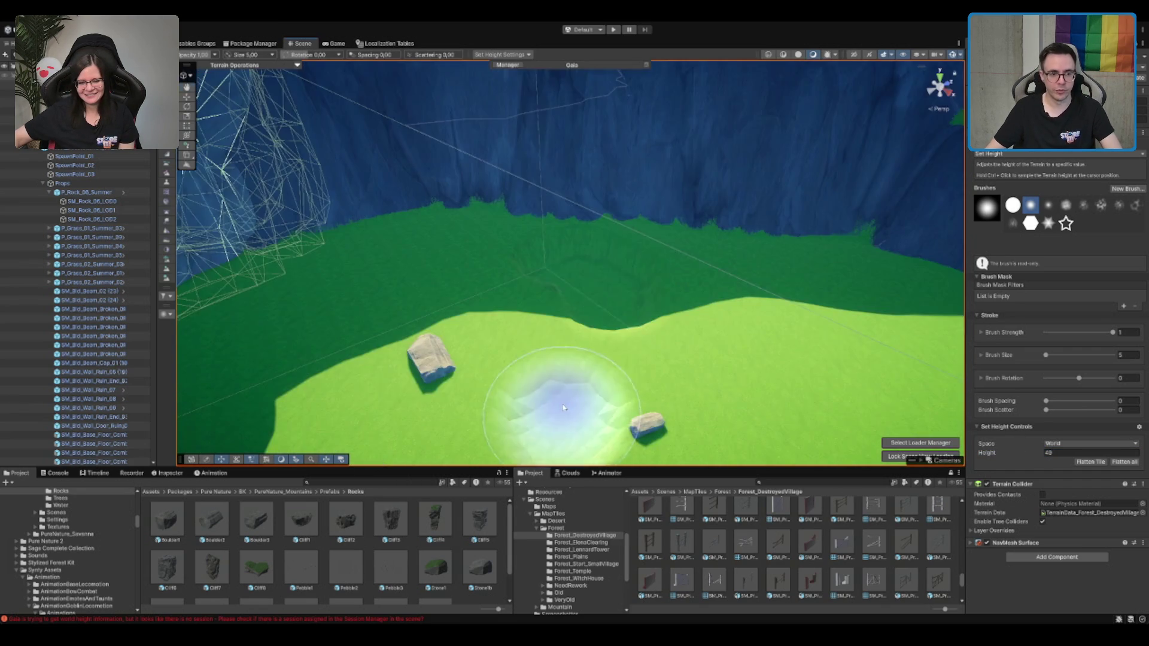